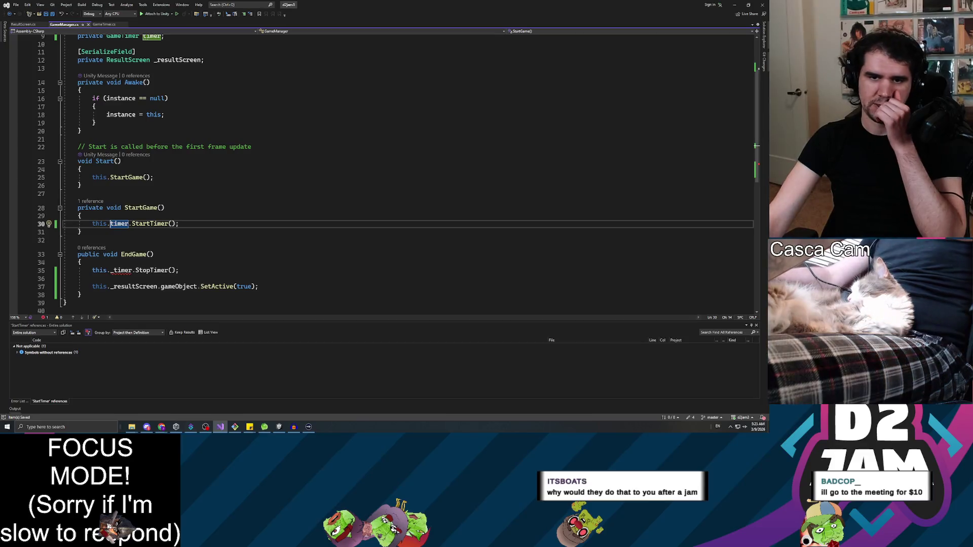
# Remove the stray underscore from this._timer.StopTimer() in EndGame to clear the CS1061 error
pyautogui.click(113, 270)
pyautogui.press('BackSpace')
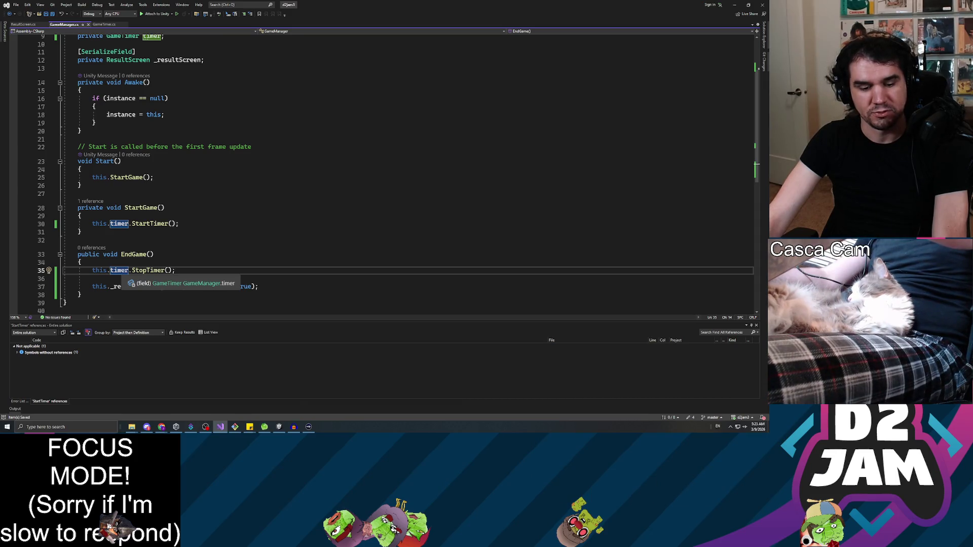
pyautogui.click(259, 286)
pyautogui.click(154, 254)
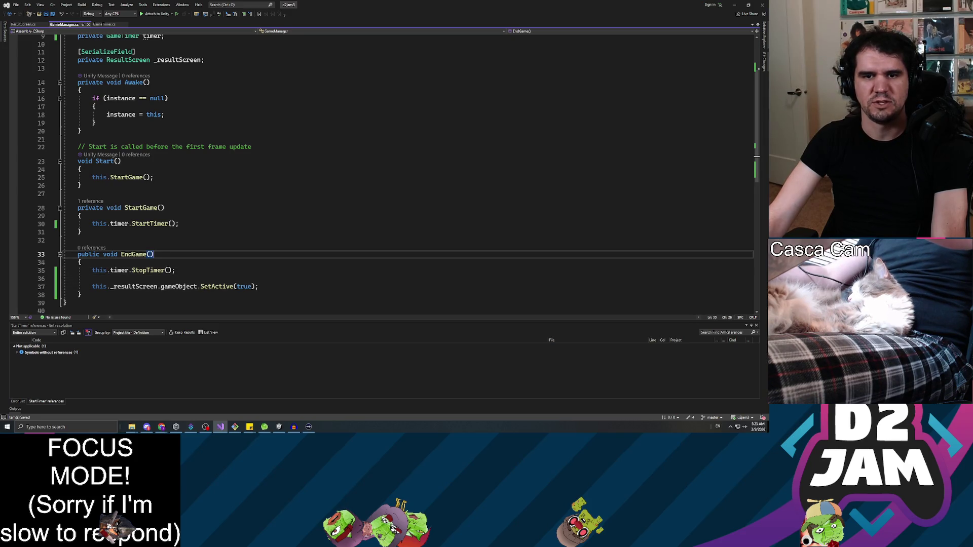
pyautogui.press('Down')
pyautogui.press('Up')
pyautogui.press('Up')
pyautogui.press('Up')
pyautogui.press('Up')
pyautogui.press('Down')
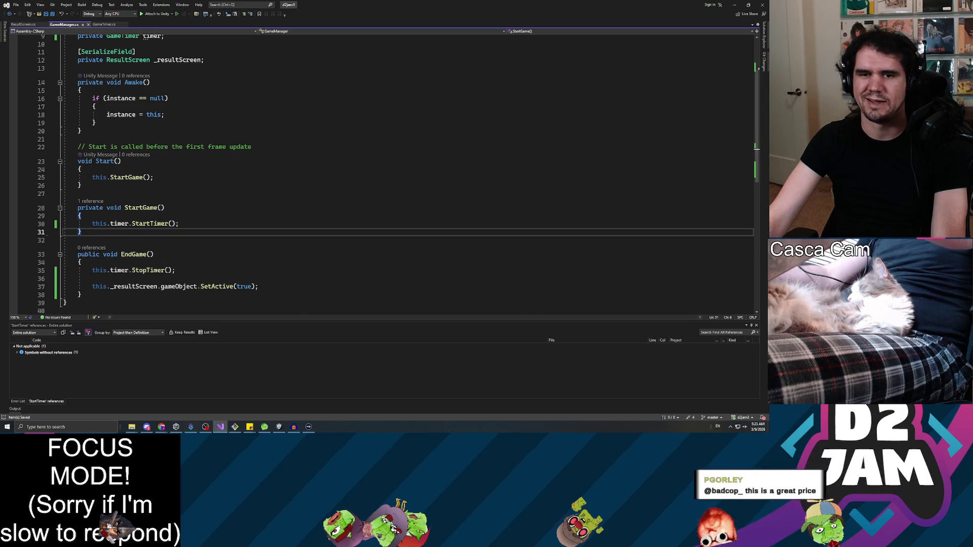
# Review the StartGame and EndGame methods to check the timer calls and result screen line
pyautogui.click(178, 224)
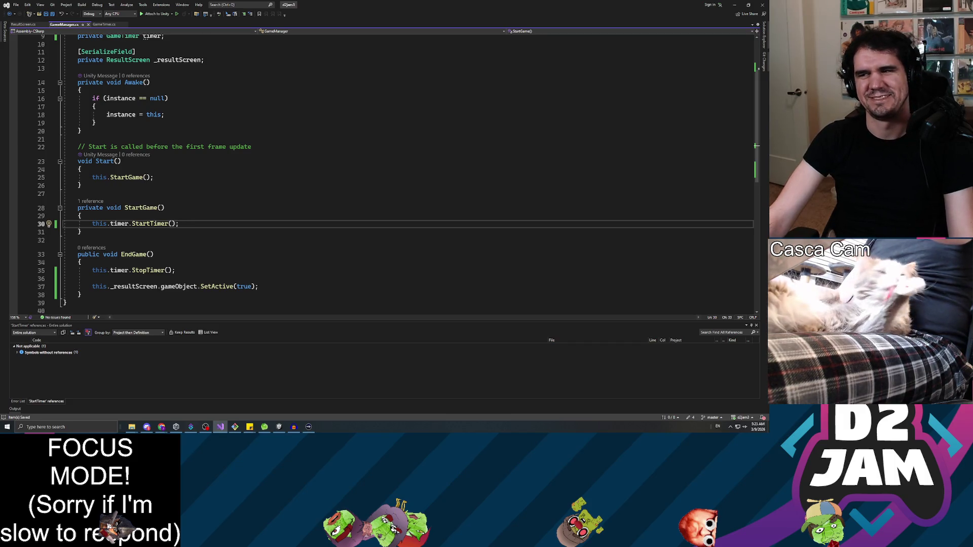
pyautogui.click(164, 208)
pyautogui.click(259, 286)
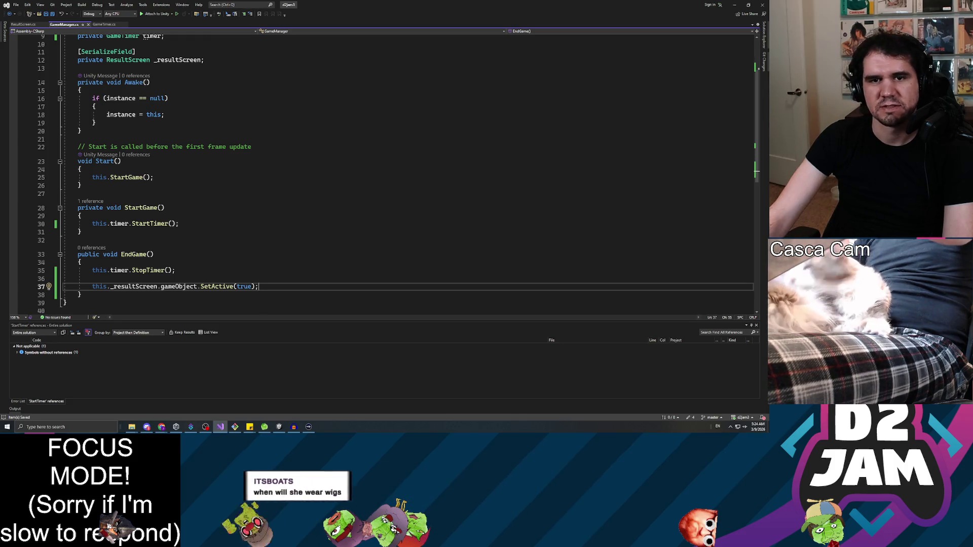
pyautogui.scroll(2, 380, 173)
pyautogui.scroll(-3, 380, 172)
pyautogui.click(92, 230)
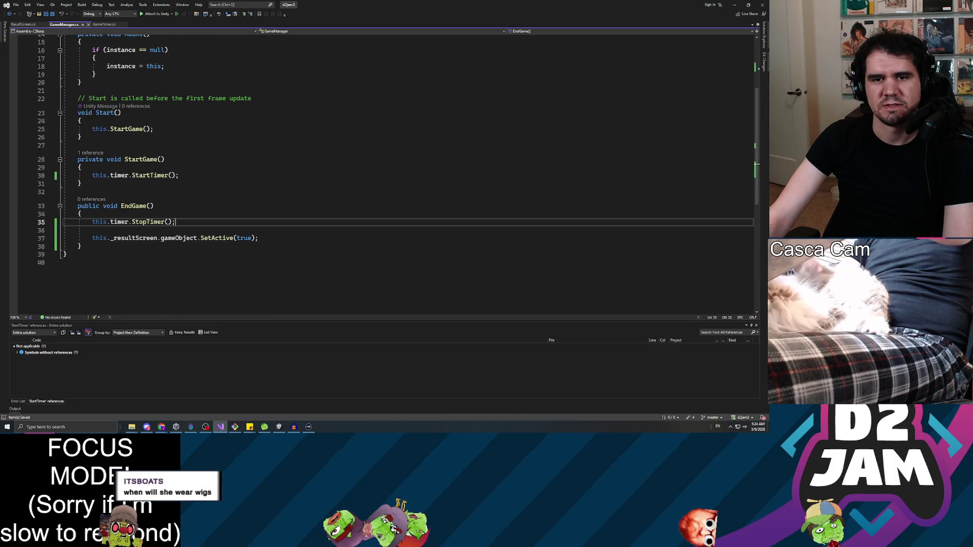
pyautogui.scroll(2, 380, 172)
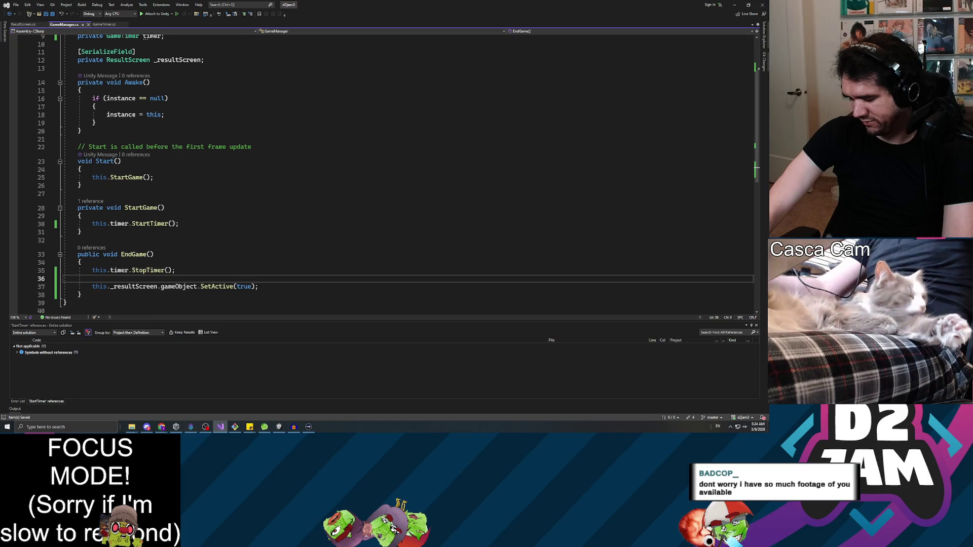
pyautogui.scroll(2, 117, 130)
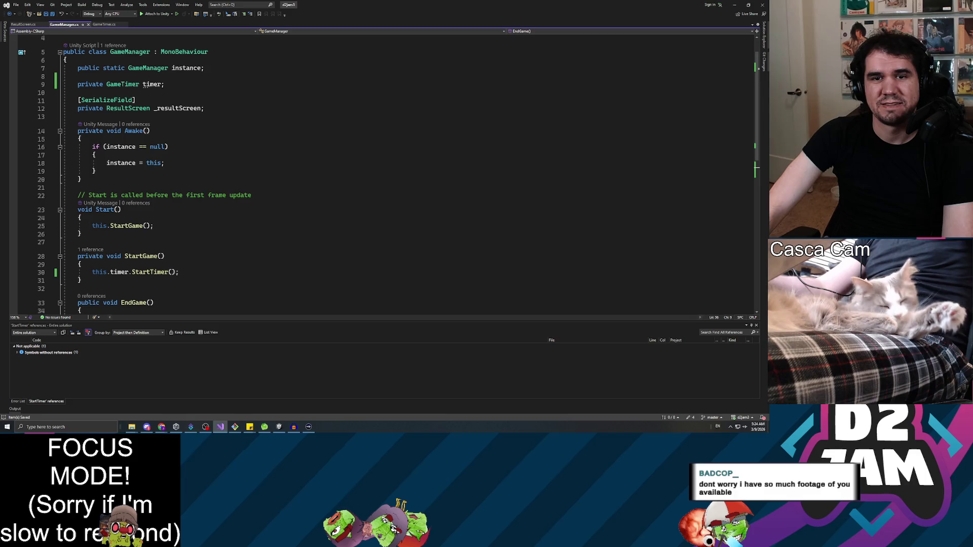
# Change GameManager's 'private GameTimer timer;' field to public
pyautogui.click(88, 84)
pyautogui.write('public')
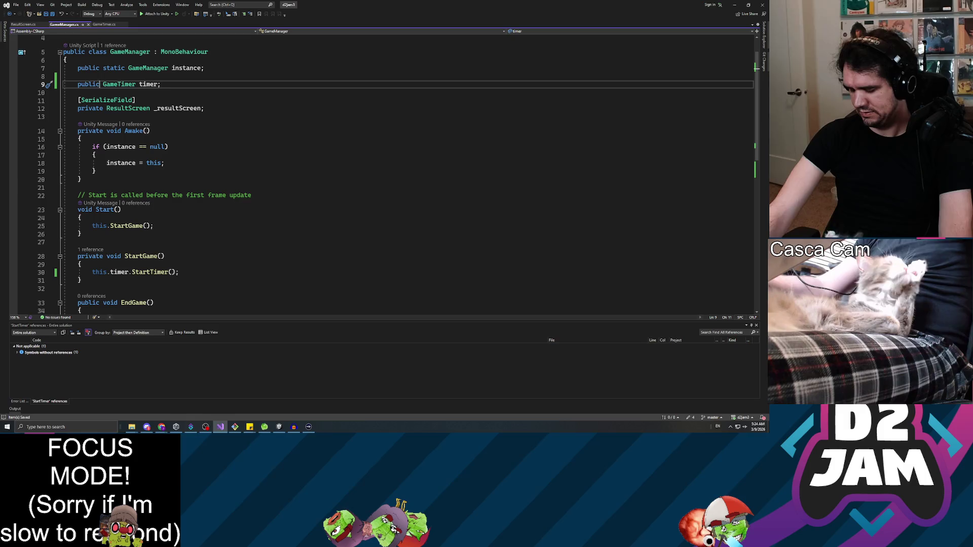
pyautogui.hotkey('ctrl', 'Tab')
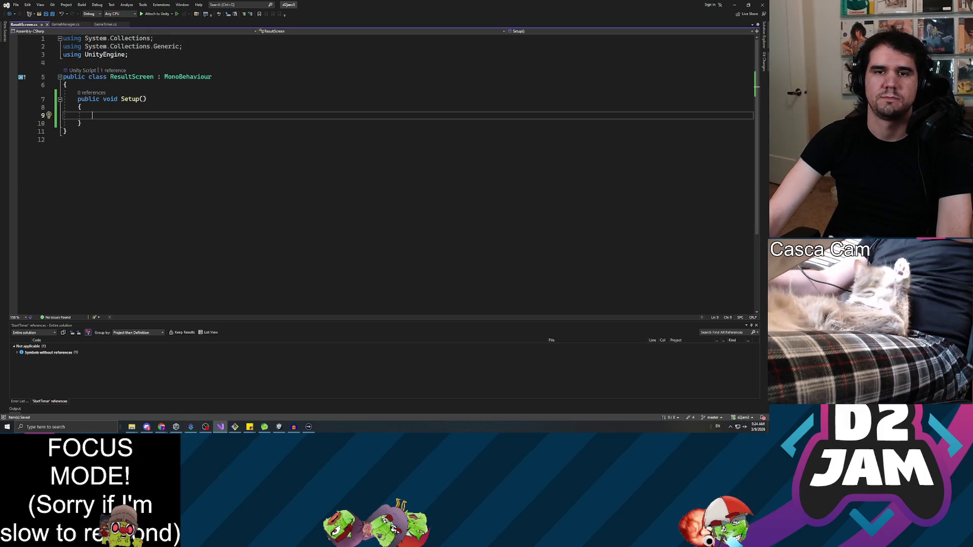
pyautogui.click(67, 24)
pyautogui.scroll(-3, 379, 172)
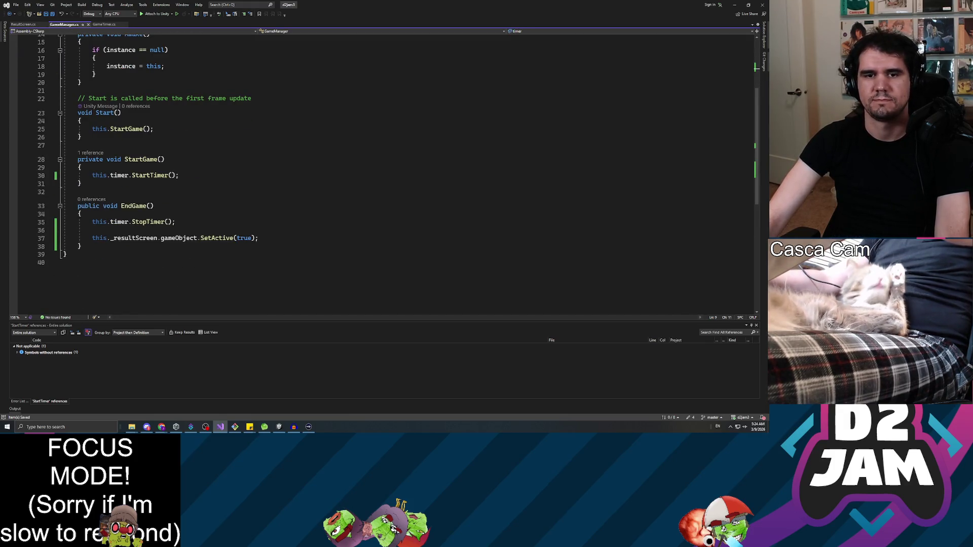
# Go to ResultScreen's empty Setup method, then switch over to Unity
pyautogui.click(24, 25)
pyautogui.click(82, 98)
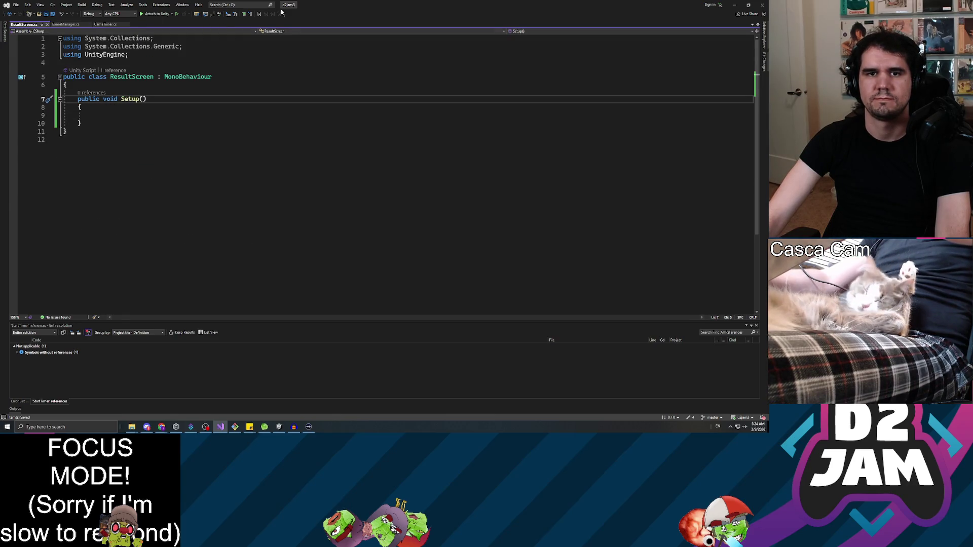
pyautogui.hotkey('alt', 'Tab')
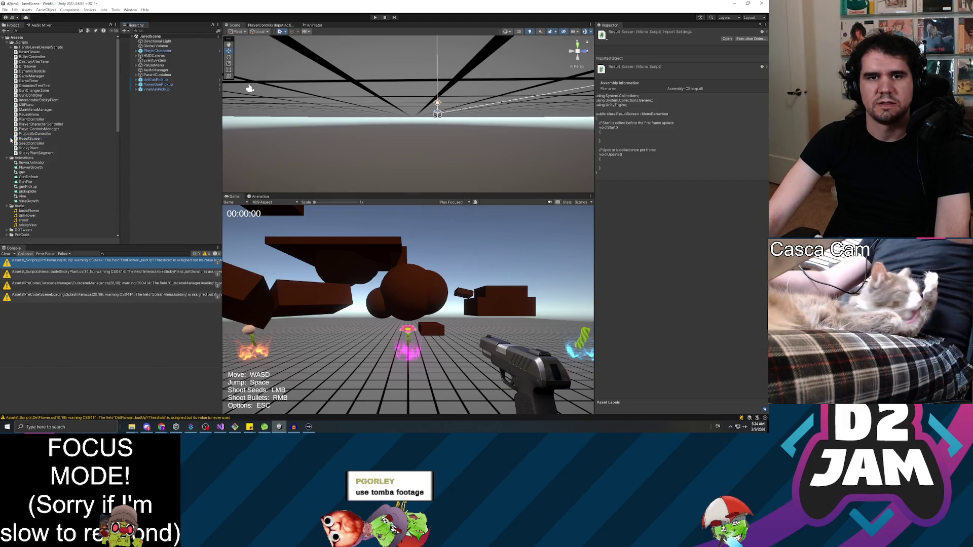
# Collapse Prefabs, expand PreCode > CutsceneManager, and open the CutsceneManager script in Visual Studio
pyautogui.scroll(-3, 1, 174)
pyautogui.click(8, 185)
pyautogui.click(25, 210)
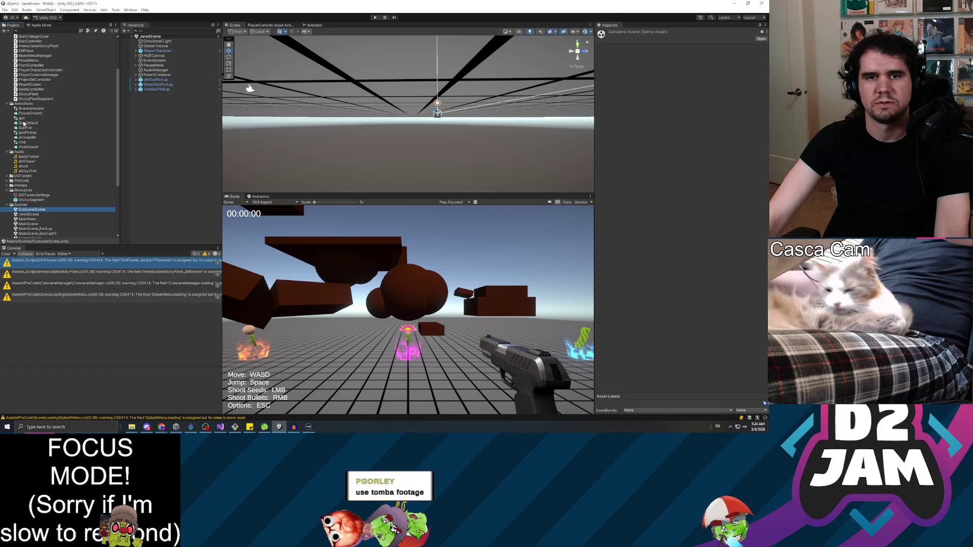
pyautogui.click(7, 181)
pyautogui.click(12, 215)
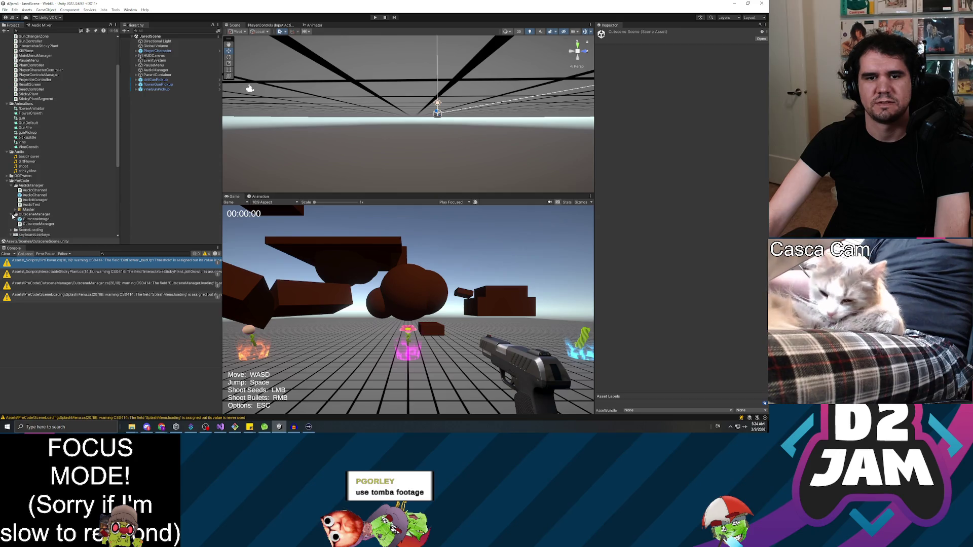
pyautogui.click(40, 224)
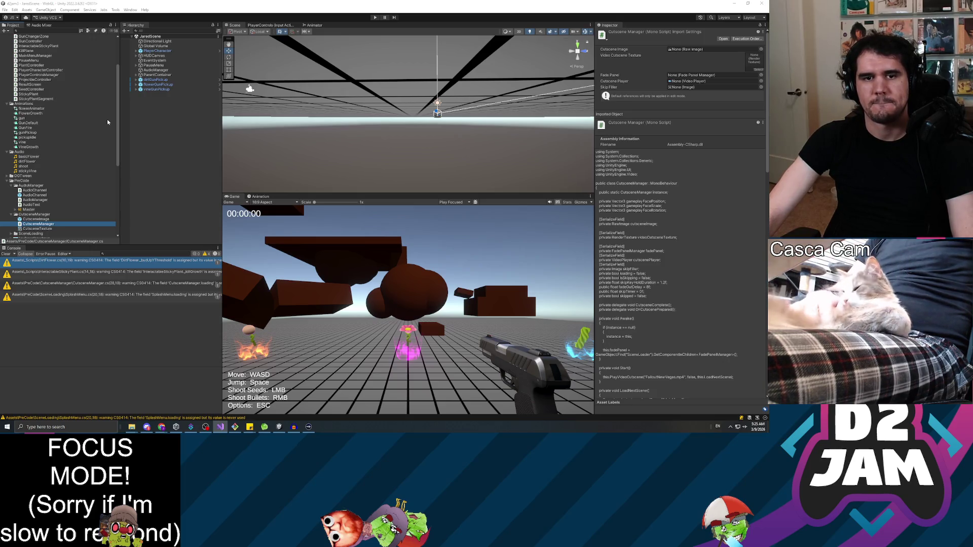
pyautogui.doubleClick(33, 225)
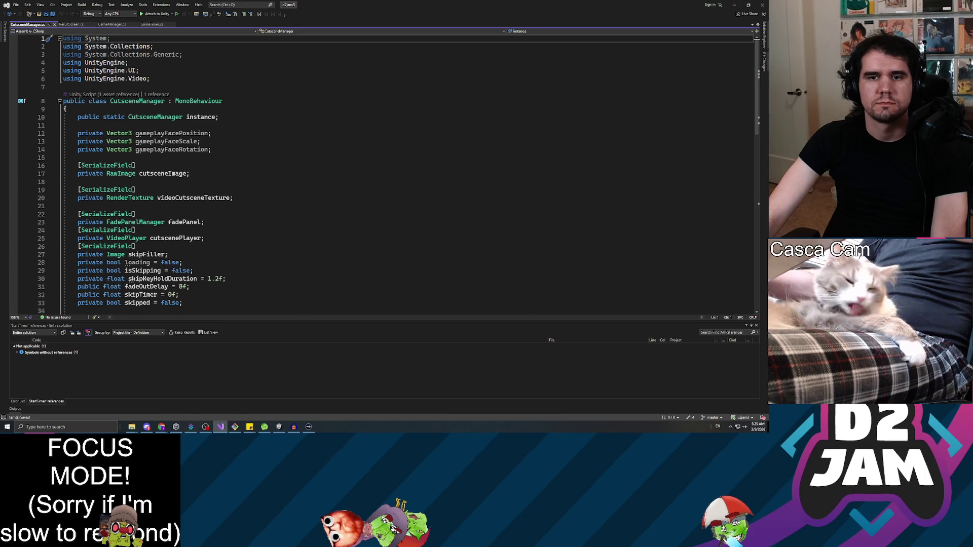
# Copy CutsceneManager's two [SerializeField] RawImage and RenderTexture fields into ResultScreen above Setup
pyautogui.moveTo(233, 197)
pyautogui.mouseDown()
pyautogui.moveTo(64, 190)
pyautogui.moveTo(79, 165)
pyautogui.mouseUp()
pyautogui.hotkey('ctrl', 'c')
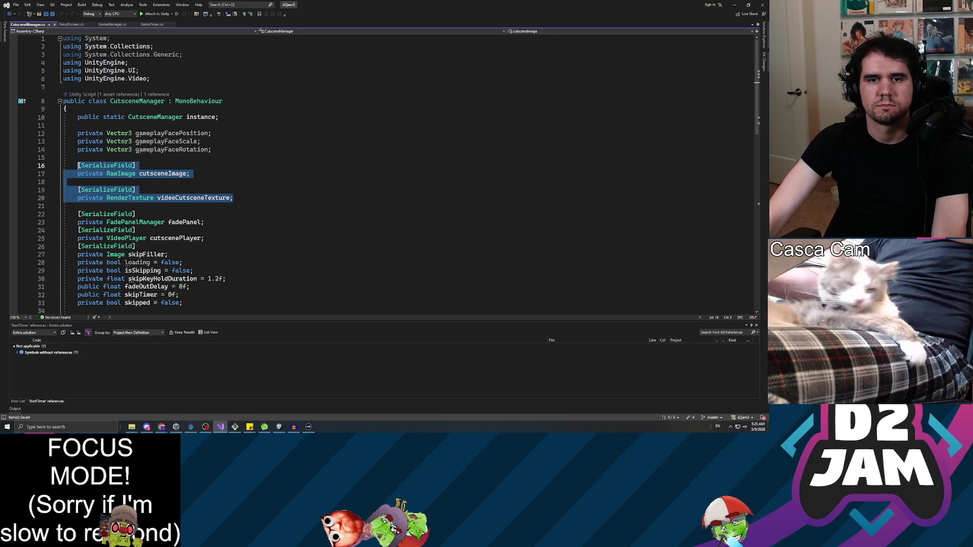
pyautogui.click(72, 24)
pyautogui.press('Return')
pyautogui.press('Return')
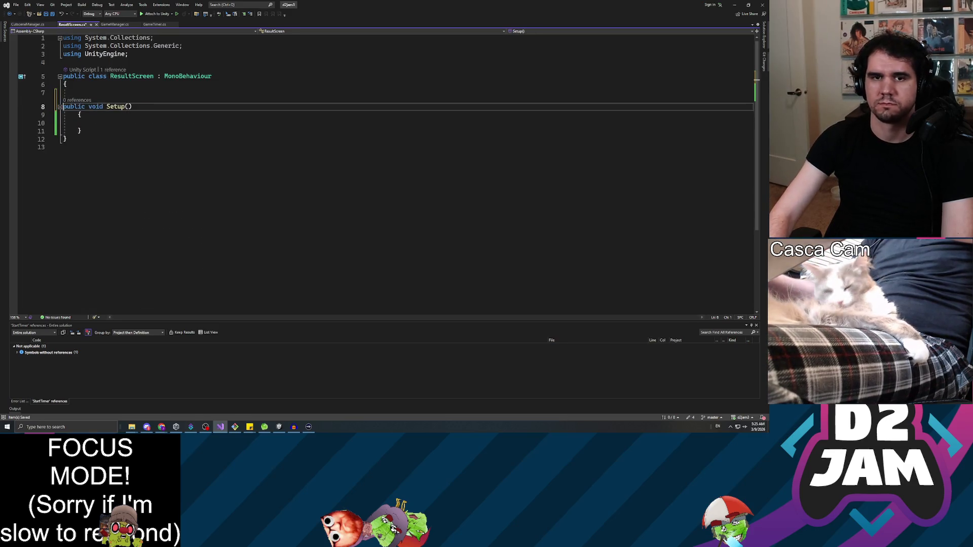
pyautogui.press('Up')
pyautogui.press('Up')
pyautogui.hotkey('ctrl', 'v')
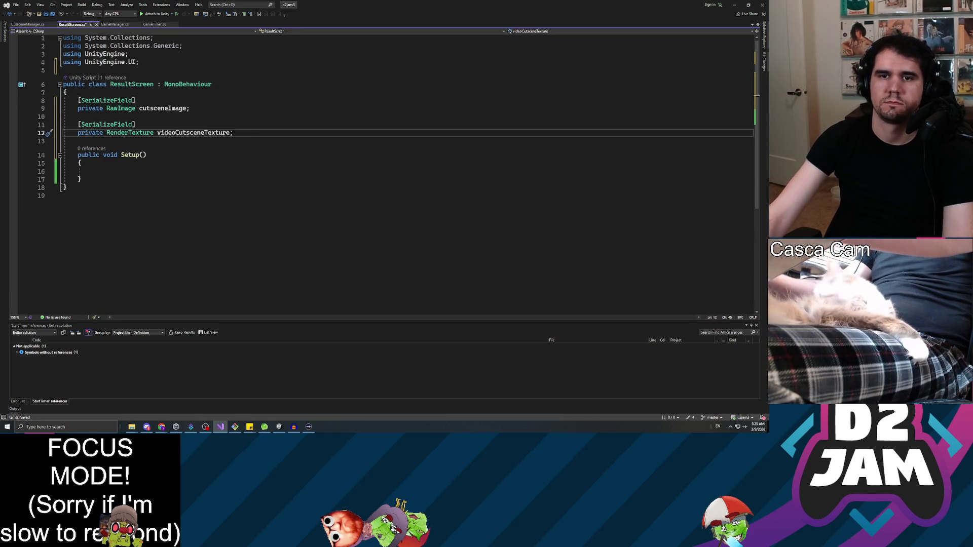
# Rename the pasted fields to backgroundImage and videoTexture
pyautogui.click(142, 108)
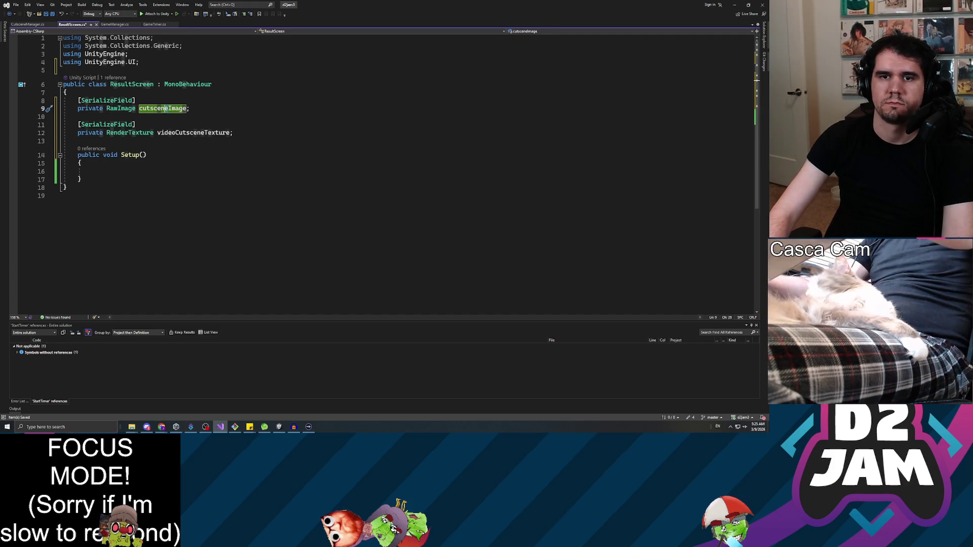
pyautogui.press('Left')
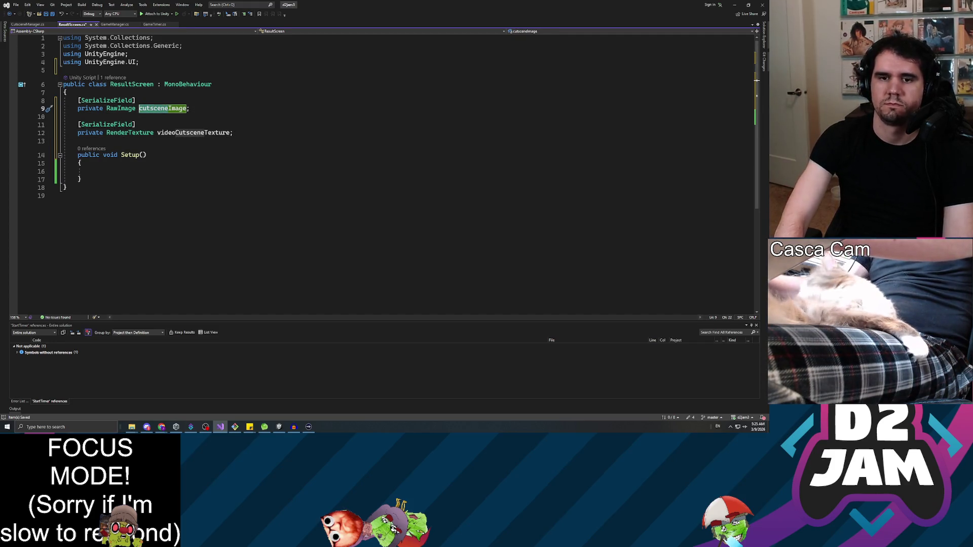
pyautogui.press('Delete')
pyautogui.press('Delete')
pyautogui.press('Delete')
pyautogui.write('background')
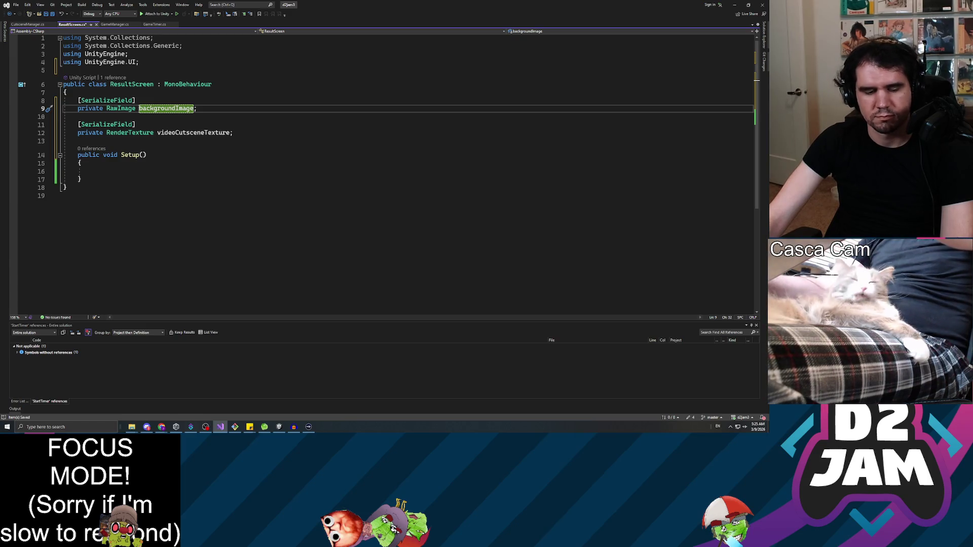
pyautogui.click(166, 132)
pyautogui.hotkey('ctrl', 'r')
pyautogui.hotkey('ctrl', 'r')
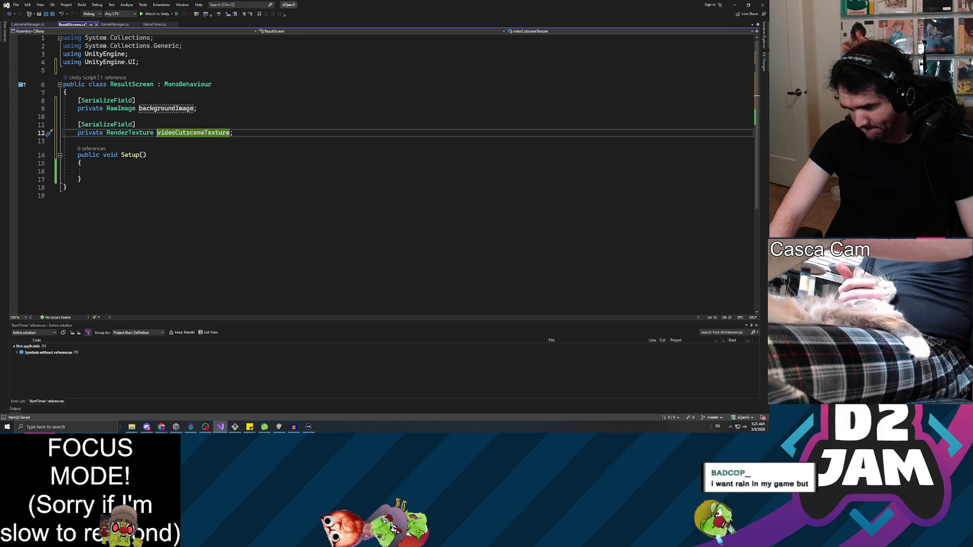
pyautogui.click(154, 132)
pyautogui.click(207, 133)
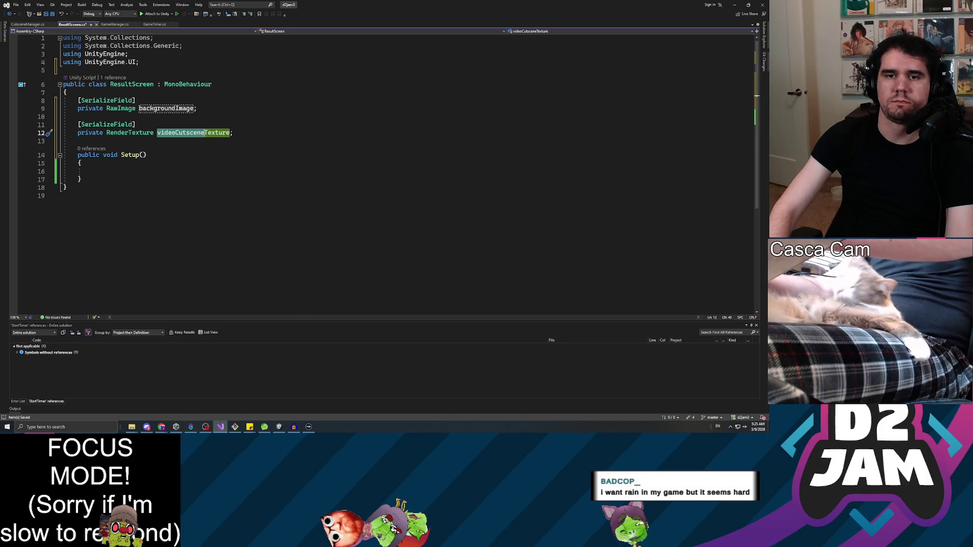
pyautogui.press('Left')
pyautogui.press('BackSpace')
pyautogui.press('BackSpace')
pyautogui.press('BackSpace')
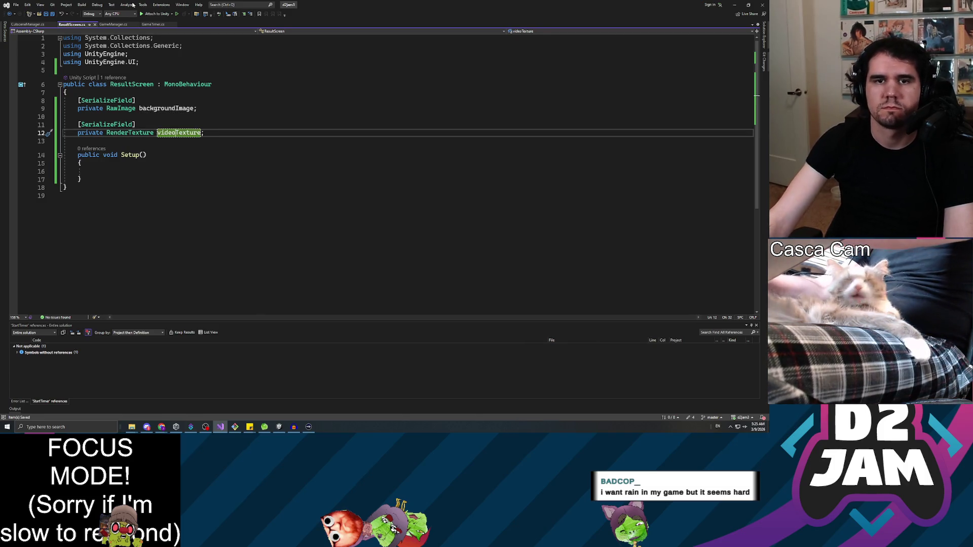
pyautogui.click(17, 25)
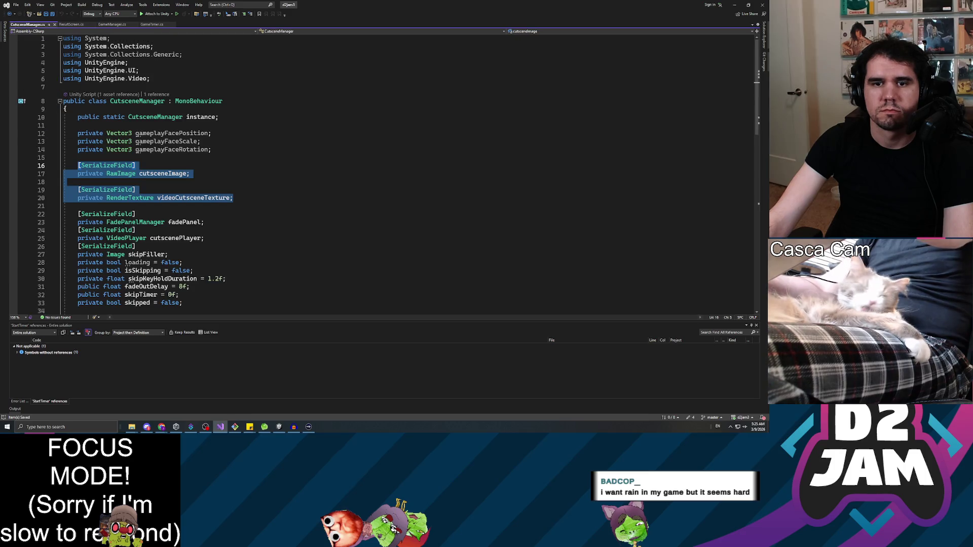
# Copy CutsceneManager's serialized VideoPlayer cutscenePlayer field into ResultScreen and save
pyautogui.scroll(-1, 230, 204)
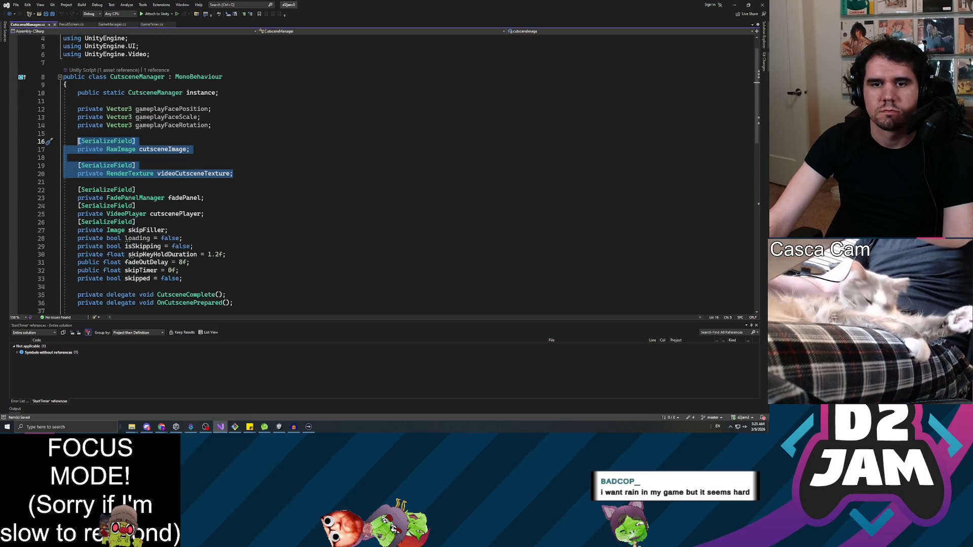
pyautogui.moveTo(204, 213); pyautogui.dragTo(77, 205)
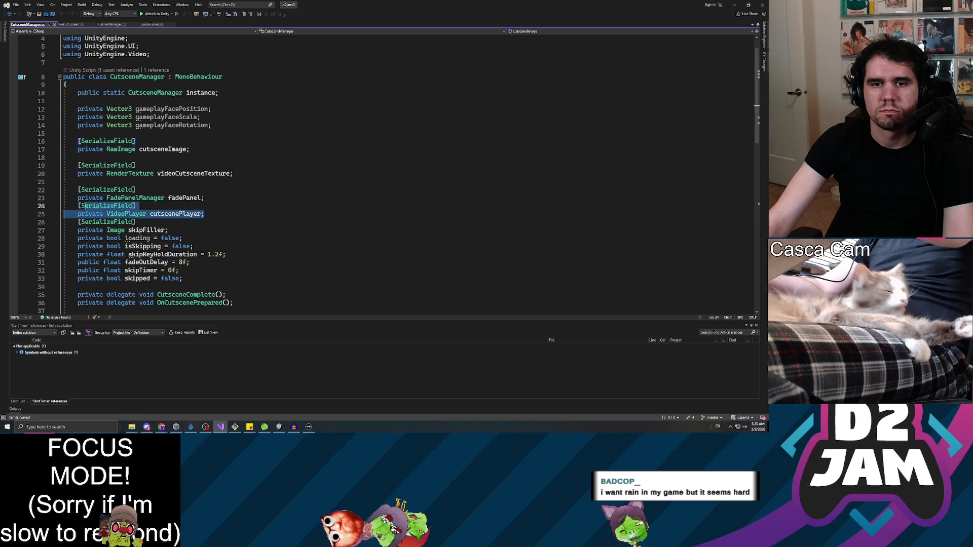
pyautogui.click(67, 24)
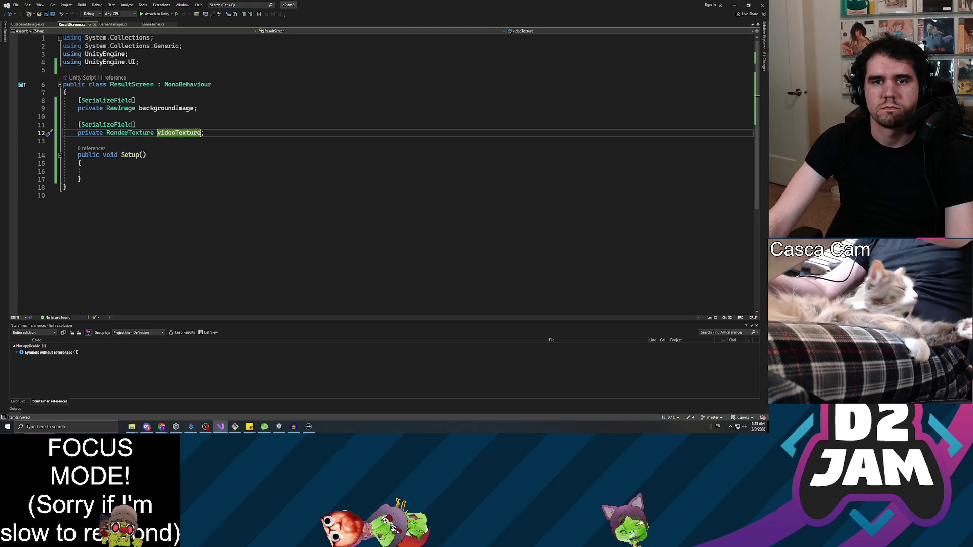
pyautogui.press('End')
pyautogui.press('Return')
pyautogui.press('Return')
pyautogui.press('Tab')
pyautogui.hotkey('ctrl', 's')
# Rename the pasted cutscenePlayer field to resultVideoPlayer
pyautogui.click(179, 164)
pyautogui.hotkey('ctrl', 'r')
pyautogui.hotkey('ctrl', 'r')
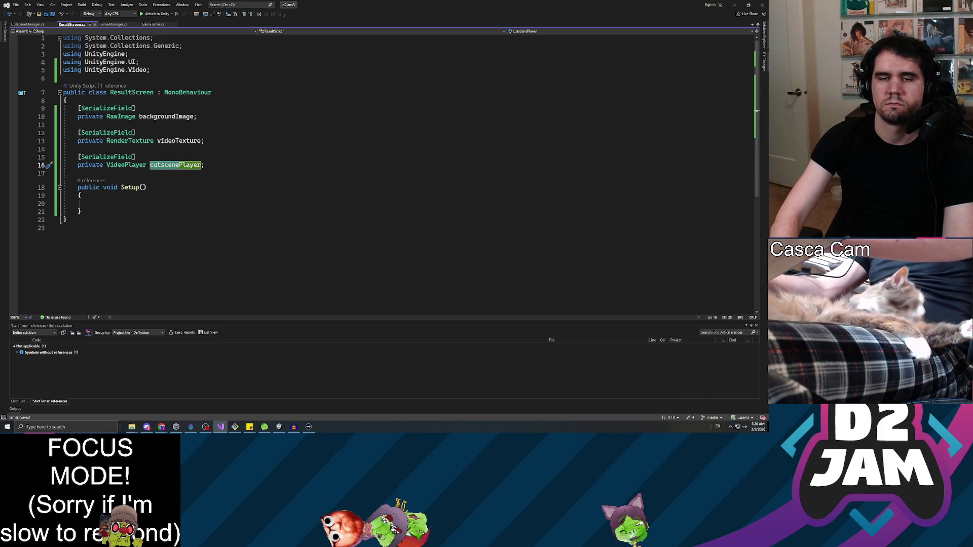
pyautogui.write('resultVideo')
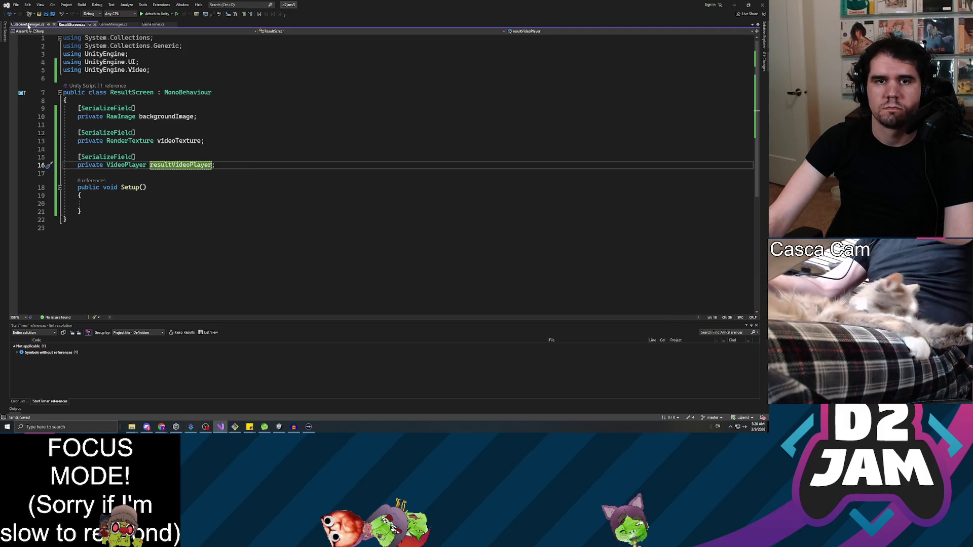
pyautogui.click(28, 25)
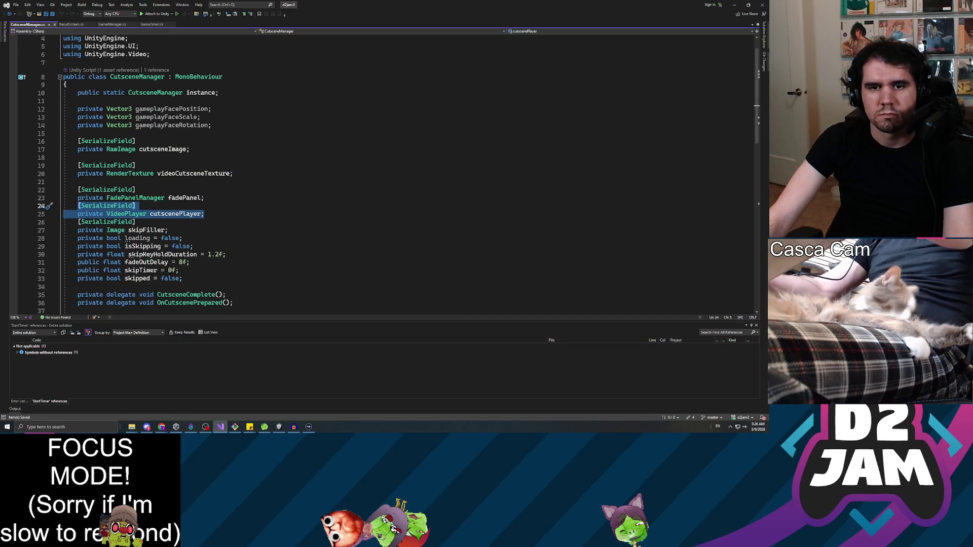
# Expand CutsceneManager's Utility region and copy the PlayVideoCutscene method, lines 113 to 137
pyautogui.scroll(-3, 126, 238)
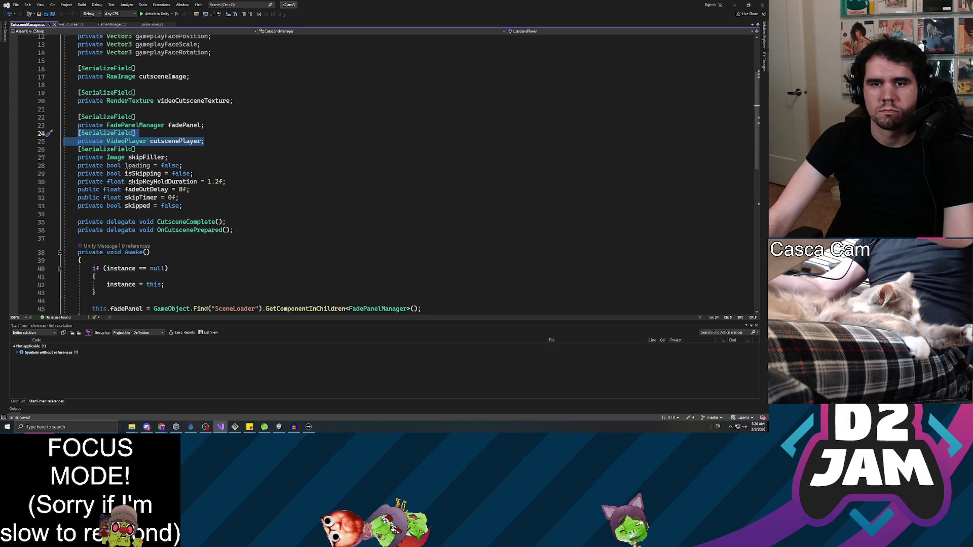
pyautogui.scroll(-3, 354, 173)
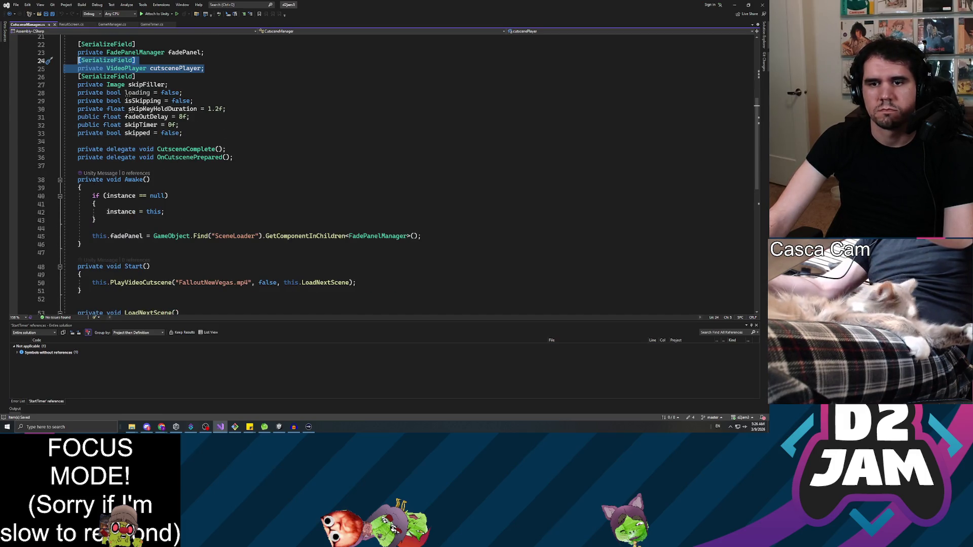
pyautogui.scroll(-4, 355, 173)
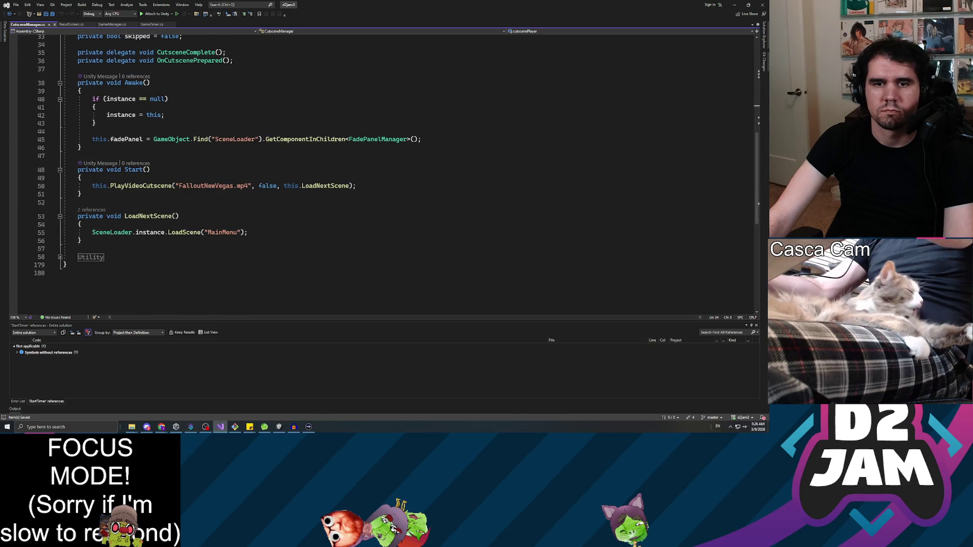
pyautogui.click(59, 257)
pyautogui.scroll(-4, 380, 172)
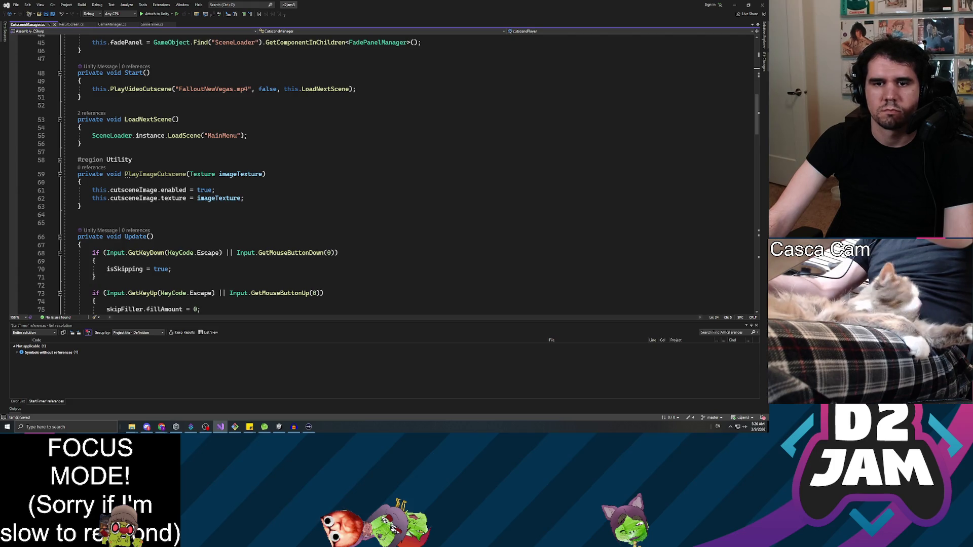
pyautogui.scroll(-5, 379, 173)
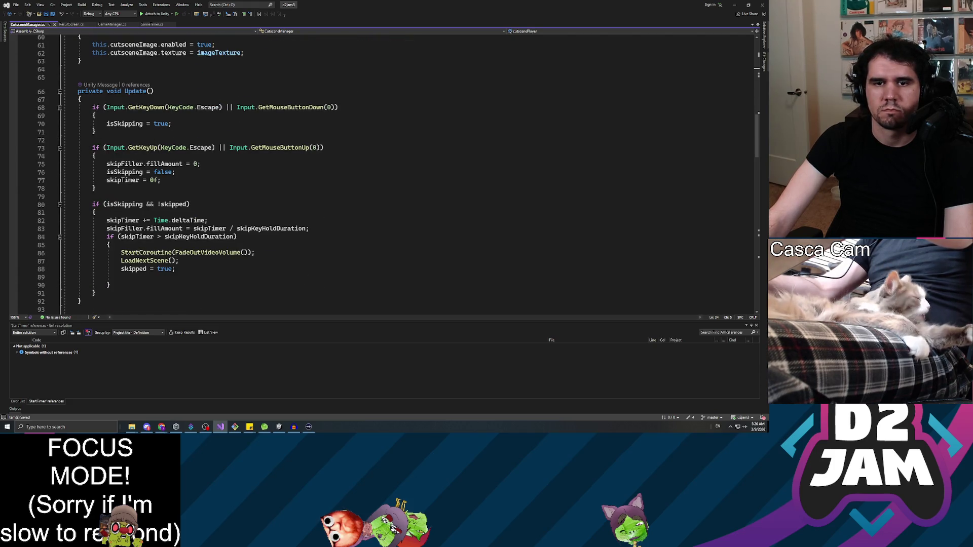
pyautogui.scroll(-5, 380, 172)
pyautogui.scroll(-7, 380, 172)
pyautogui.moveTo(77, 192)
pyautogui.mouseDown()
pyautogui.moveTo(99, 223)
pyautogui.moveTo(96, 260)
pyautogui.moveTo(82, 233)
pyautogui.mouseUp()
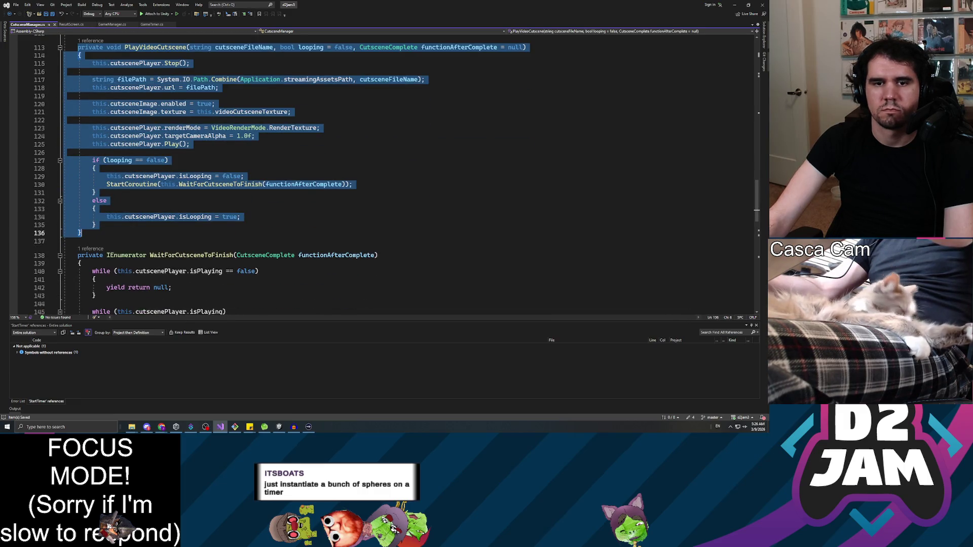
pyautogui.scroll(-7, 380, 173)
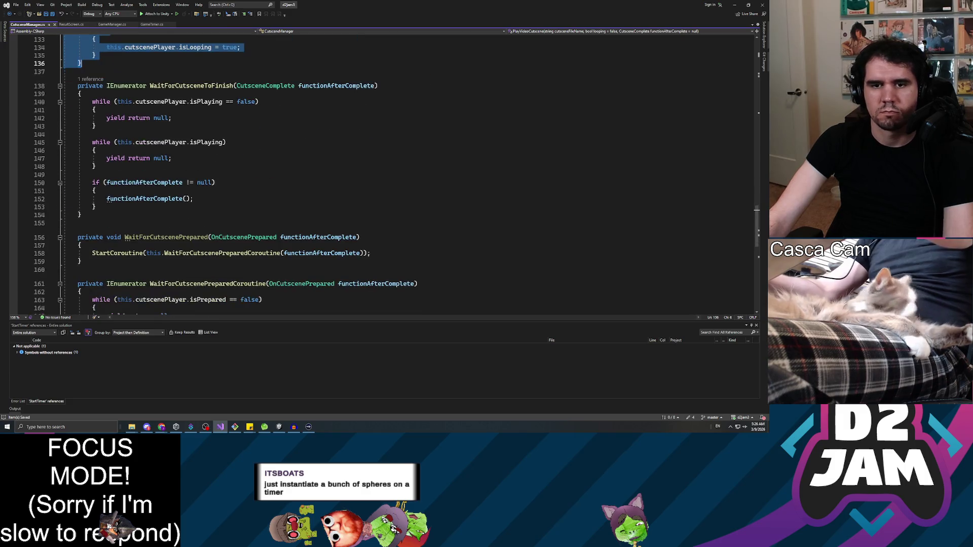
pyautogui.scroll(-8, 109, 36)
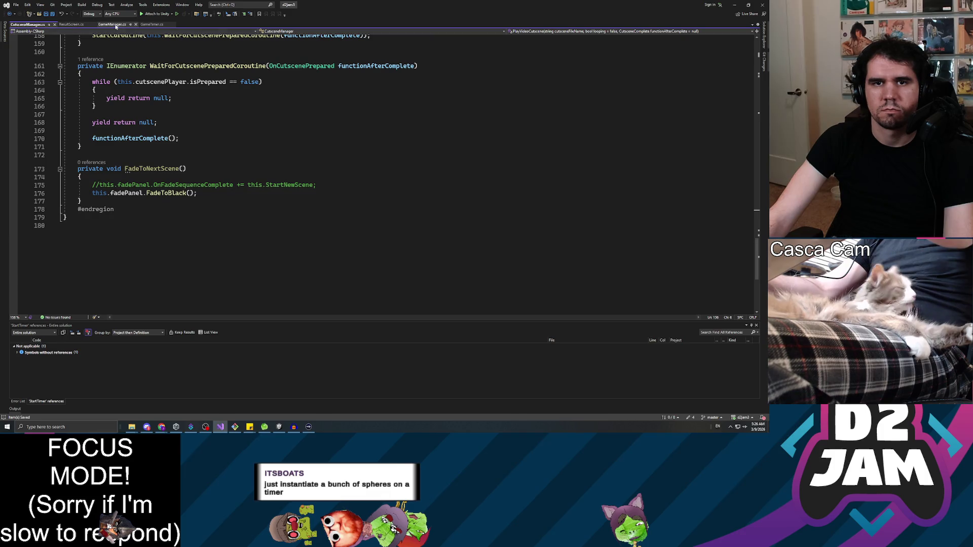
pyautogui.click(73, 25)
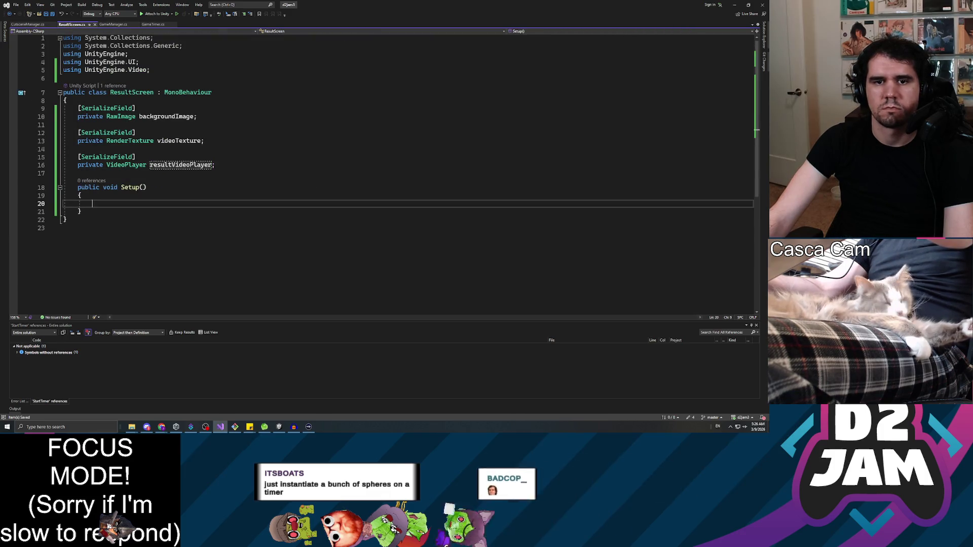
# Paste the copied method below Setup in ResultScreen and rename it PlayVideo
pyautogui.press('Return')
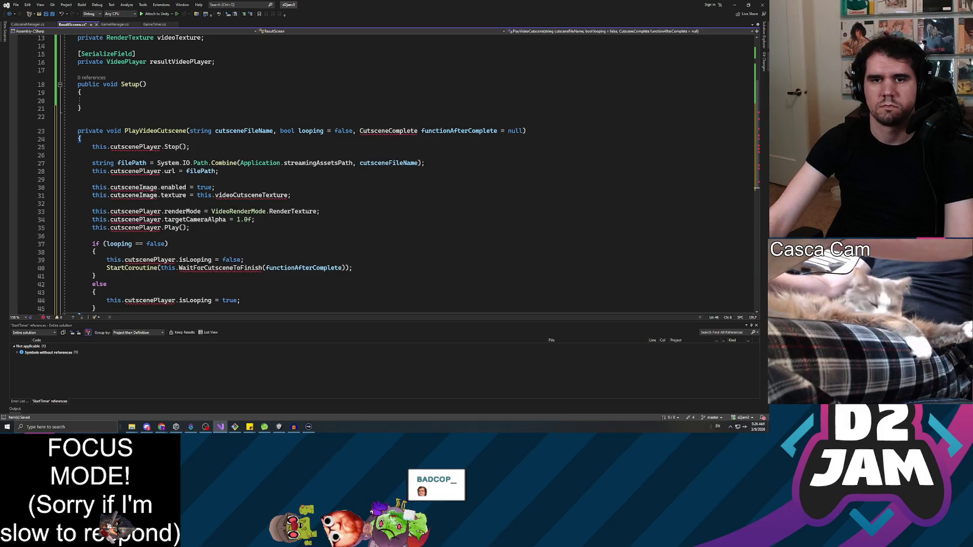
pyautogui.click(164, 131)
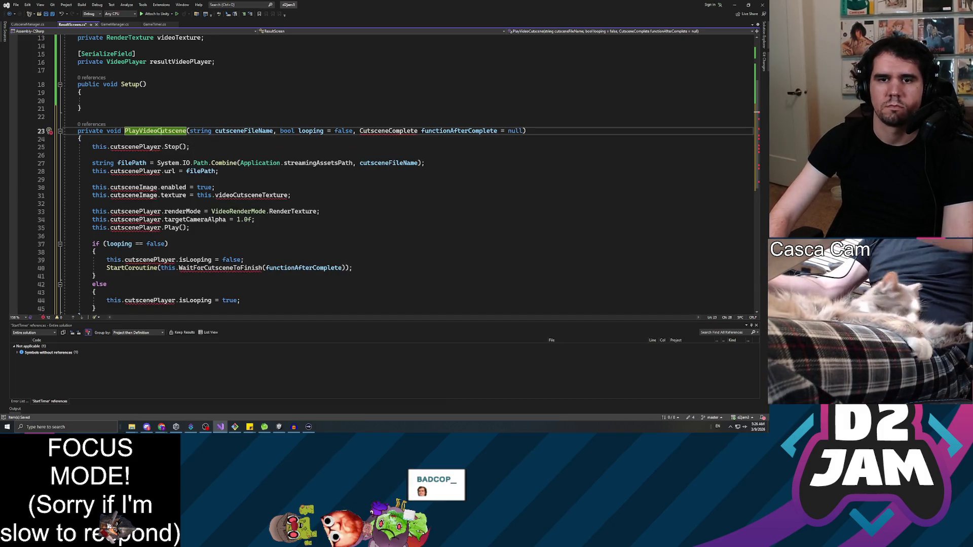
pyautogui.press('BackSpace')
pyautogui.press('BackSpace')
pyautogui.press('Delete')
pyautogui.press('Delete')
pyautogui.press('Delete')
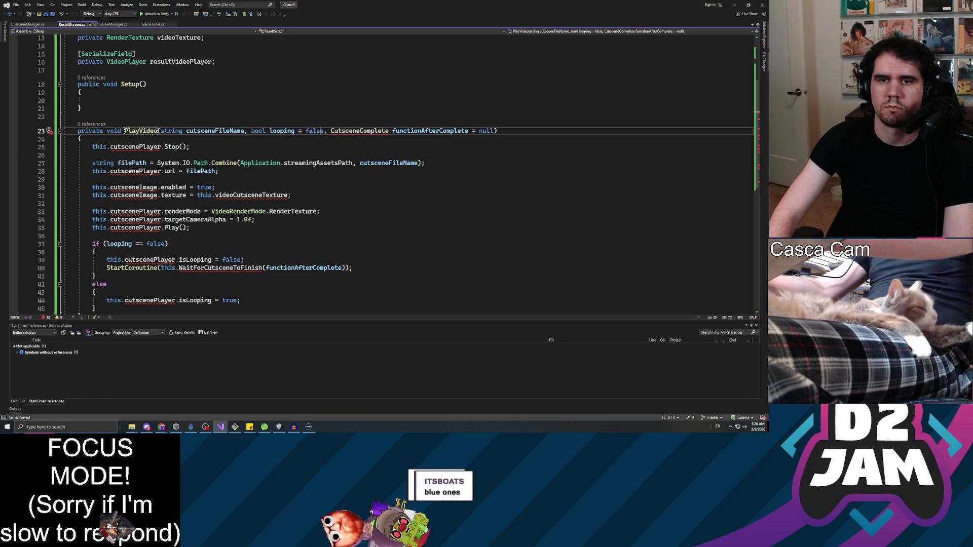
# Remove the looping and functionAfterComplete parameters, leaving only cutsceneFileName
pyautogui.hotkey('ctrl', 'Left')
pyautogui.hotkey('ctrl', 'Left')
pyautogui.hotkey('ctrl', 'Left')
pyautogui.hotkey('ctrl', 'shift', 'Right')
pyautogui.hotkey('ctrl', 'shift', 'Right')
pyautogui.hotkey('ctrl', 'shift', 'Right')
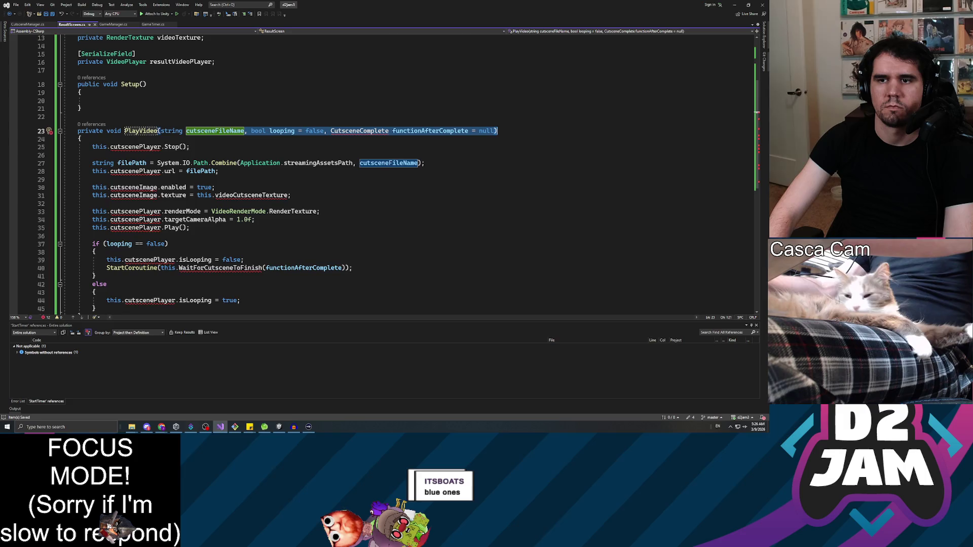
pyautogui.press('Delete')
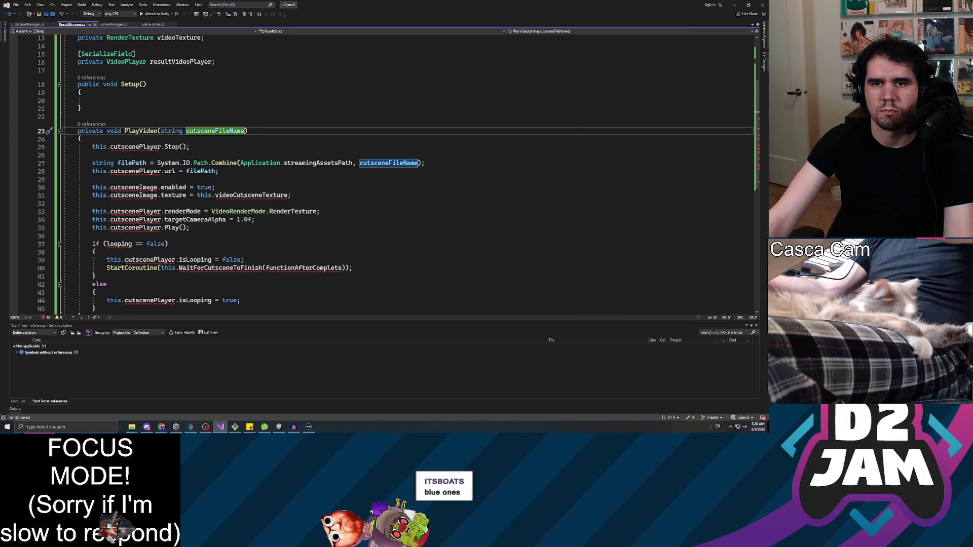
pyautogui.scroll(4, 388, 174)
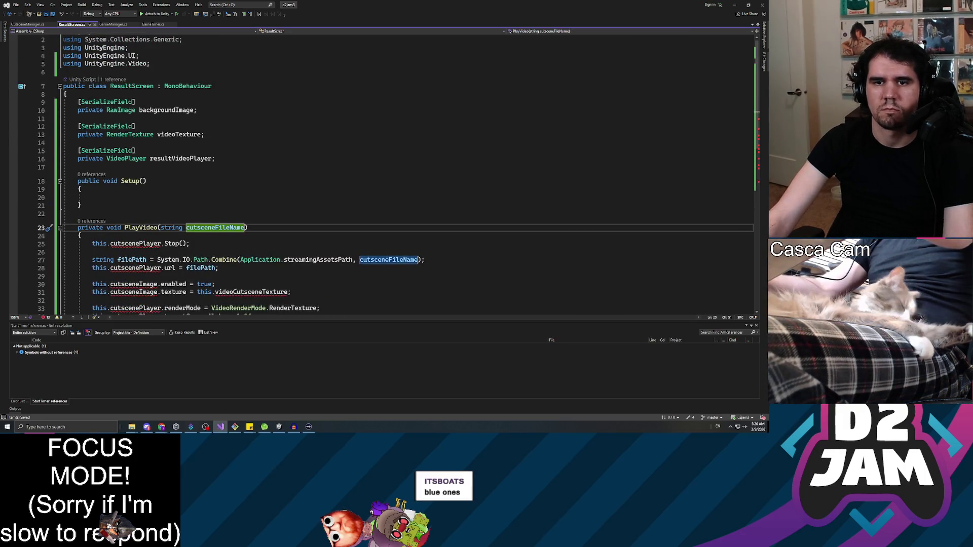
pyautogui.doubleClick(180, 158)
pyautogui.hotkey('ctrl', 'c')
pyautogui.doubleClick(136, 243)
# Replace every cutscenePlayer reference in the script with resultVideoPlayer
pyautogui.hotkey('ctrl', 'v')
pyautogui.hotkey('ctrl', 'f')
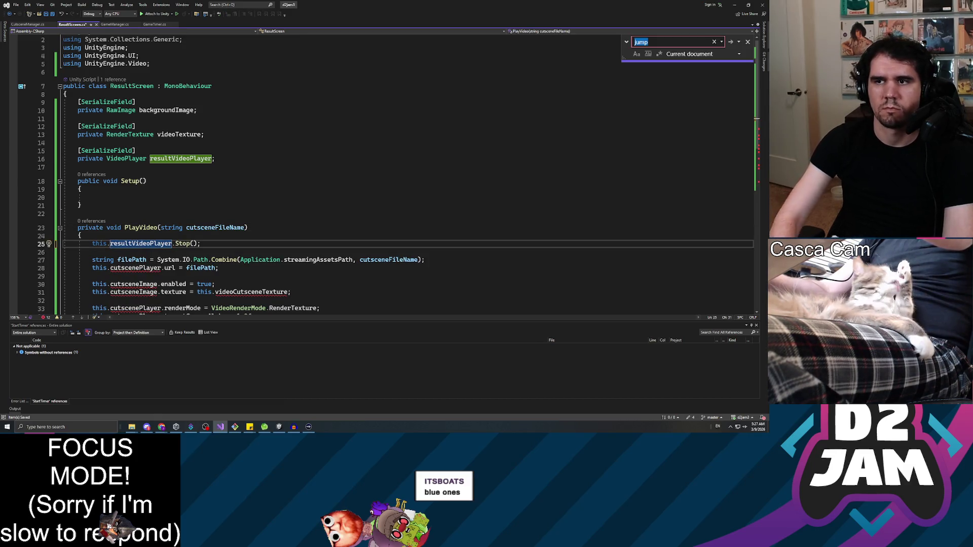
pyautogui.write('cutscenePlayer')
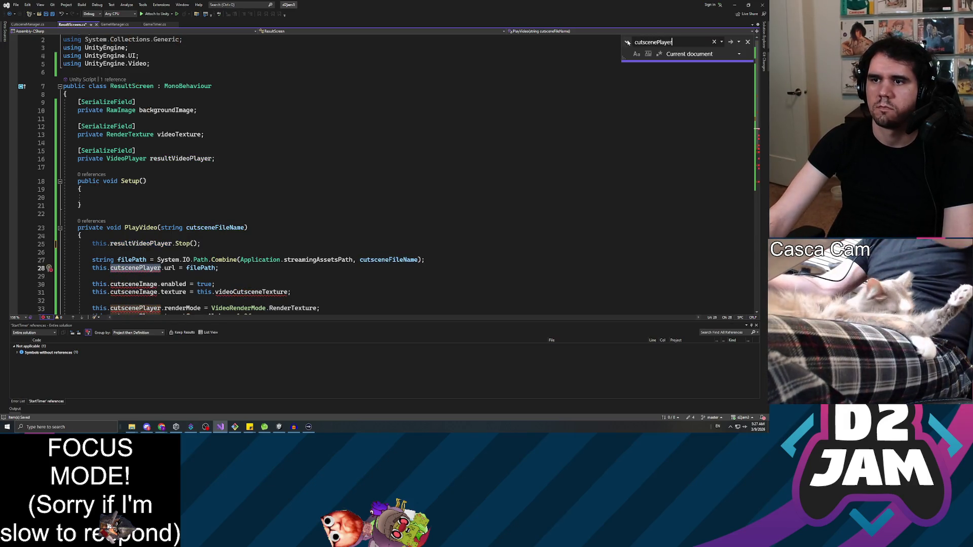
pyautogui.click(627, 43)
pyautogui.write('re')
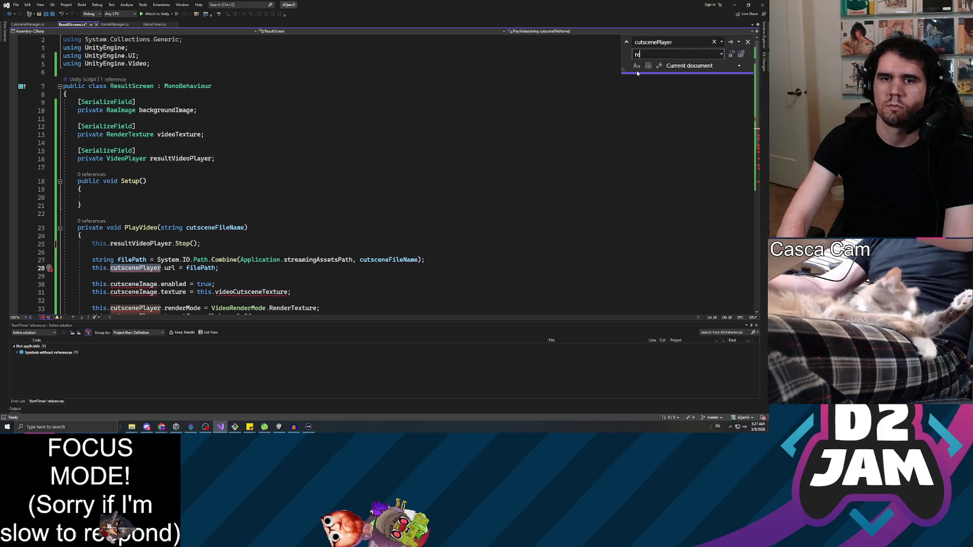
pyautogui.write('sultVide')
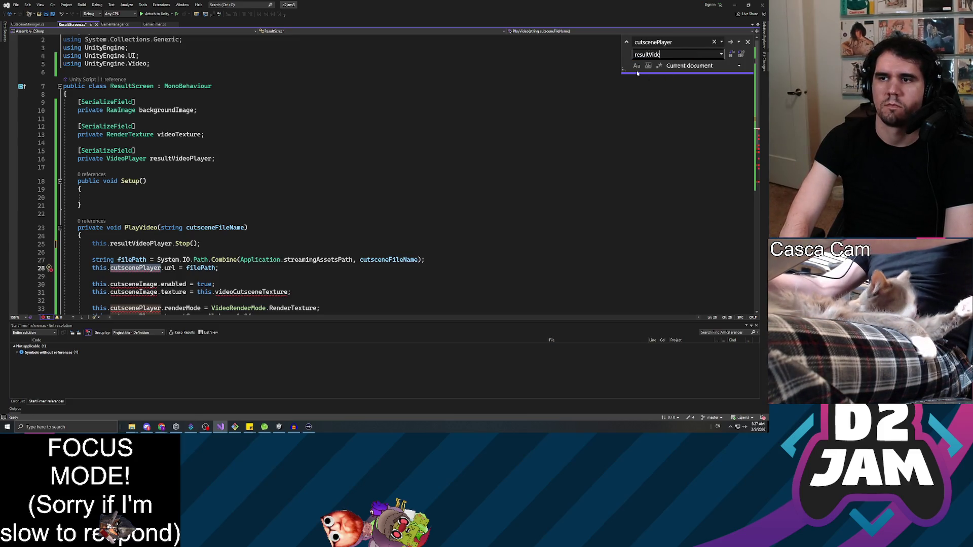
pyautogui.write('oPlayer')
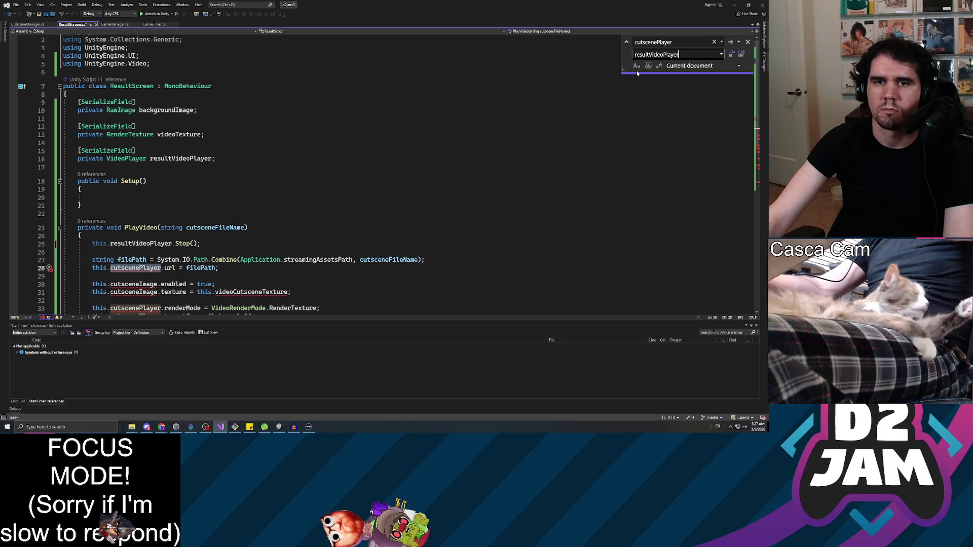
pyautogui.press('Tab')
pyautogui.hotkey('alt', 'a')
pyautogui.click(436, 233)
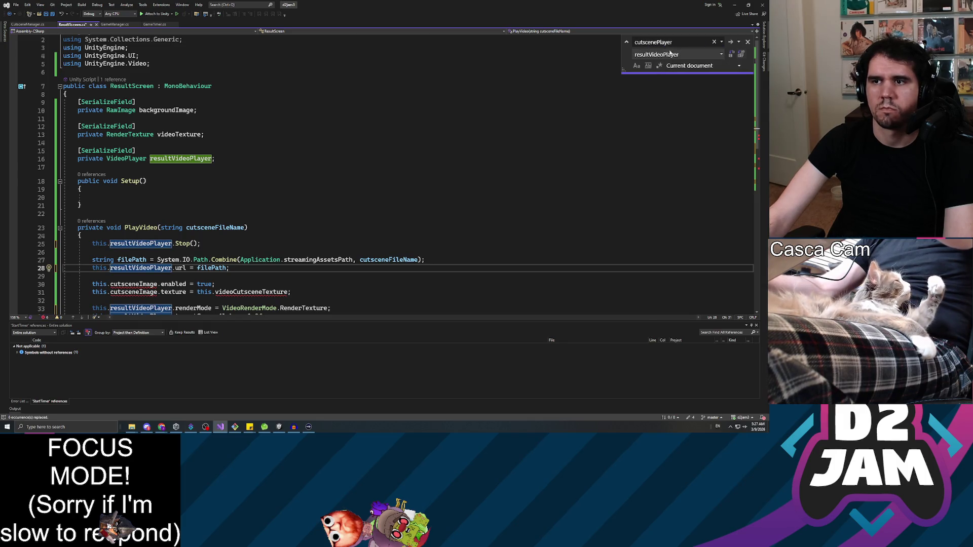
# Replace both cutsceneImage references with backgroundImage using Replace All
pyautogui.hotkey('ctrl', 'f')
pyautogui.write('cutsc')
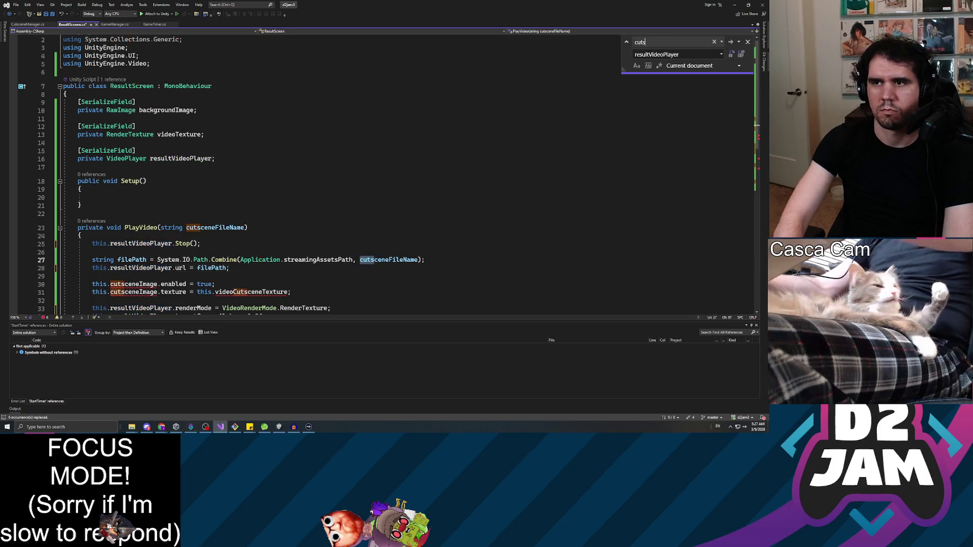
pyautogui.write('ene')
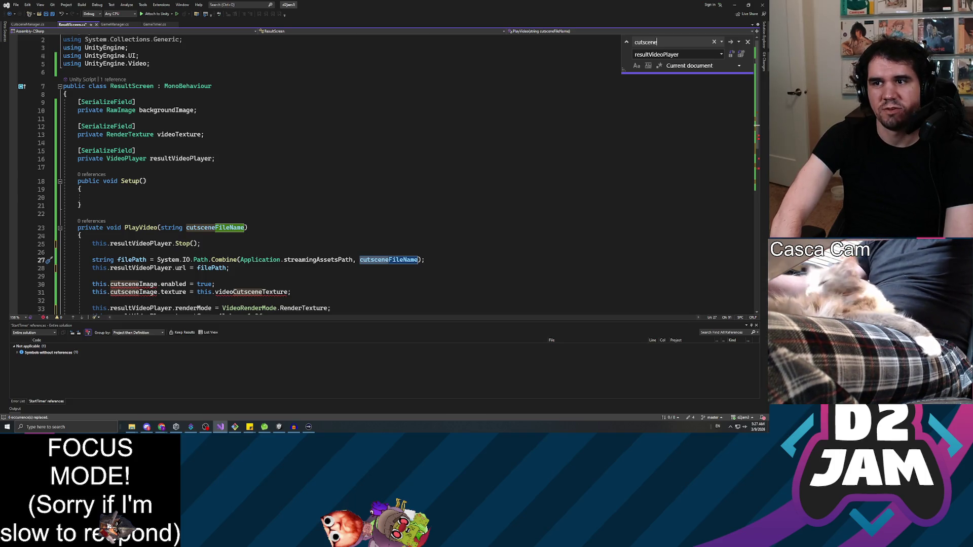
pyautogui.press('Return')
pyautogui.write('Image')
pyautogui.press('Tab')
pyautogui.write('ba')
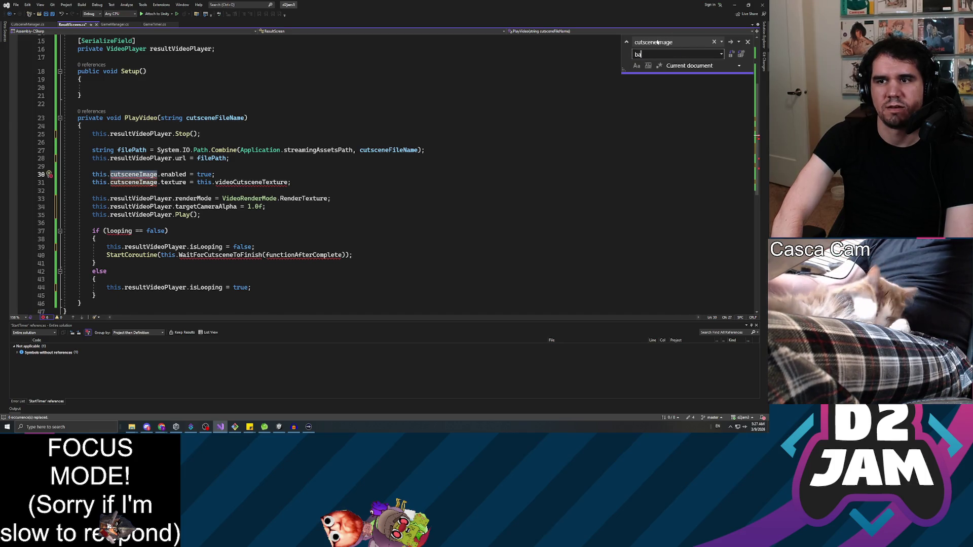
pyautogui.write('roundImage')
pyautogui.scroll(5, 304, 172)
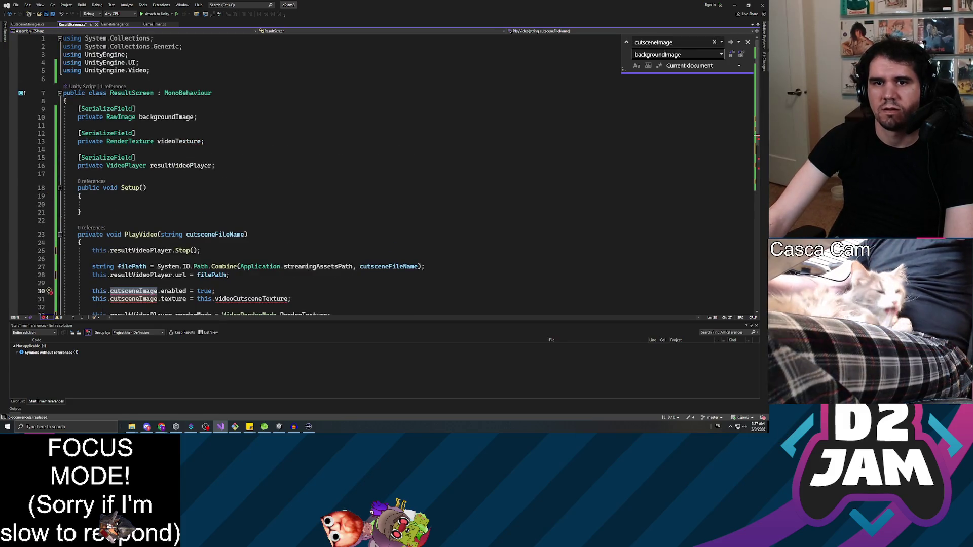
pyautogui.click(741, 54)
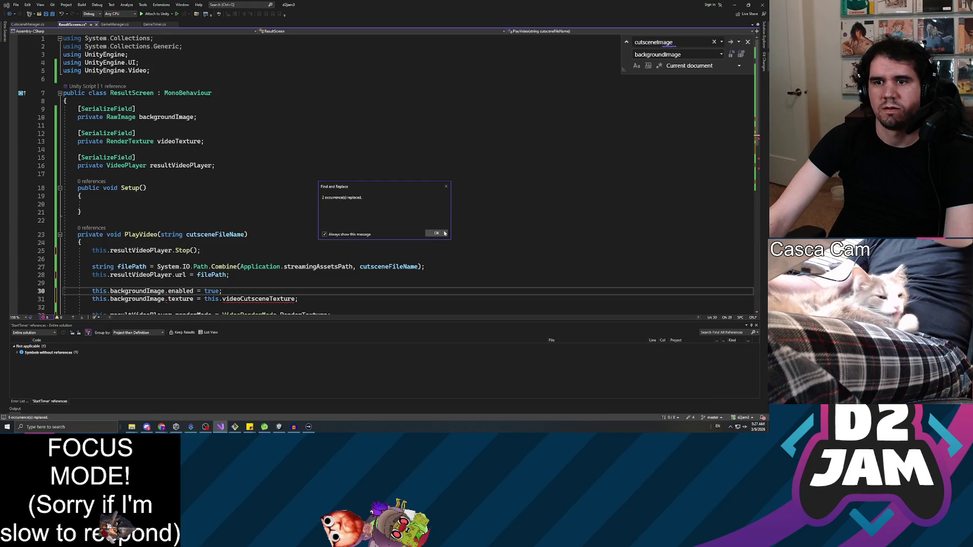
pyautogui.click(437, 233)
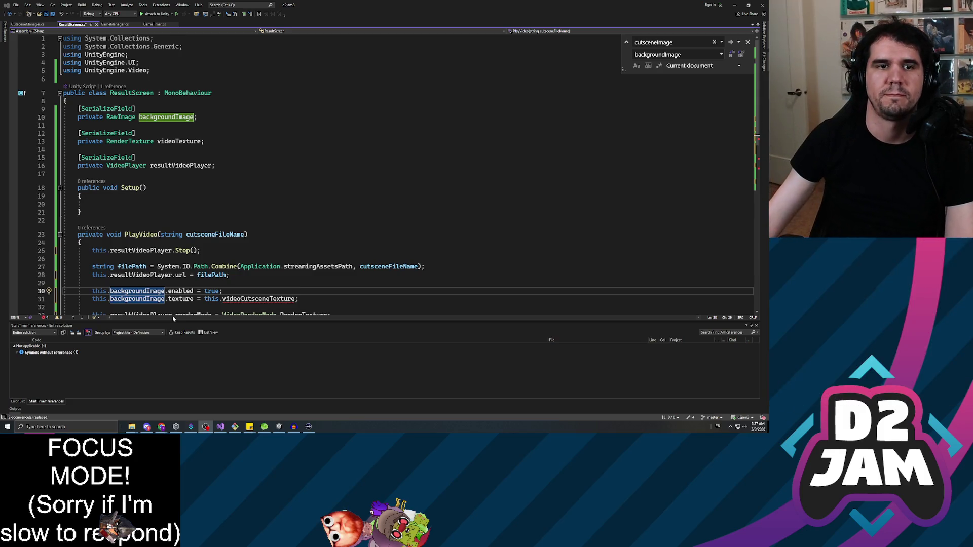
pyautogui.hotkey('alt', 'Tab')
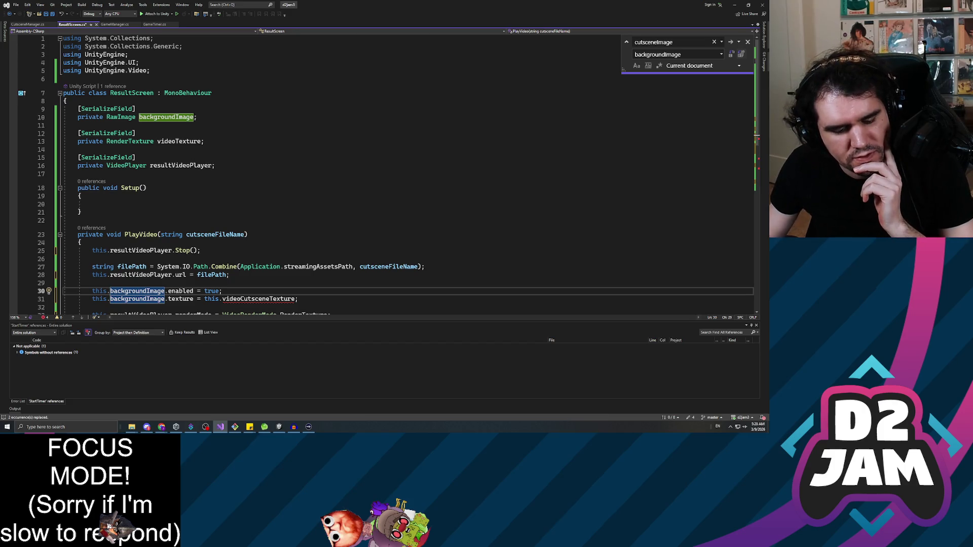
pyautogui.moveTo(215, 234)
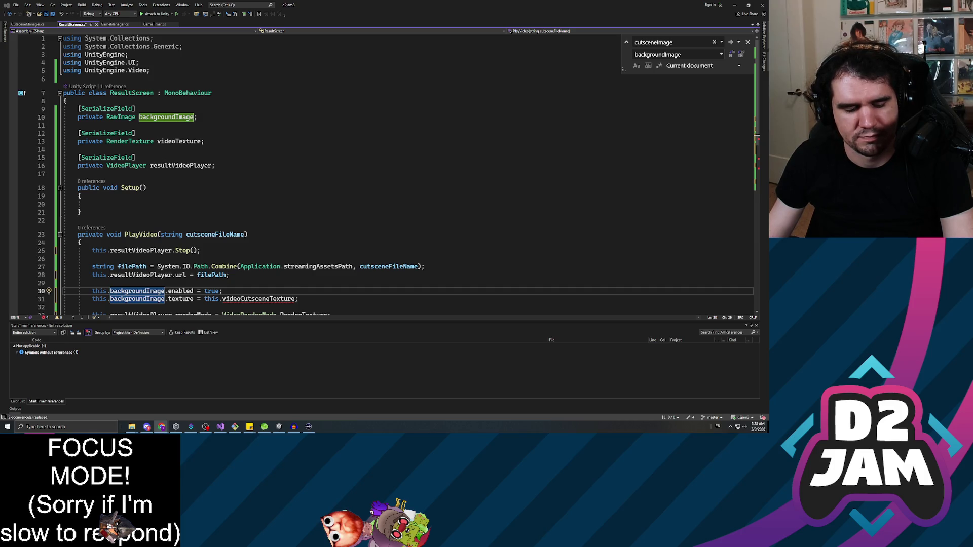
# Check the empty Setup method and scroll down to PlayVideo's looping if/else block
pyautogui.click(147, 187)
pyautogui.click(93, 203)
pyautogui.press('Up')
pyautogui.press('Up')
pyautogui.press('Up')
pyautogui.press('Down')
pyautogui.press('Down')
pyautogui.press('Down')
pyautogui.press('Up')
pyautogui.scroll(-3, 178, 192)
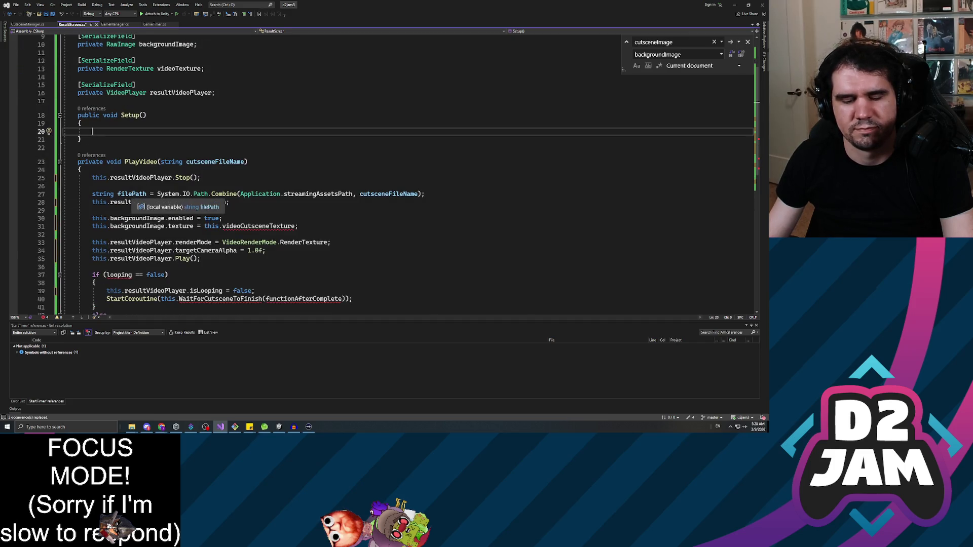
pyautogui.scroll(1, 387, 174)
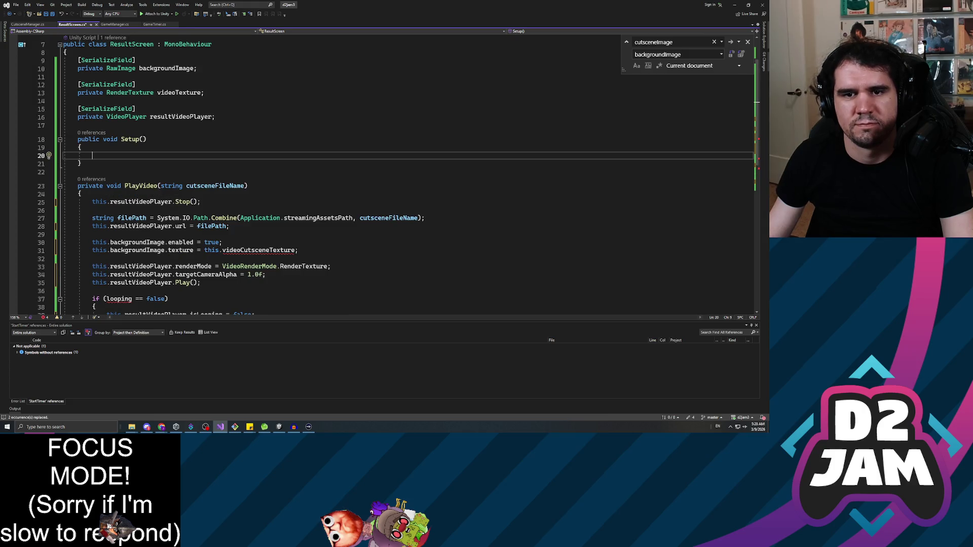
pyautogui.scroll(-2, 388, 174)
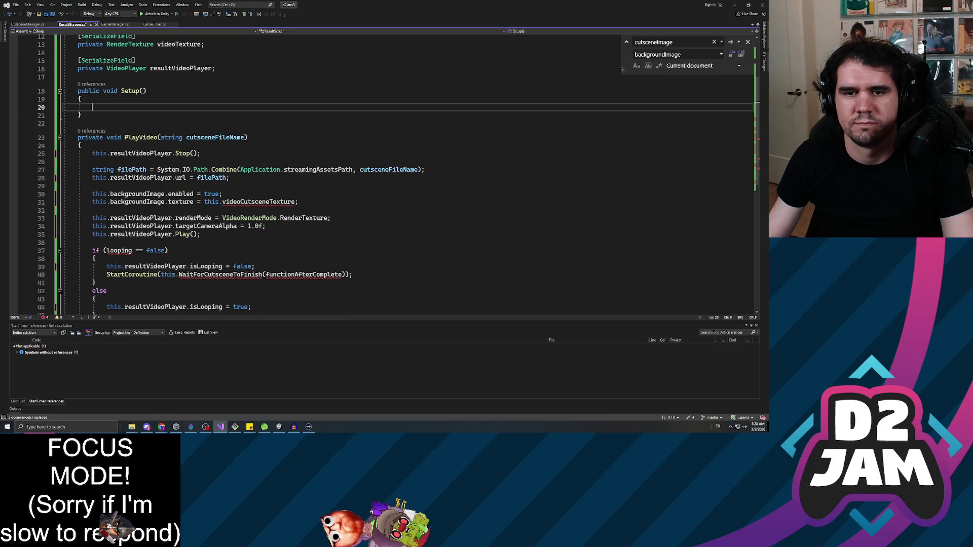
pyautogui.scroll(-2, 388, 174)
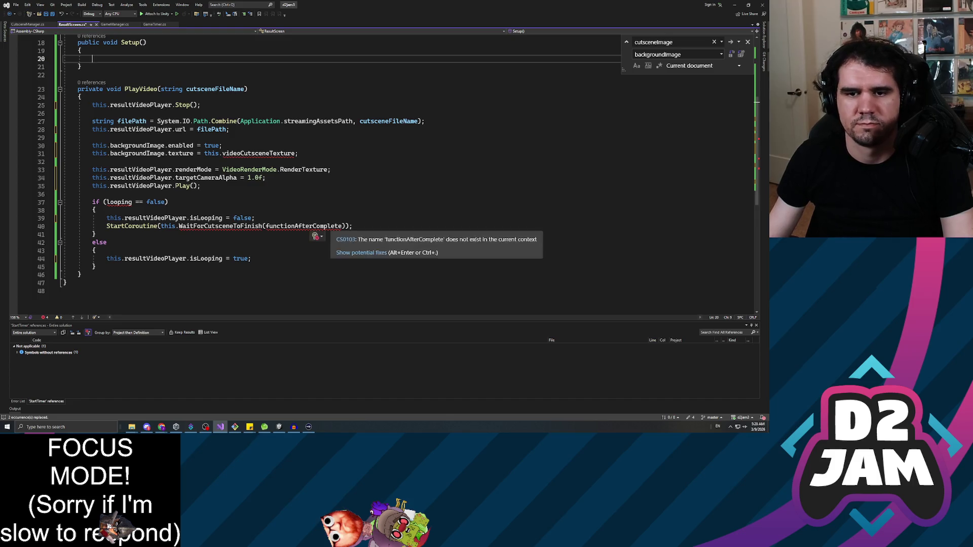
# Move resultVideoPlayer.isLooping = true above the if/else, delete the block, and save
pyautogui.click(251, 259)
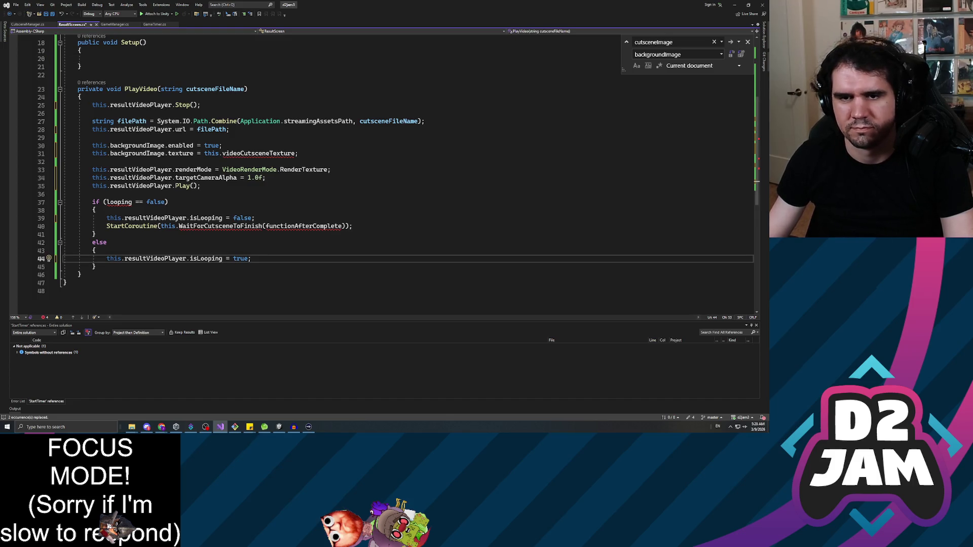
pyautogui.hotkey('shift', 'Home')
pyautogui.hotkey('ctrl', 'c')
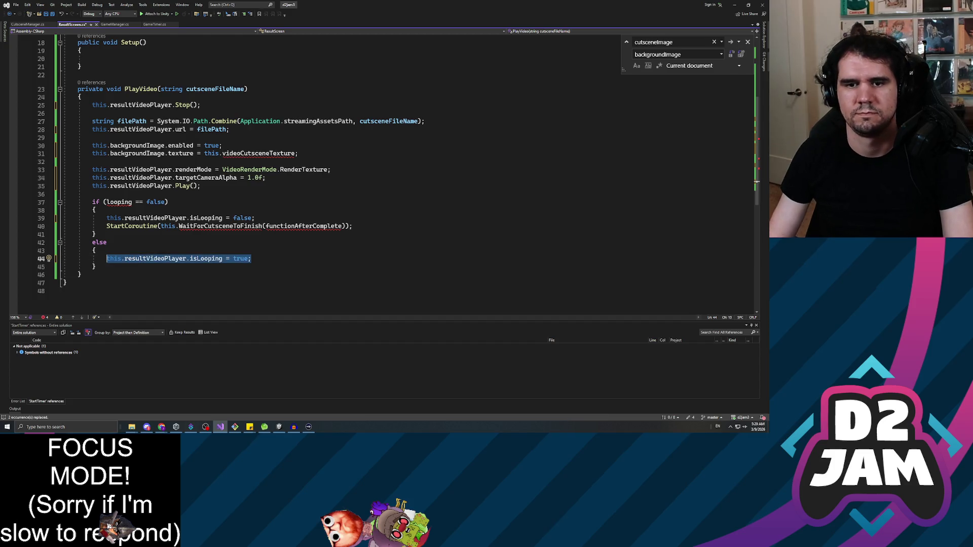
pyautogui.press('BackSpace')
pyautogui.press('Up')
pyautogui.press('Up')
pyautogui.press('Up')
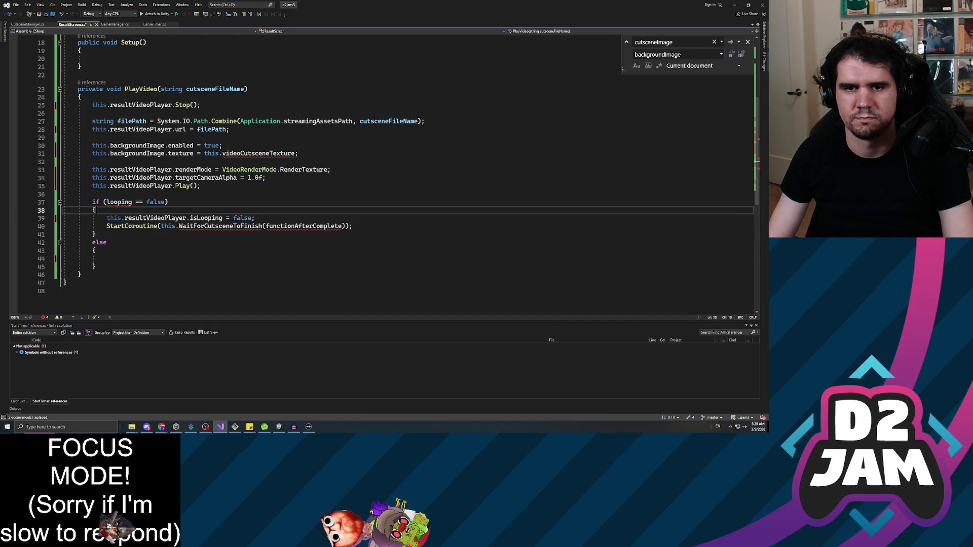
pyautogui.hotkey('ctrl', 'Return')
pyautogui.hotkey('ctrl', 'Return')
pyautogui.hotkey('ctrl', 'v')
pyautogui.press('Down')
pyautogui.hotkey('shift', 'Down')
pyautogui.hotkey('shift', 'Down')
pyautogui.hotkey('shift', 'Down')
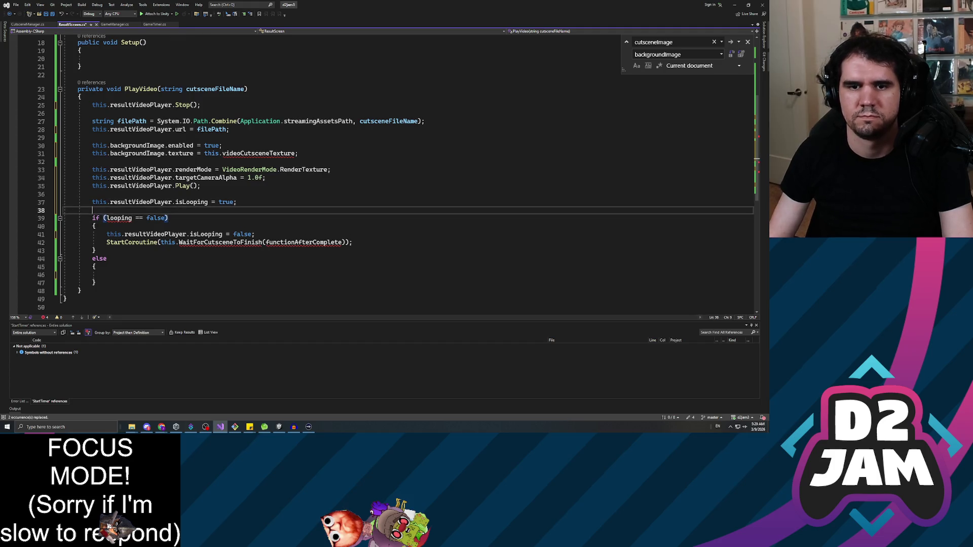
pyautogui.press('BackSpace')
pyautogui.press('BackSpace')
pyautogui.hotkey('ctrl', 's')
pyautogui.scroll(6, 388, 174)
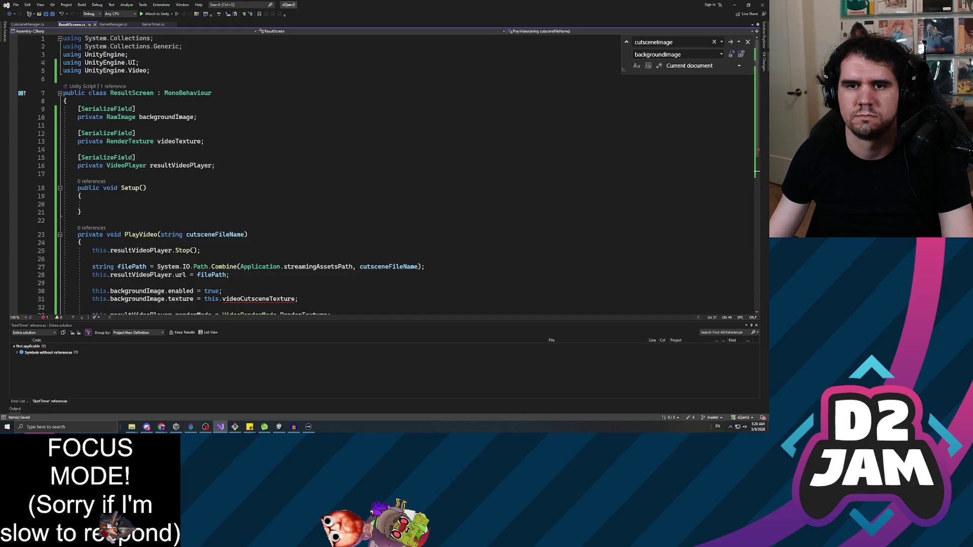
# Replace videoCutsceneTexture with videoTexture in PlayVideo's backgroundImage.texture assignment
pyautogui.scroll(-2, 388, 174)
pyautogui.doubleClick(271, 250)
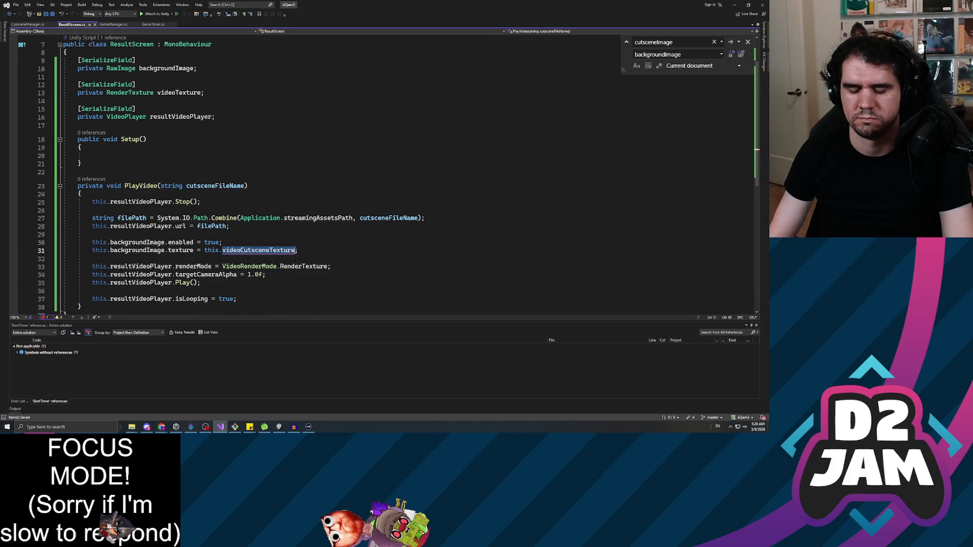
pyautogui.write('videoT')
pyautogui.press('Tab')
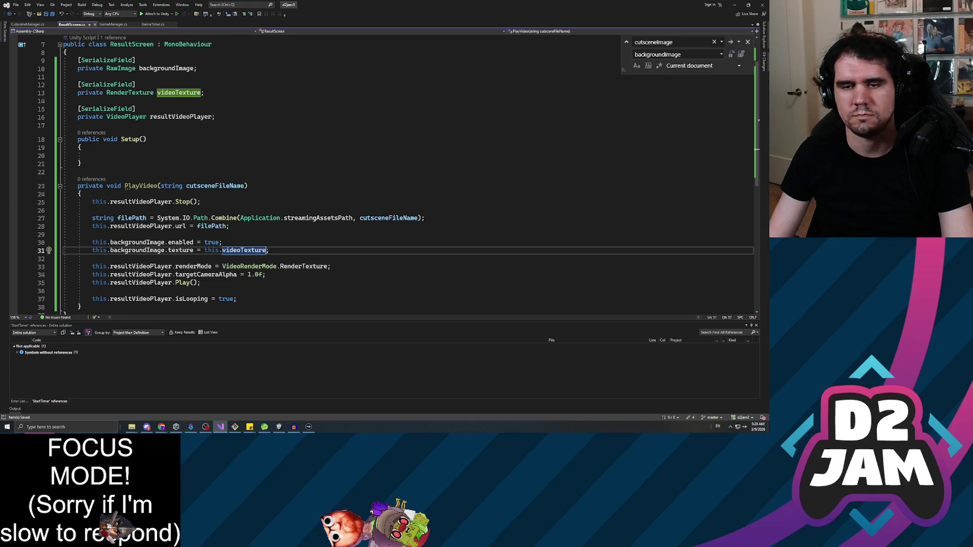
# Delete the unfinished this.resultVideoPlayer. line added after targetCameraAlpha on line 35
pyautogui.press('Down')
pyautogui.press('Down')
pyautogui.press('Down')
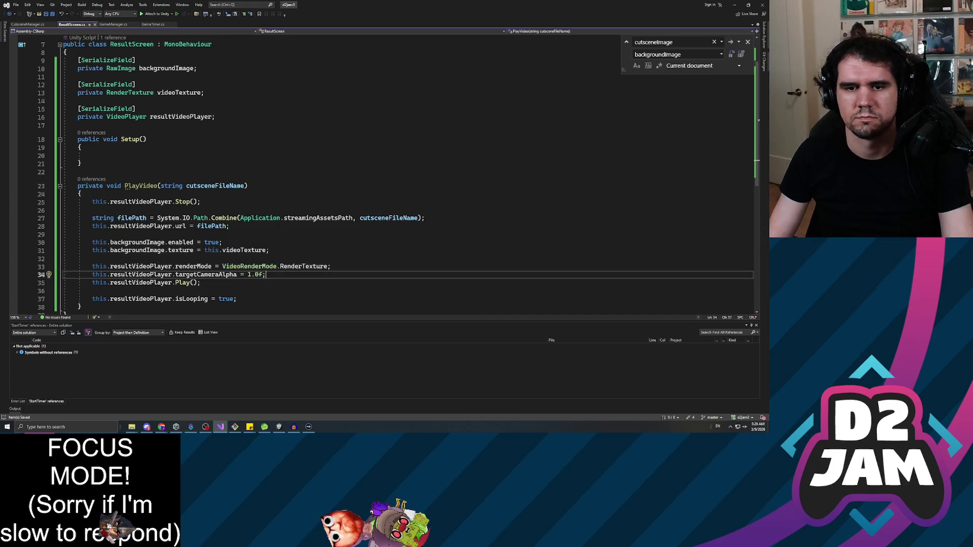
pyautogui.press('Return')
pyautogui.write('this.resultVideoPlayer.')
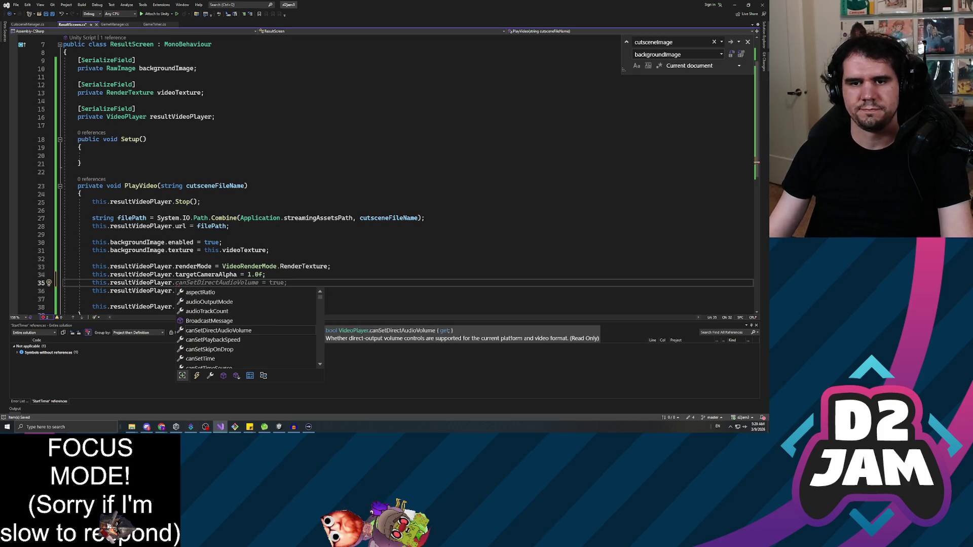
pyautogui.click(222, 242)
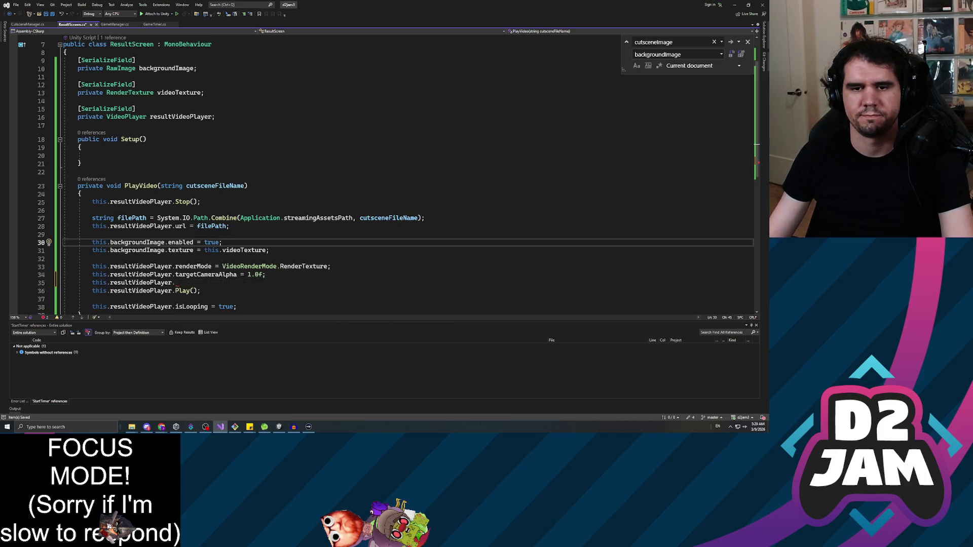
pyautogui.scroll(-1, 222, 243)
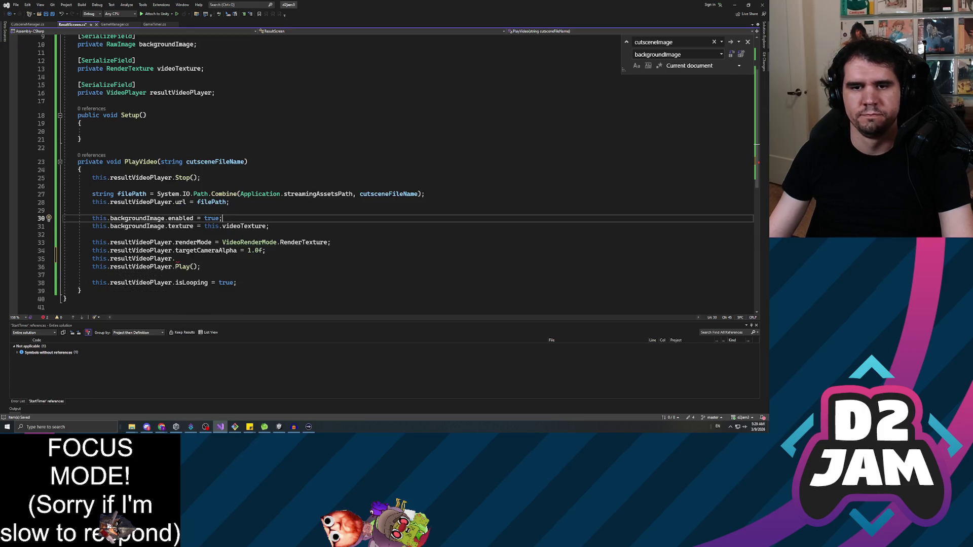
pyautogui.click(175, 258)
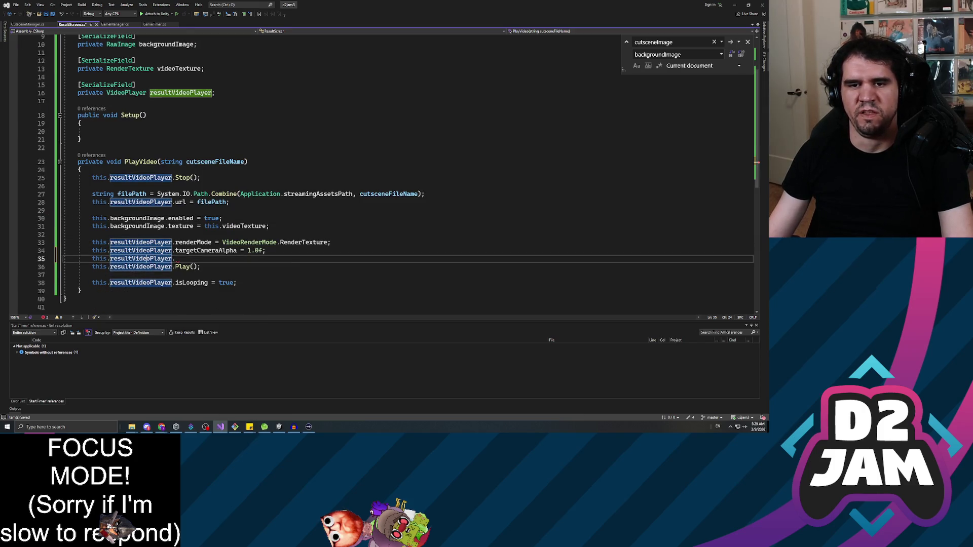
pyautogui.moveTo(174, 259); pyautogui.dragTo(63, 259)
pyautogui.press('Delete')
pyautogui.press('Delete')
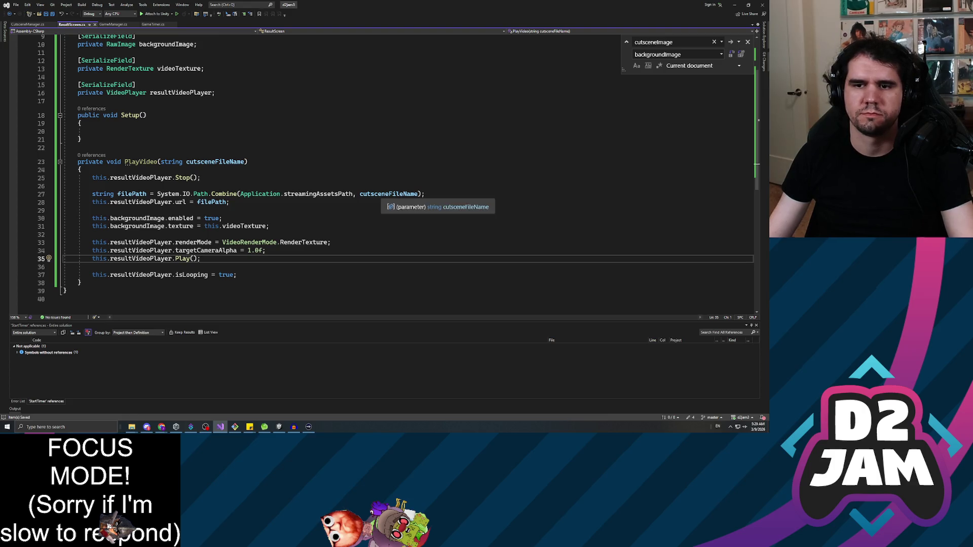
pyautogui.click(92, 132)
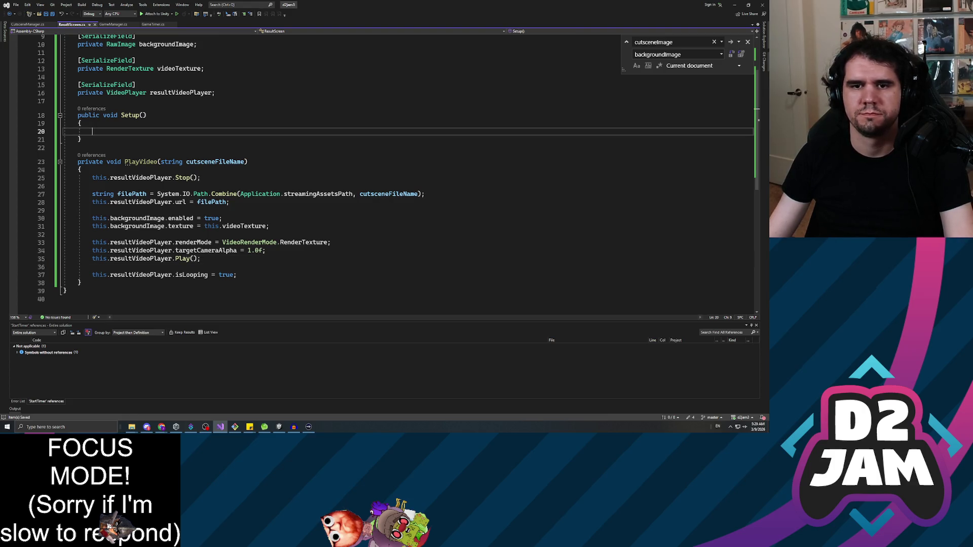
pyautogui.scroll(2, 380, 173)
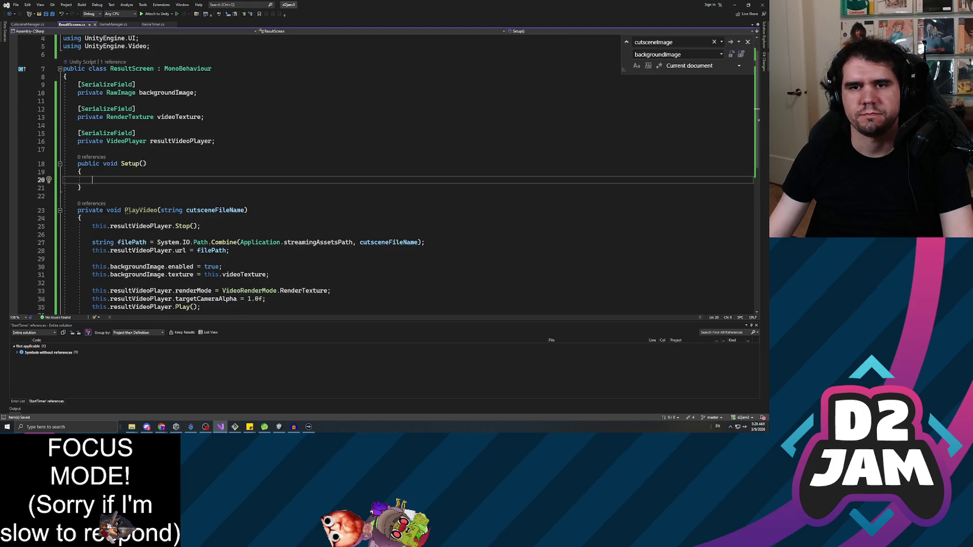
pyautogui.click(77, 150)
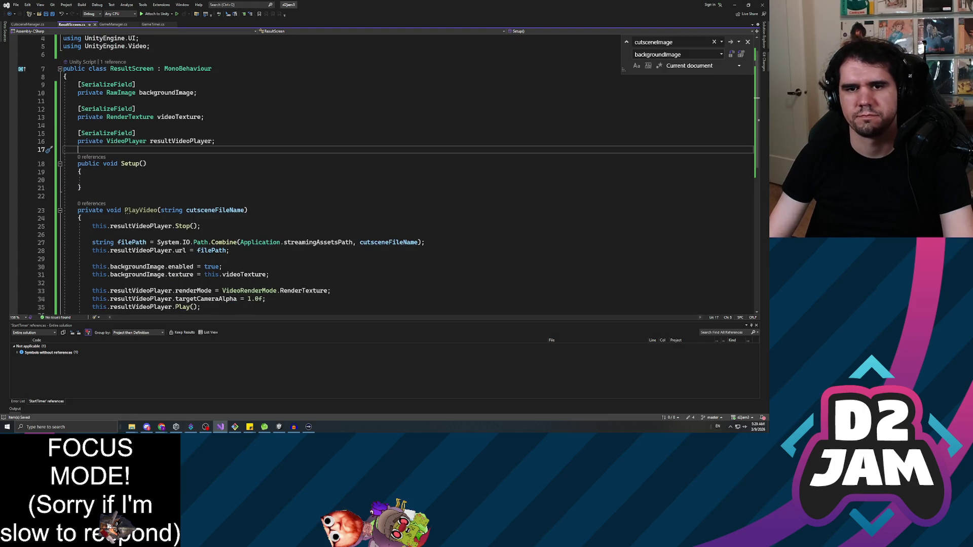
# Add a [SerializeField] private string cutsceneFileName field to ResultScreen
pyautogui.press('Return')
pyautogui.write('[Seria')
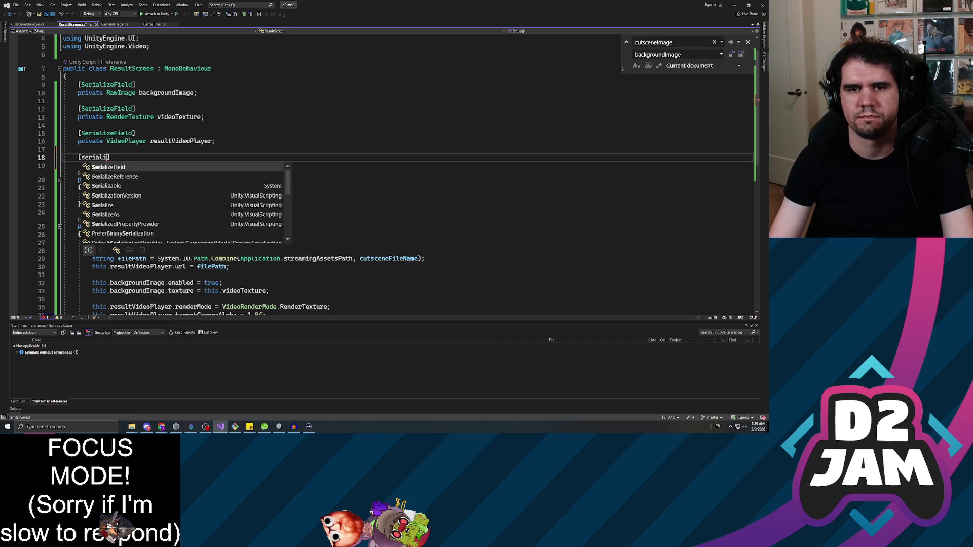
pyautogui.press('Tab')
pyautogui.write(']')
pyautogui.press('Return')
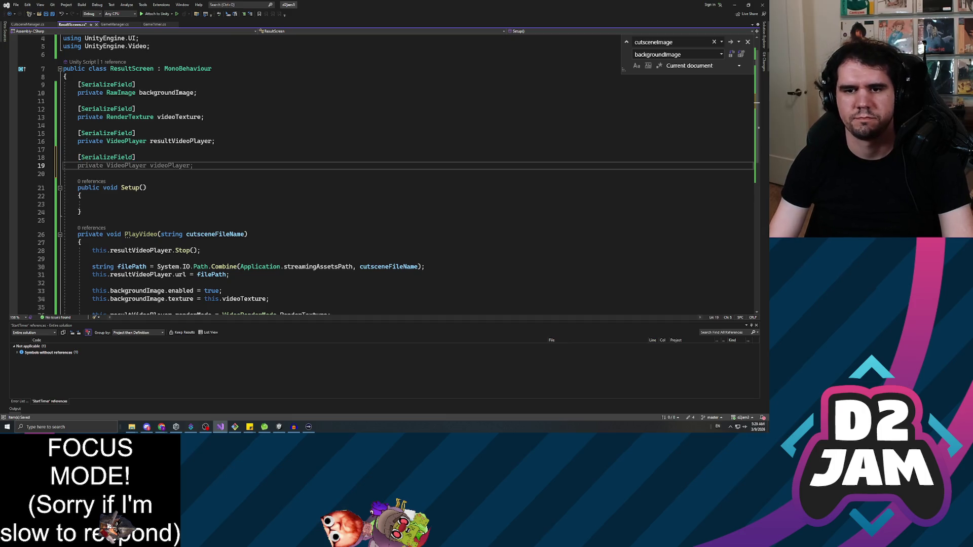
pyautogui.write('rivate str')
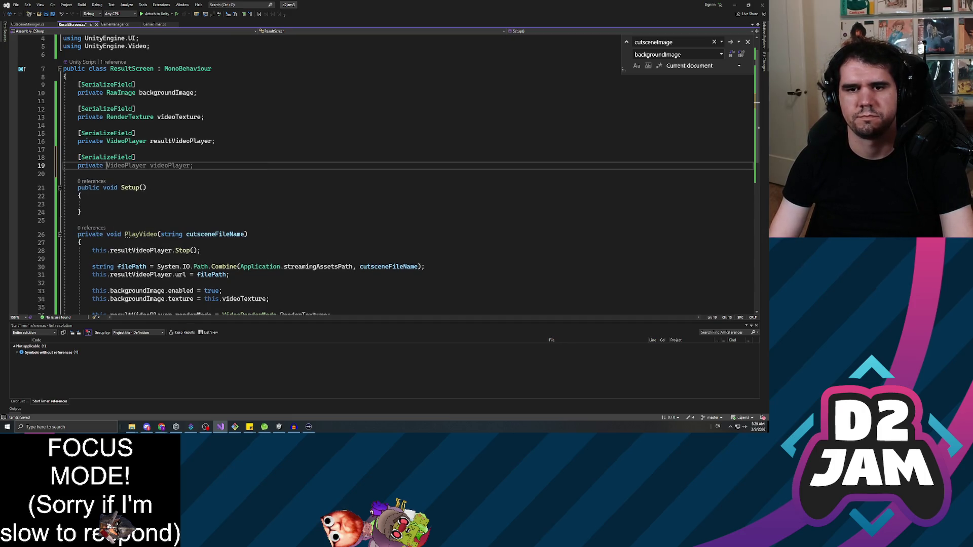
pyautogui.press('Tab')
pyautogui.write('cutsceneFile')
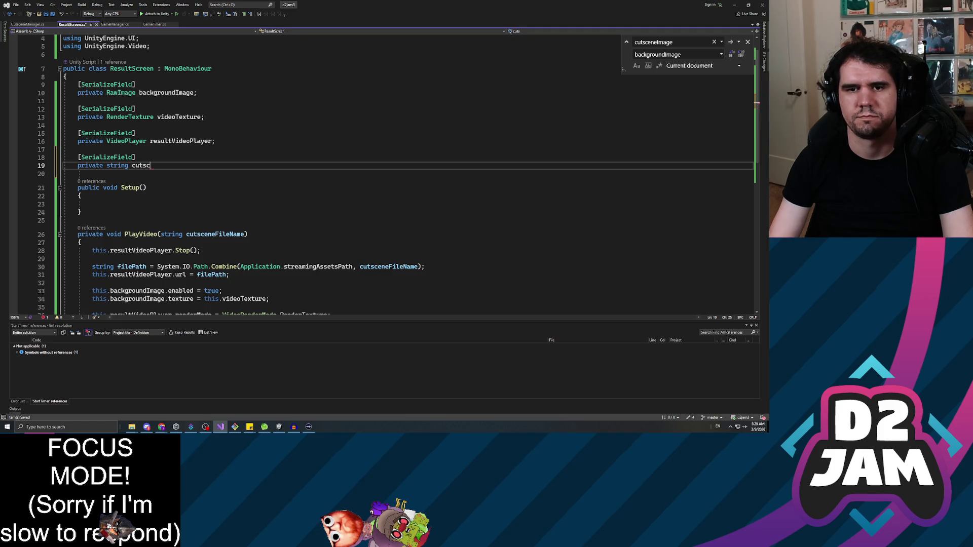
pyautogui.write('Name;')
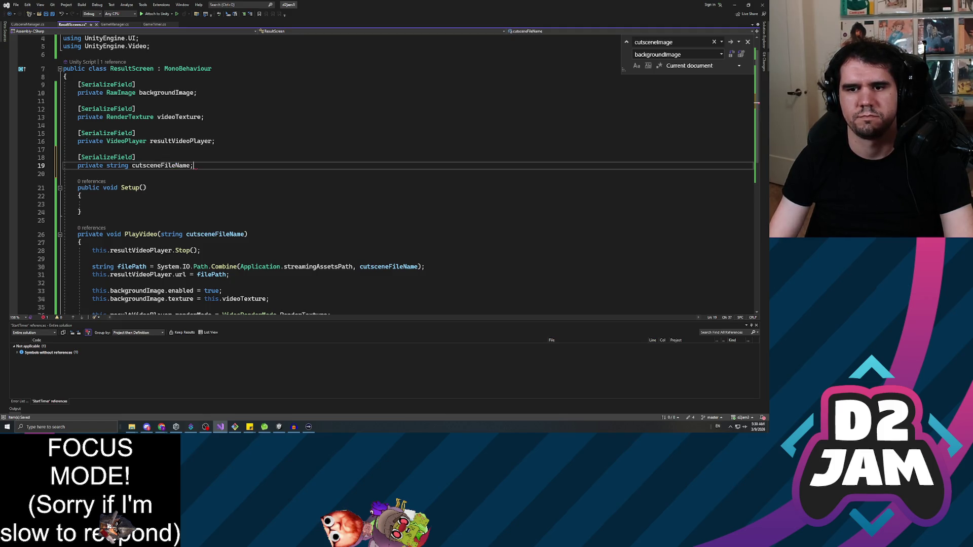
# Remove PlayVideo's cutsceneFileName parameter and use this.cutsceneFileName in the Path.Combine call
pyautogui.click(160, 234)
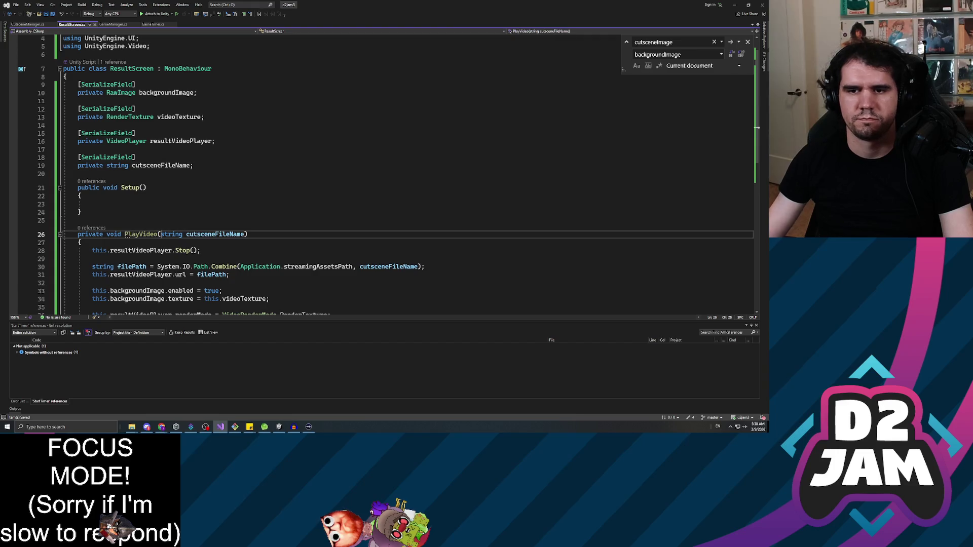
pyautogui.hotkey('ctrl', 'shift', 'Right')
pyautogui.hotkey('ctrl', 'shift', 'Right')
pyautogui.press('Delete')
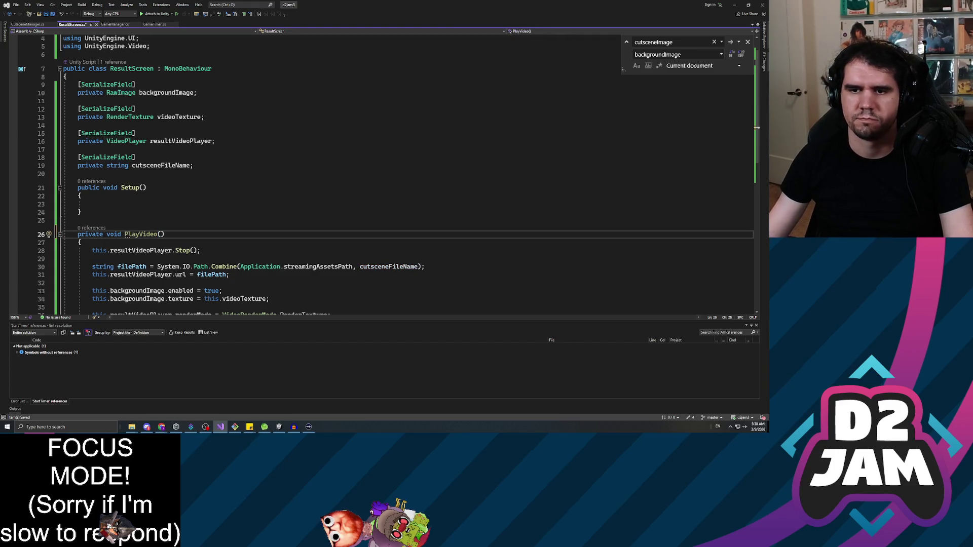
pyautogui.click(359, 266)
pyautogui.write('this.')
pyautogui.click(84, 196)
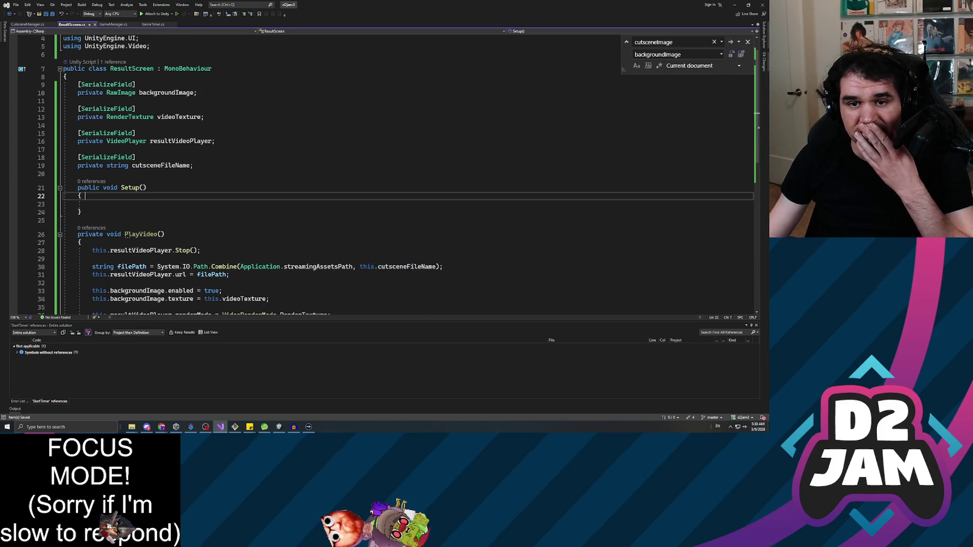
# Call this.PlayVideo(); inside Setup and insert a blank line above Setup
pyautogui.press('Return')
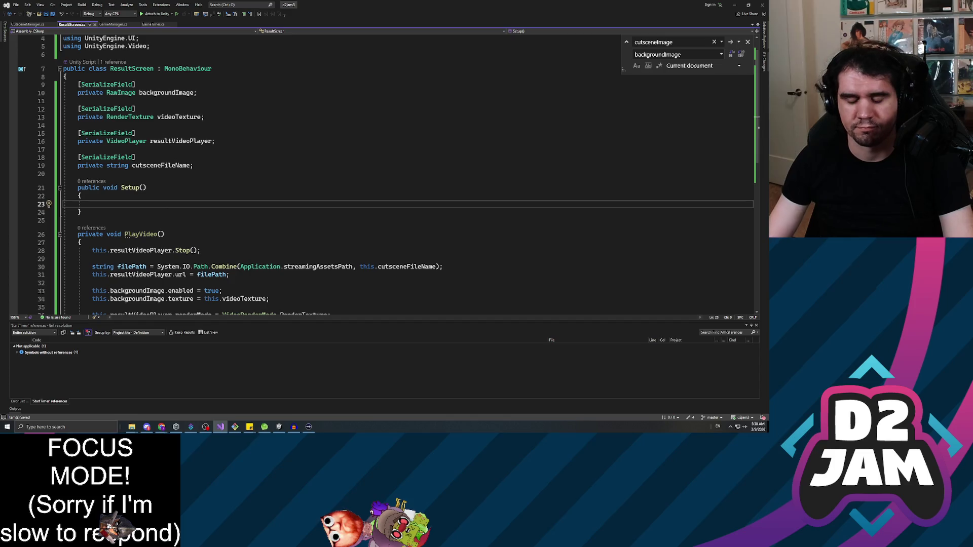
pyautogui.write('this.PlayVideo')
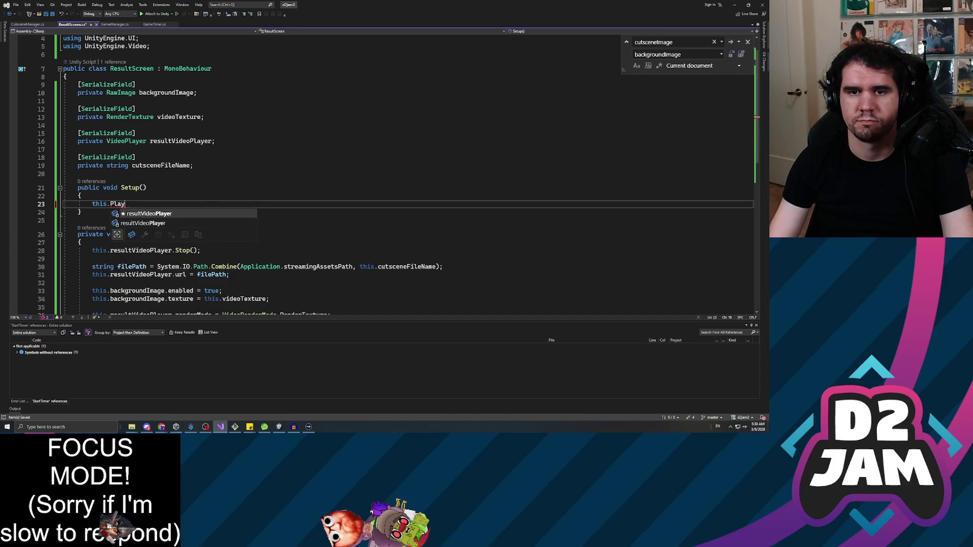
pyautogui.write('();')
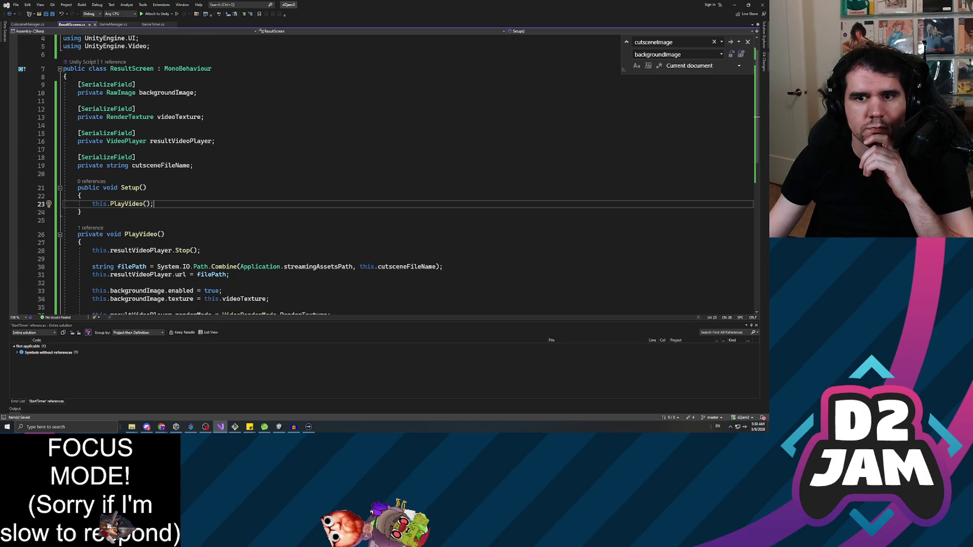
pyautogui.click(81, 212)
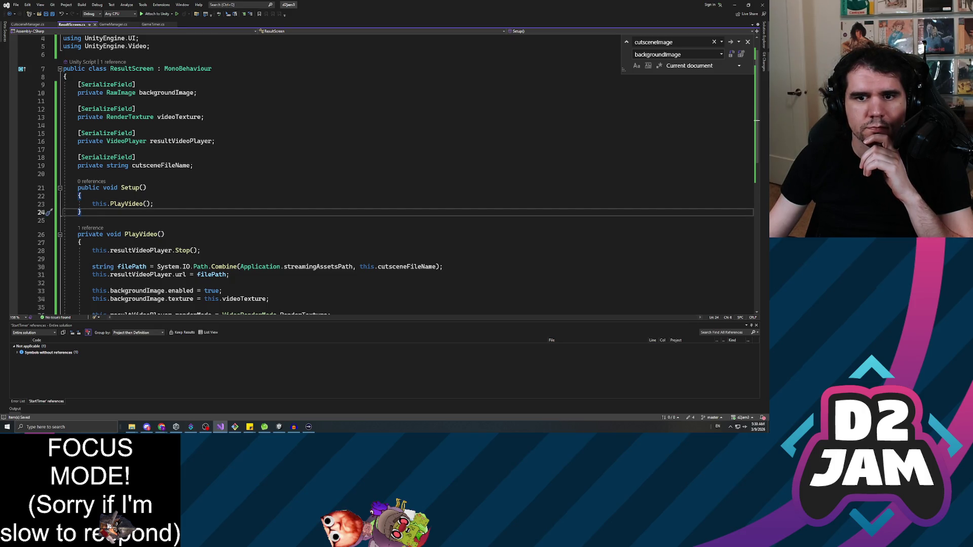
pyautogui.scroll(-3, 304, 218)
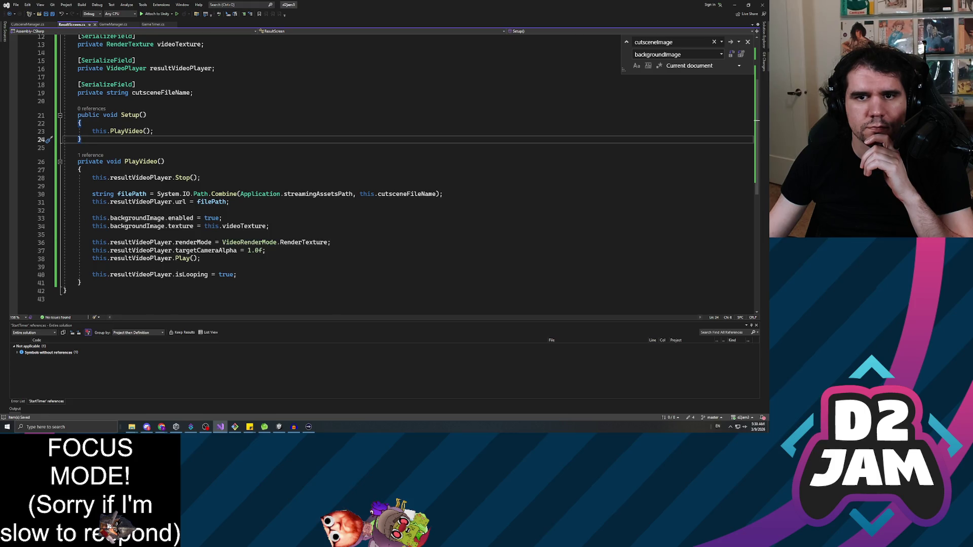
pyautogui.scroll(4, 304, 172)
pyautogui.click(102, 197)
pyautogui.press('Return')
pyautogui.press('Return')
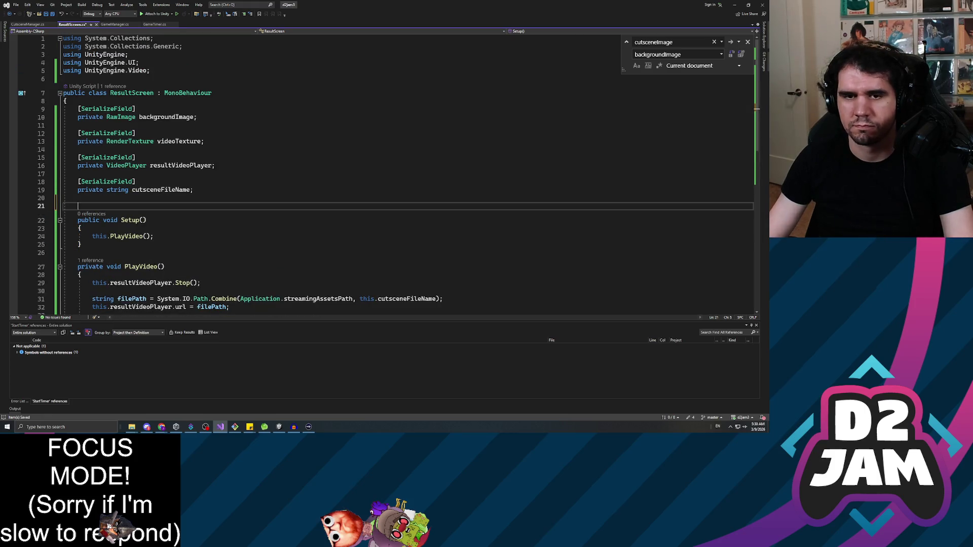
# Add using TMPro; and delete the two System.Collections using directives
pyautogui.press('Up')
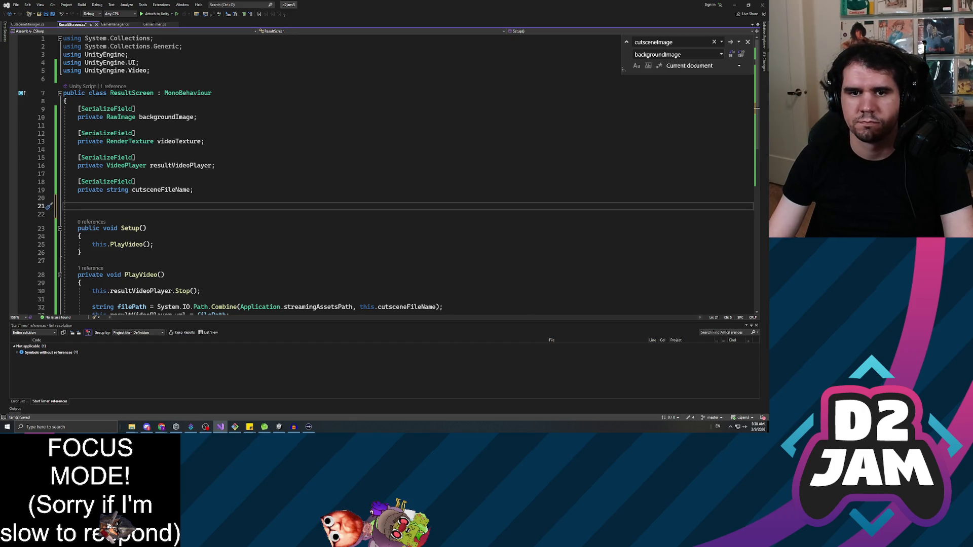
pyautogui.press('Up')
pyautogui.press('Up')
pyautogui.press('Up')
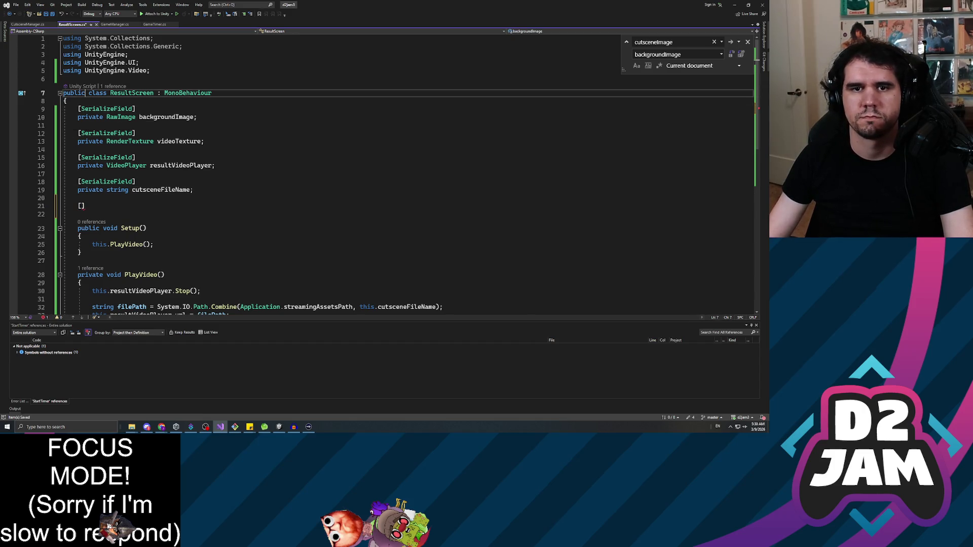
pyautogui.press('End')
pyautogui.press('Return')
pyautogui.write('using TMPro')
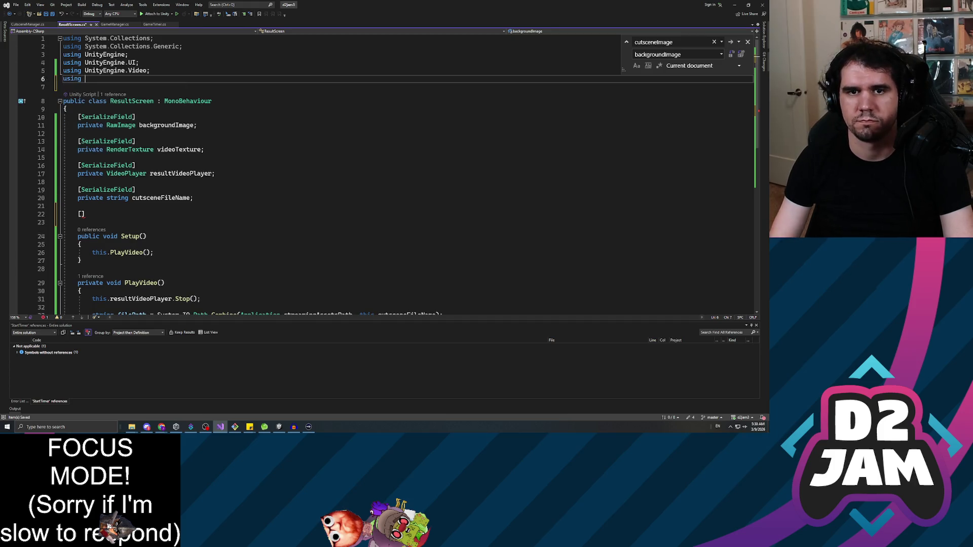
pyautogui.write(';')
pyautogui.press('Up')
pyautogui.press('Up')
pyautogui.press('Up')
pyautogui.press('End')
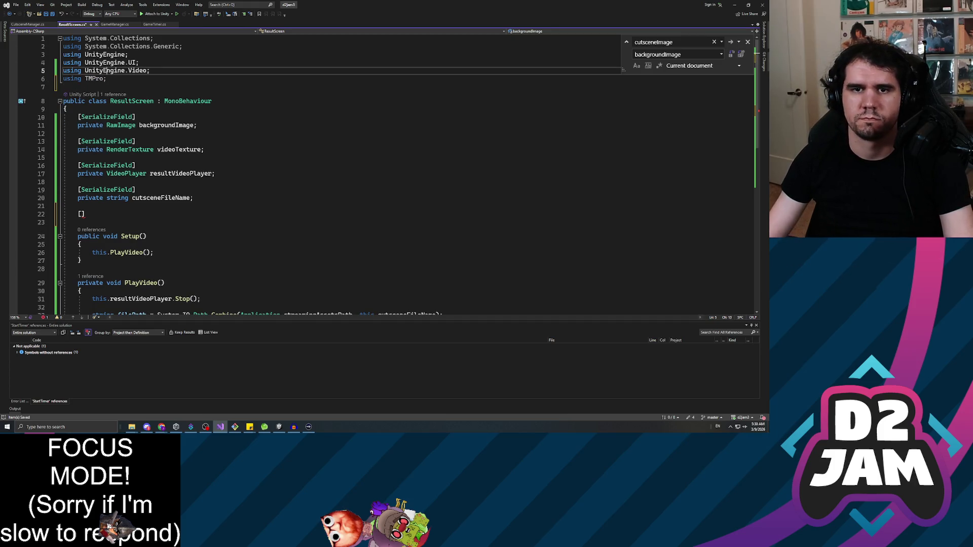
pyautogui.hotkey('shift', 'Up')
pyautogui.hotkey('shift', 'Home')
pyautogui.press('Delete')
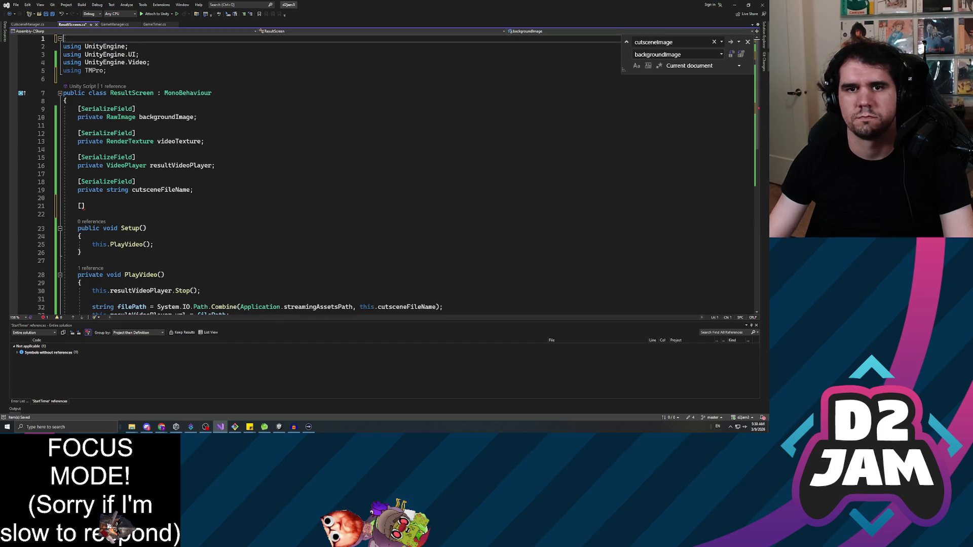
pyautogui.press('Delete')
# Begin a [SerializeField] private TextMeshProUGUI field declaration in ResultScreen
pyautogui.click(81, 197)
pyautogui.write('Serial')
pyautogui.press('Tab')
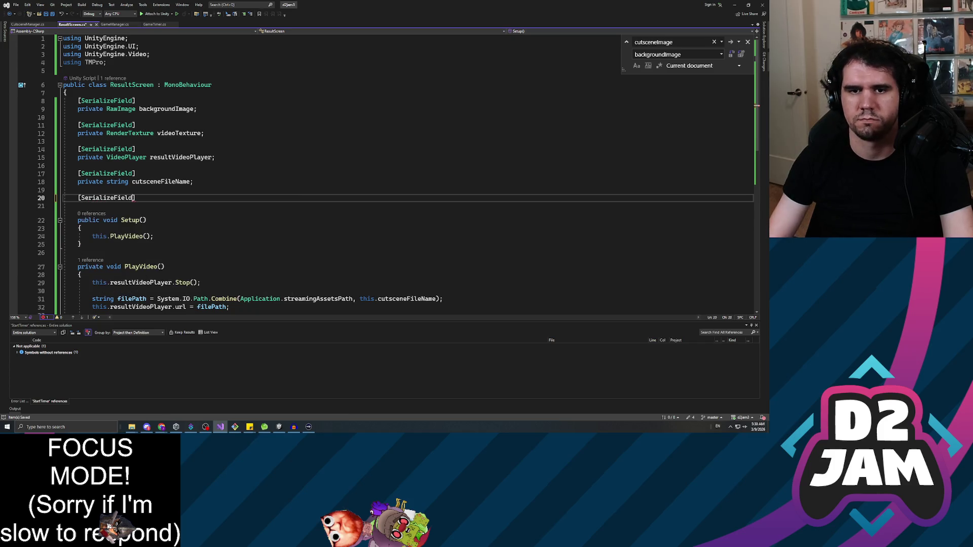
pyautogui.write(']')
pyautogui.press('Return')
pyautogui.write('privat')
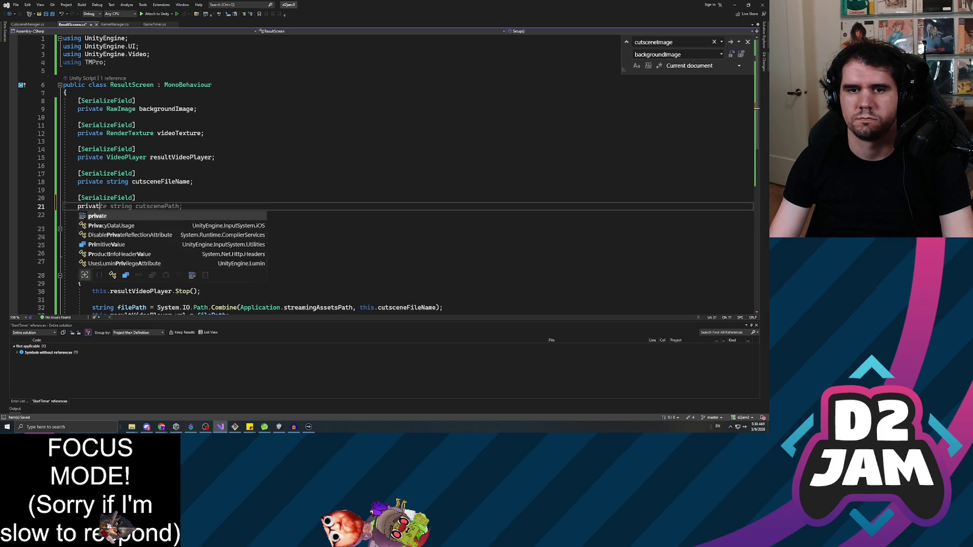
pyautogui.press('Tab')
pyautogui.write('textm')
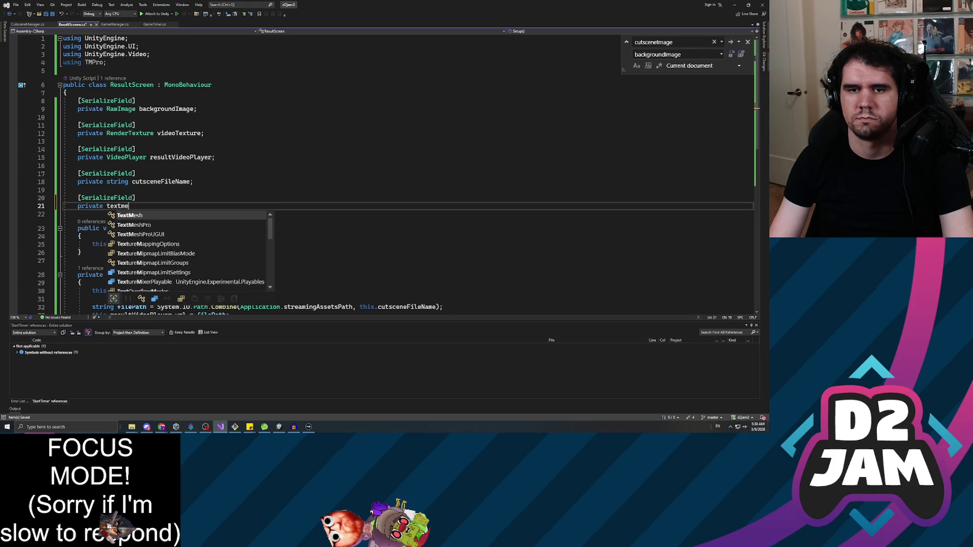
pyautogui.write('eshProUG')
pyautogui.press('Tab')
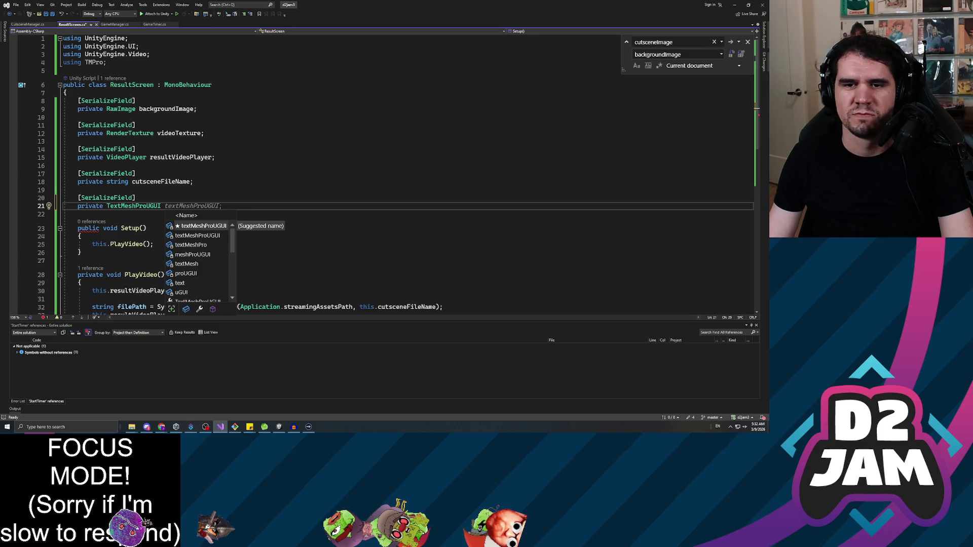
# Complete the field as 'TextMeshProUGUI timerText;' and bring up the GameManager script
pyautogui.write('timerText')
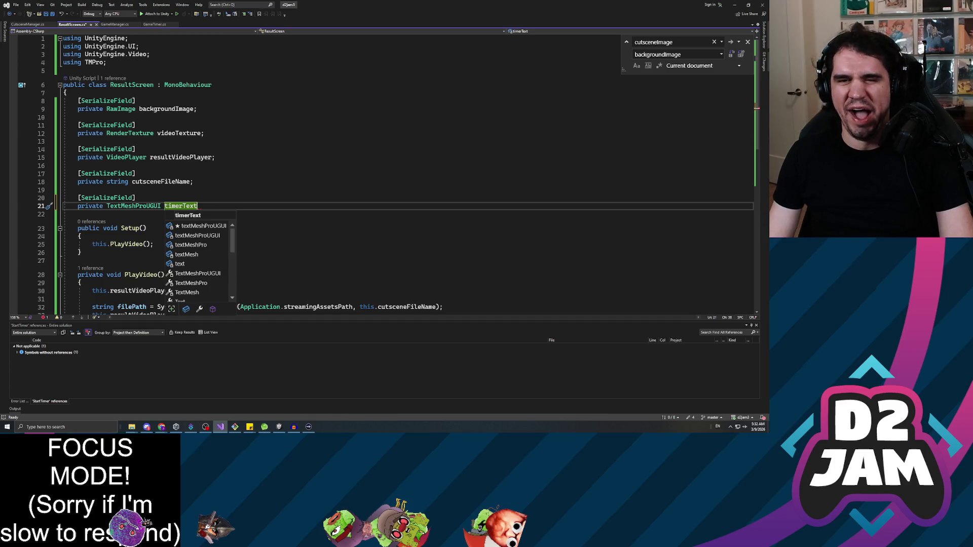
pyautogui.write(';')
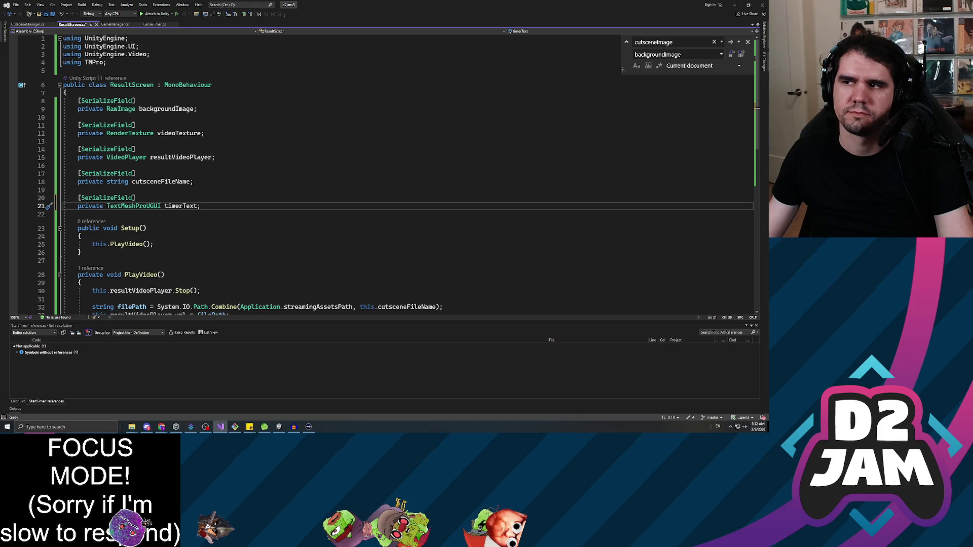
pyautogui.press('Down')
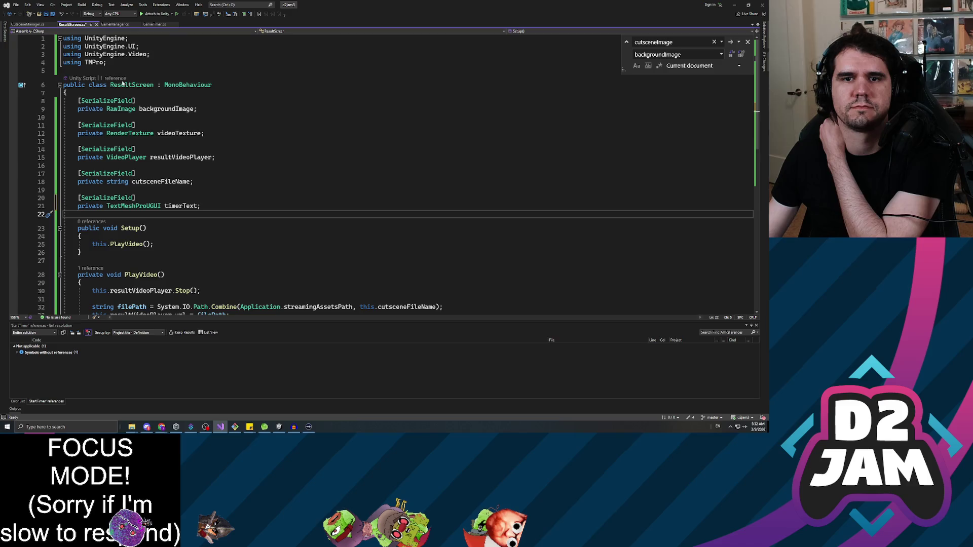
pyautogui.click(113, 25)
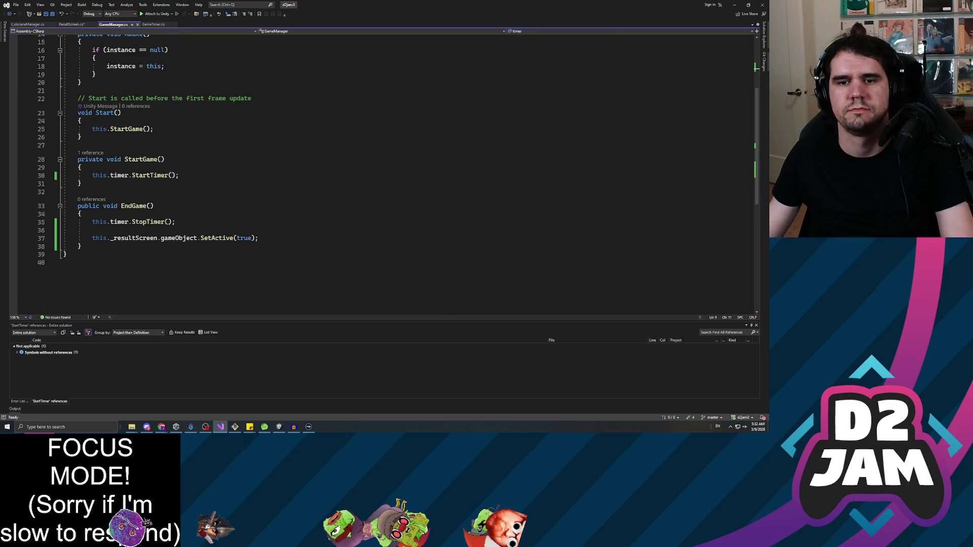
# Look over GameManager's EndGame method without editing, then switch to GameTimer.cs
pyautogui.click(92, 230)
pyautogui.scroll(5, 395, 173)
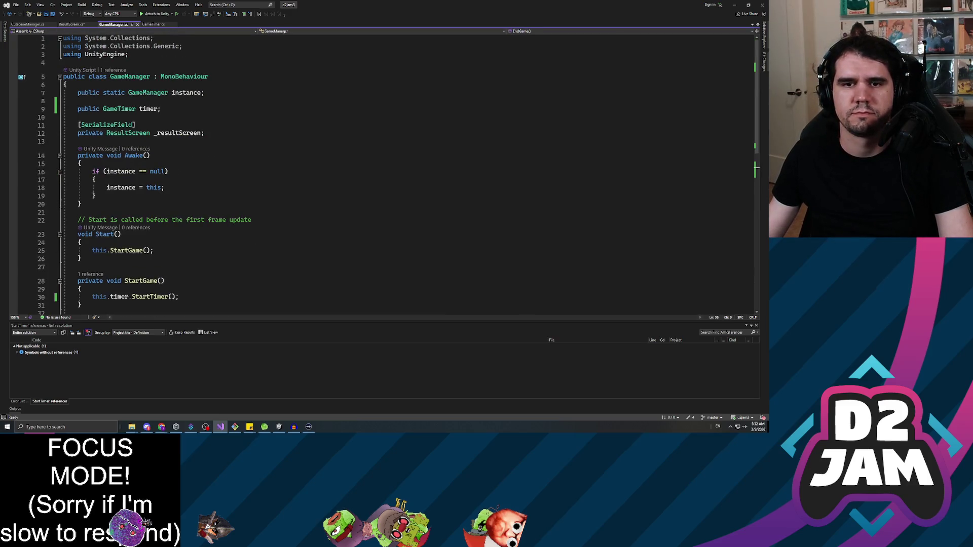
pyautogui.click(81, 141)
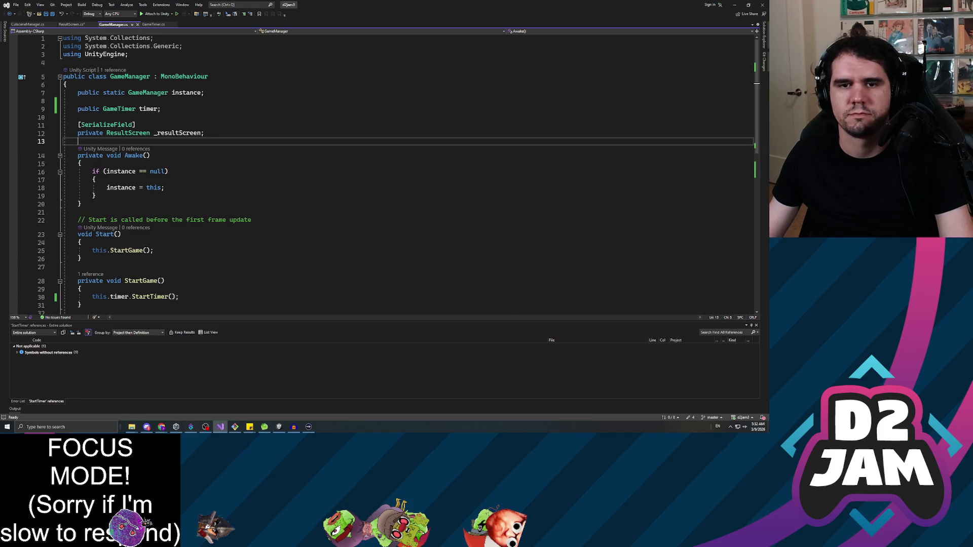
pyautogui.scroll(-4, 395, 173)
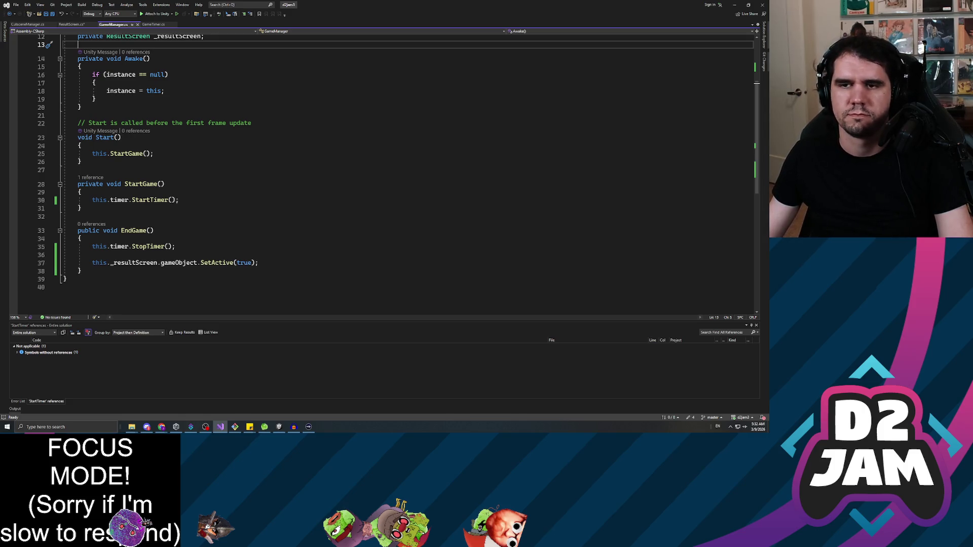
pyautogui.click(92, 255)
pyautogui.press('Down')
pyautogui.press('Up')
pyautogui.press('Down')
pyautogui.press('Up')
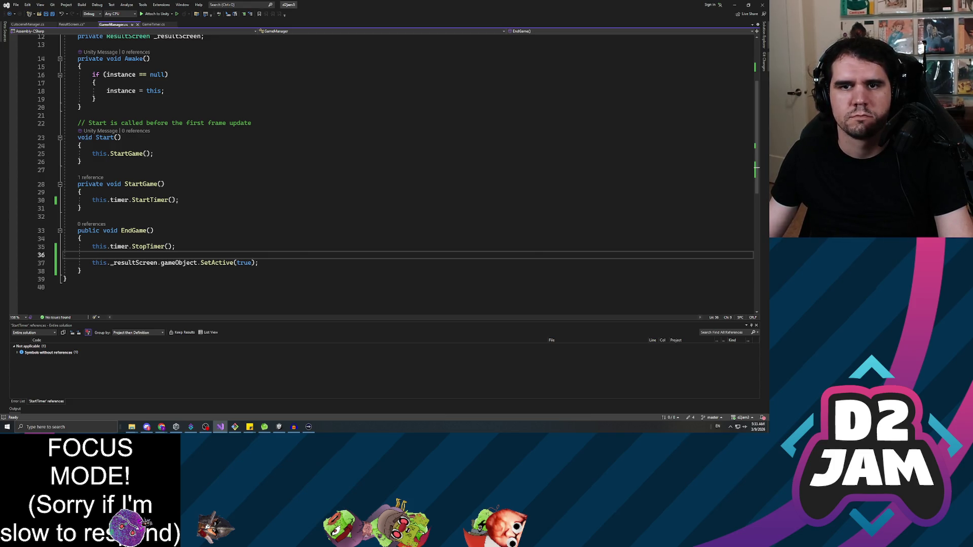
pyautogui.hotkey('ctrl', 'Tab')
pyautogui.click(207, 211)
# Add public float GetRawTime() returning this._timeElapsed below GetTimerString and save
pyautogui.scroll(-3, 405, 177)
pyautogui.scroll(-9, 395, 173)
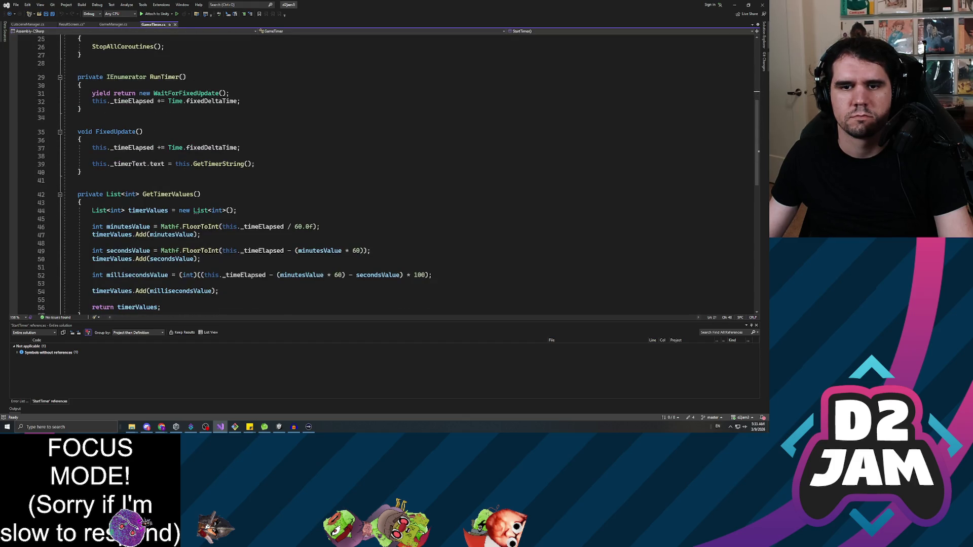
pyautogui.scroll(-5, 395, 172)
pyautogui.click(81, 192)
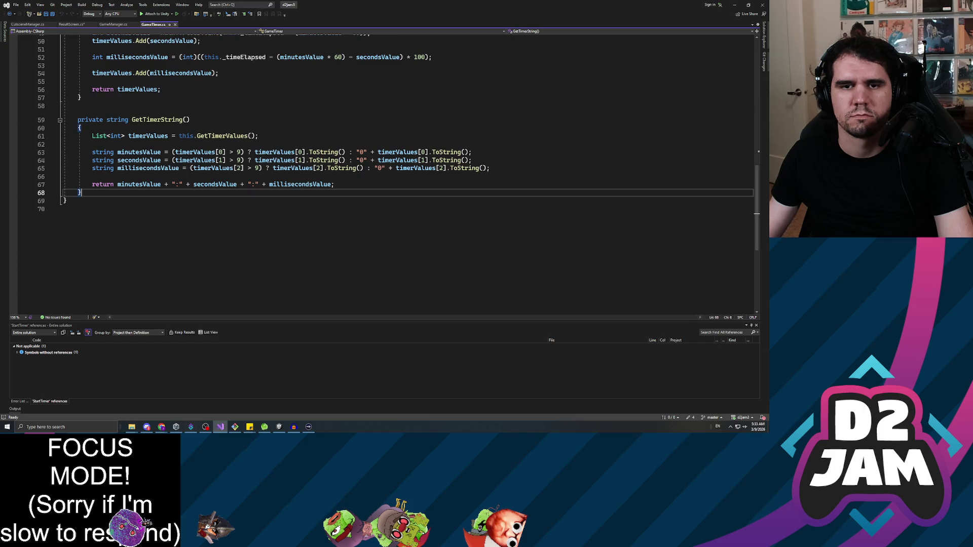
pyautogui.press('Return')
pyautogui.press('Return')
pyautogui.write('public')
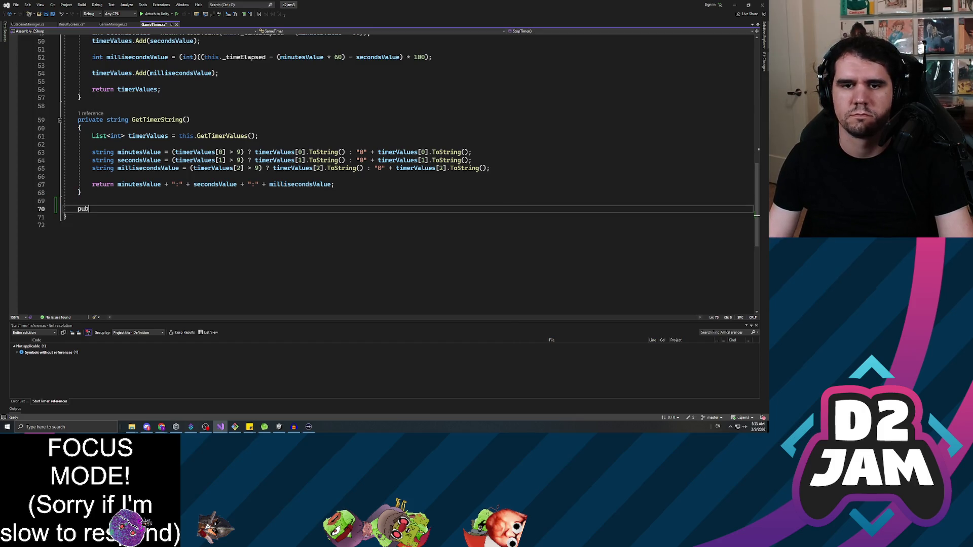
pyautogui.press('BackSpace')
pyautogui.press('BackSpace')
pyautogui.press('BackSpace')
pyautogui.write('float GetRawTime()')
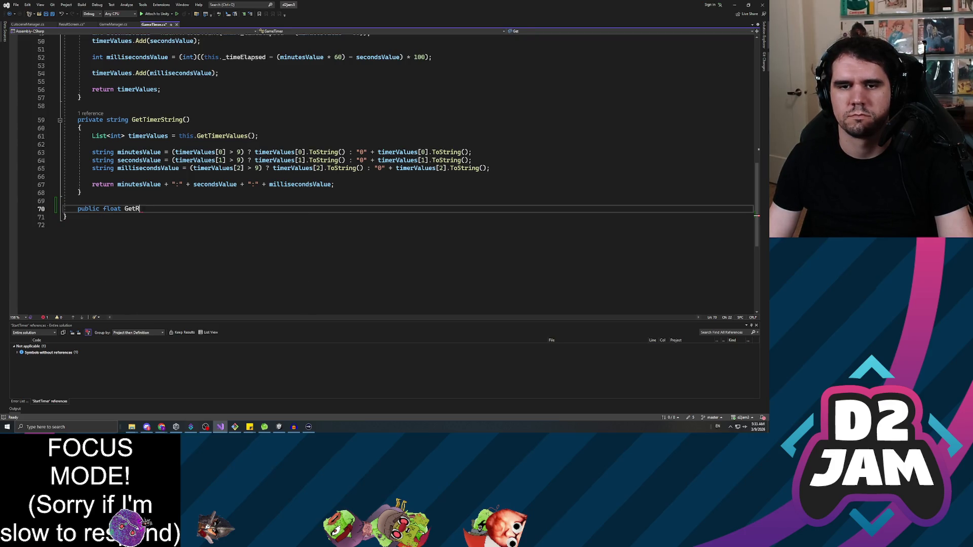
pyautogui.press('Return')
pyautogui.write('{')
pyautogui.press('Return')
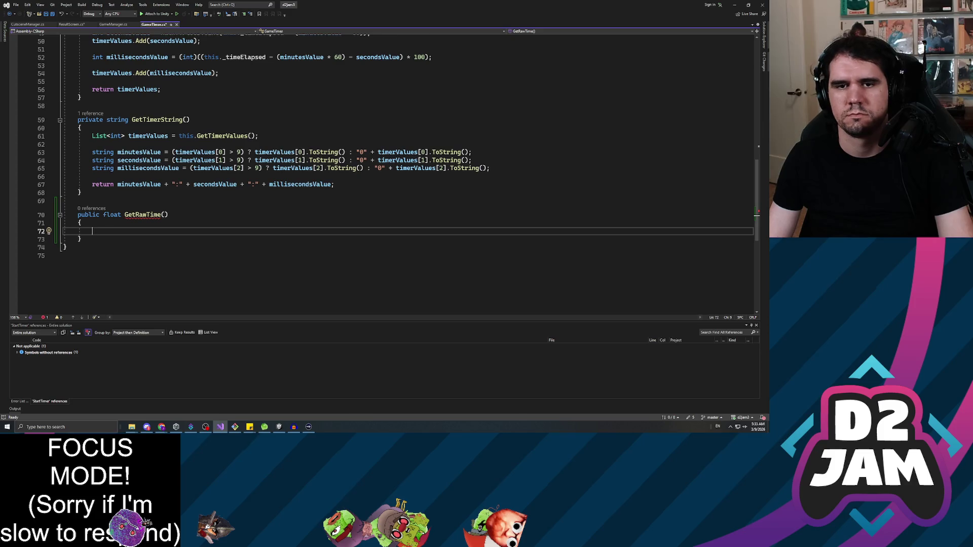
pyautogui.write('return')
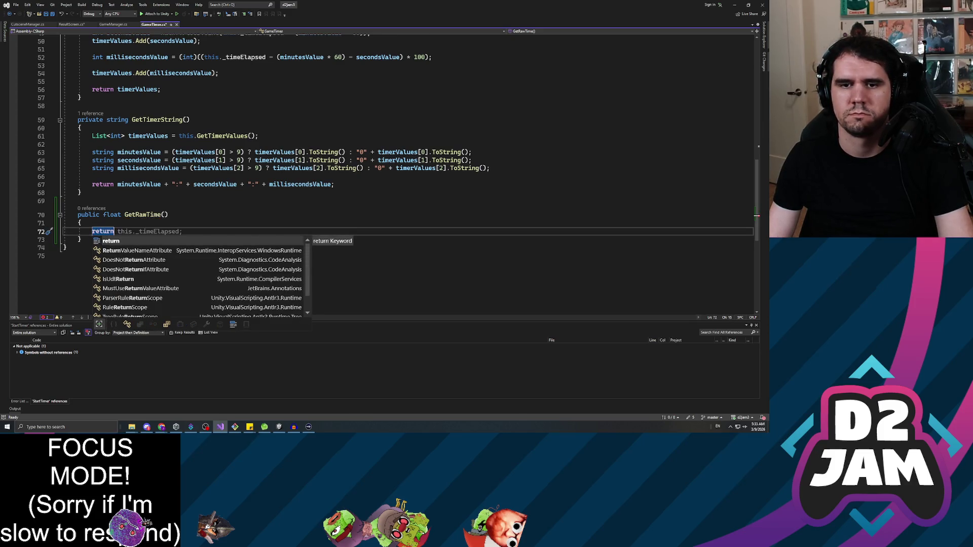
pyautogui.write(' this._tim')
pyautogui.press('Tab')
pyautogui.hotkey('ctrl', 's')
# Discard an unfinished GetTimer declaration and select the 'private' keyword of GetTimerString
pyautogui.press('Down')
pyautogui.press('End')
pyautogui.press('Return')
pyautogui.press('Return')
pyautogui.write('public string ')
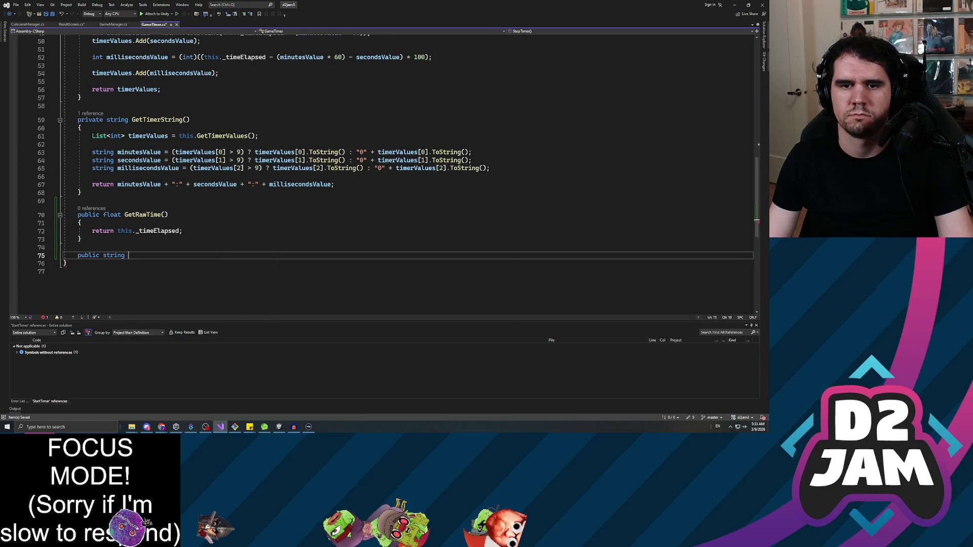
pyautogui.write('GetTimer')
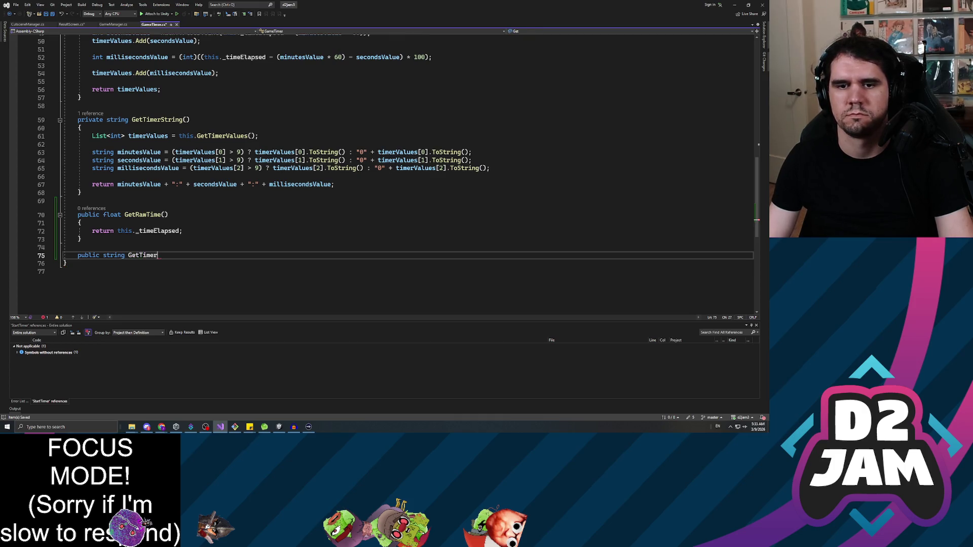
pyautogui.hotkey('shift', 'Home')
pyautogui.press('BackSpace')
pyautogui.press('BackSpace')
pyautogui.press('BackSpace')
pyautogui.press('Up')
pyautogui.press('Up')
pyautogui.press('Up')
pyautogui.hotkey('ctrl', 'shift', 'Right')
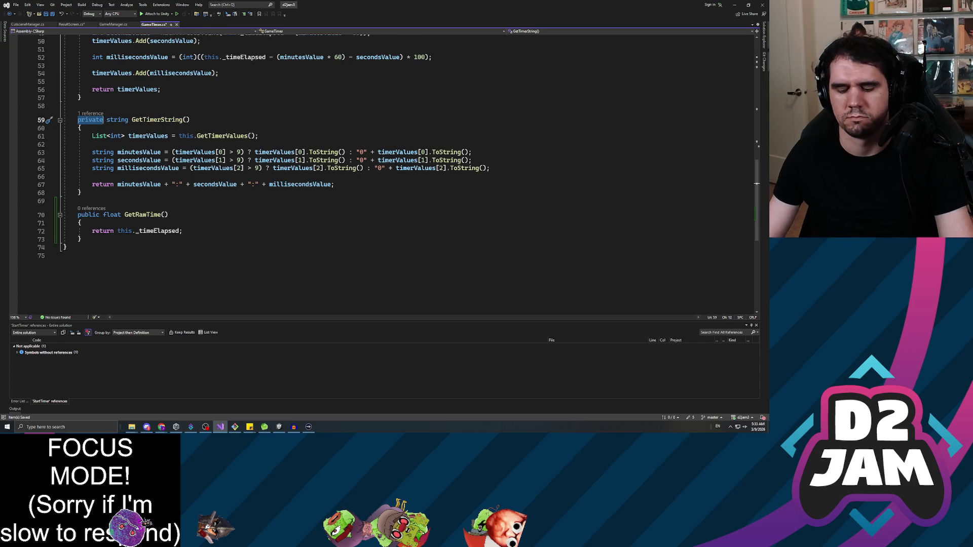
# Make GetTimerString public, then open the Script image attachment in Discord
pyautogui.write('public')
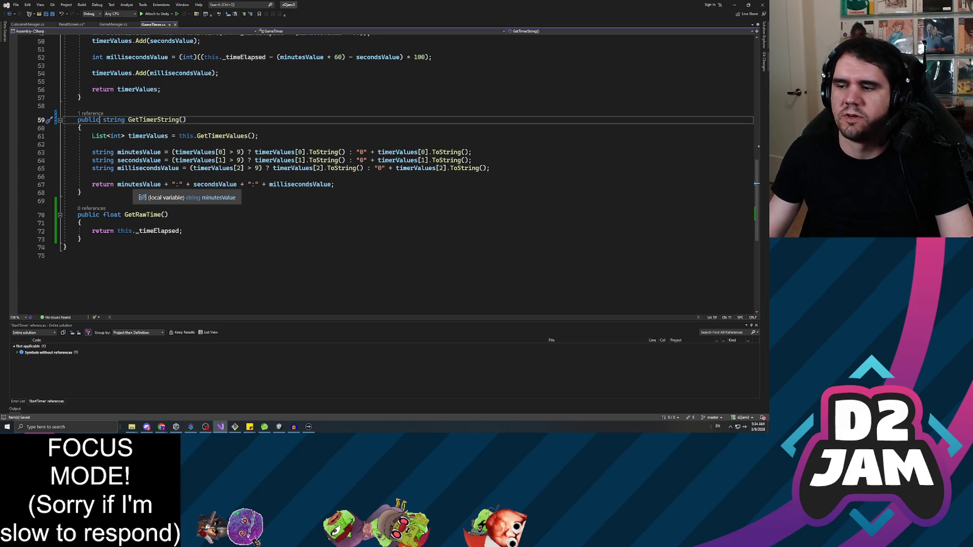
pyautogui.hotkey('alt', 'Tab')
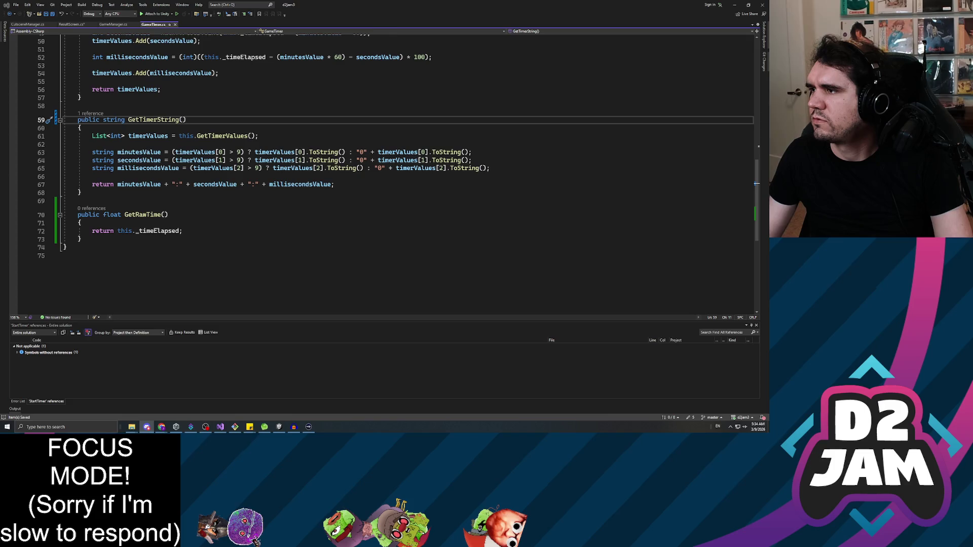
pyautogui.hotkey('alt', 'Tab')
pyautogui.click(214, 345)
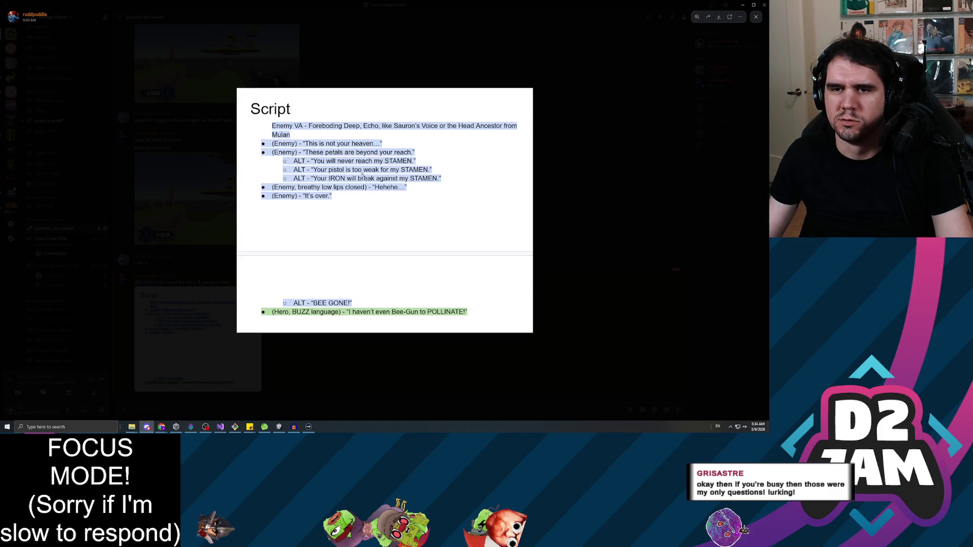
# Zoom into the Script image and scroll through the enemy and hero lines
pyautogui.click(324, 158)
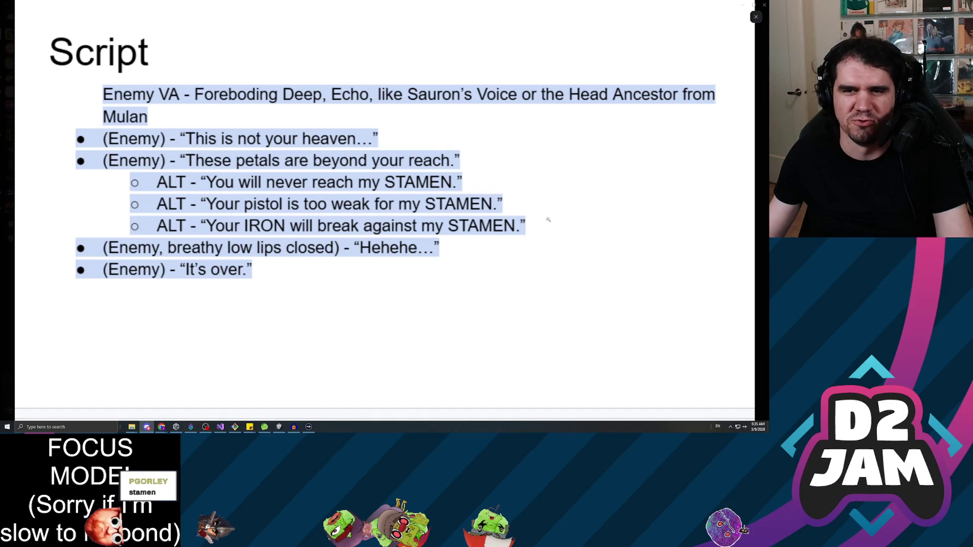
pyautogui.scroll(-3, 506, 233)
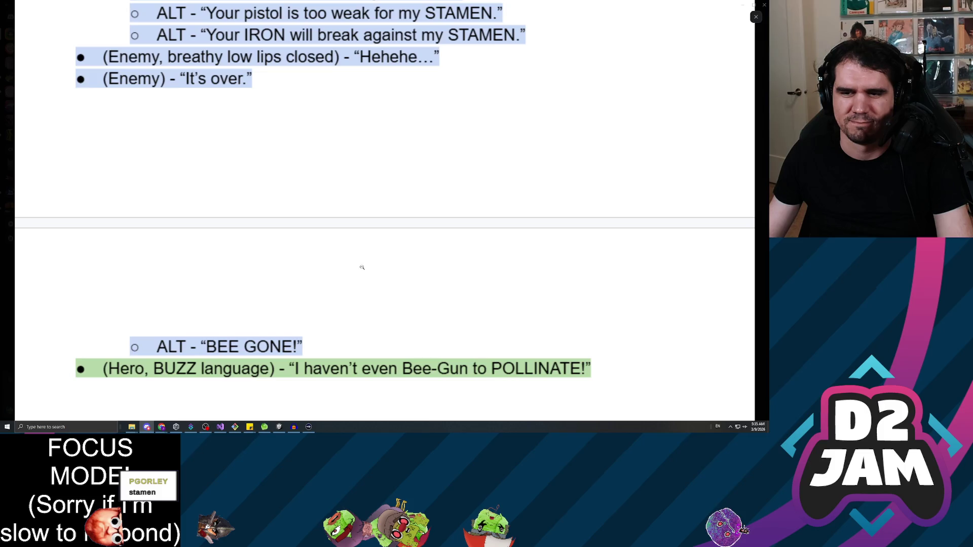
pyautogui.scroll(3, 418, 260)
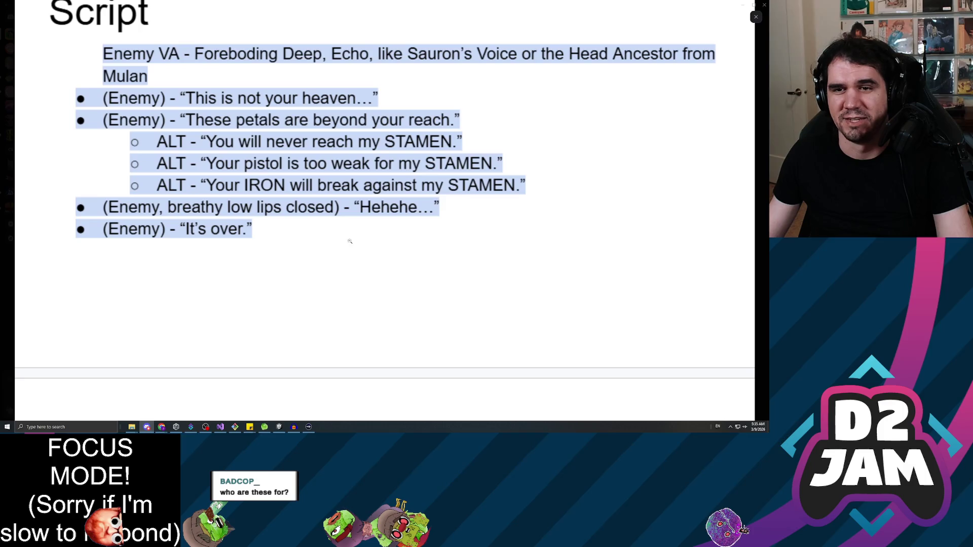
pyautogui.click(327, 248)
pyautogui.click(357, 234)
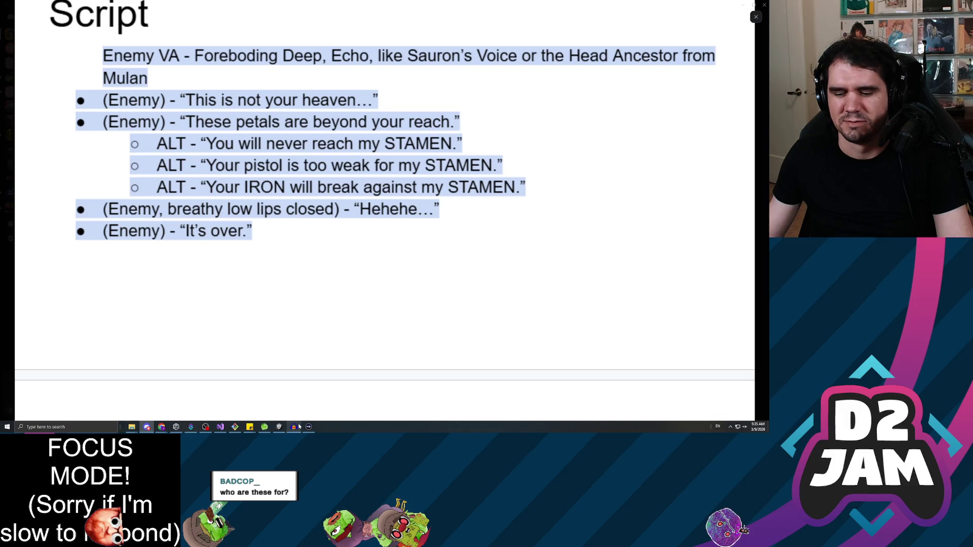
# Bring the Audacity shoot recording forward, then shrink it and drag it out of view
pyautogui.moveTo(298, 425)
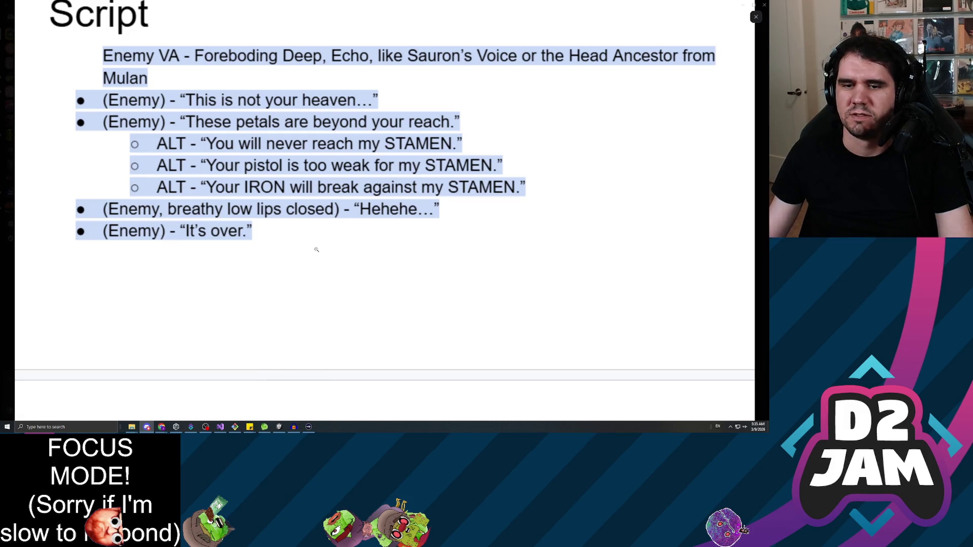
pyautogui.click(294, 426)
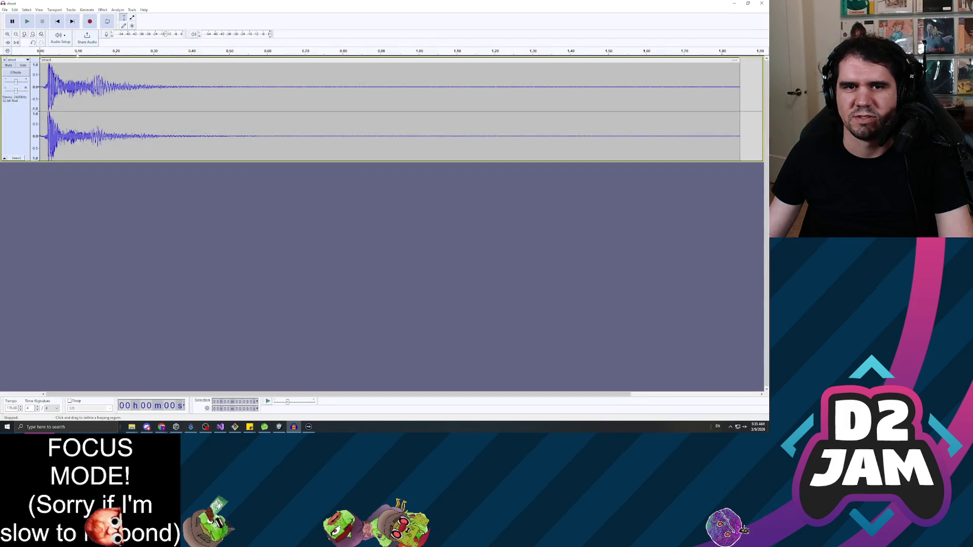
pyautogui.click(4, 59)
pyautogui.doubleClick(248, 4)
pyautogui.moveTo(248, 5); pyautogui.dragTo(767, 5)
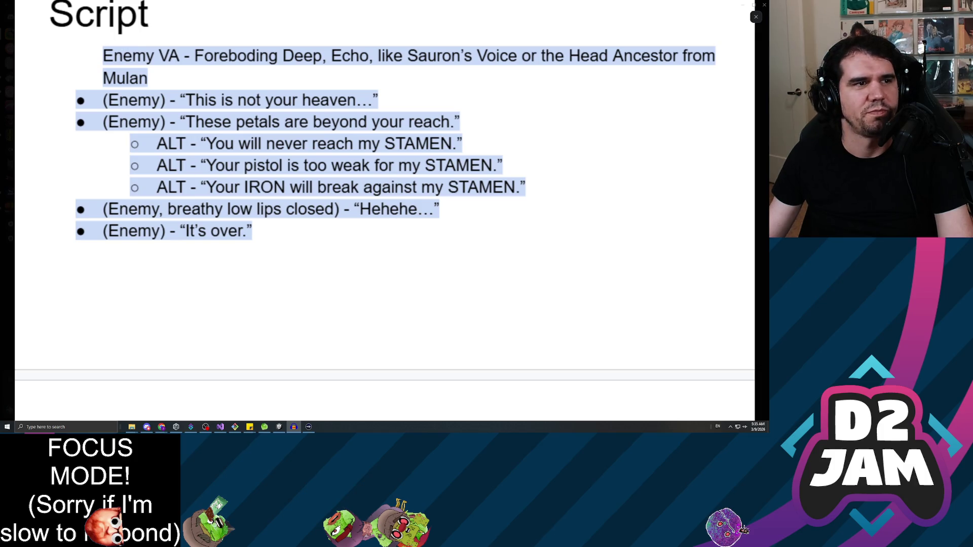
# Glance at the browser, then zoom the Script image back out to fit the whole page
pyautogui.hotkey('alt', 'Tab')
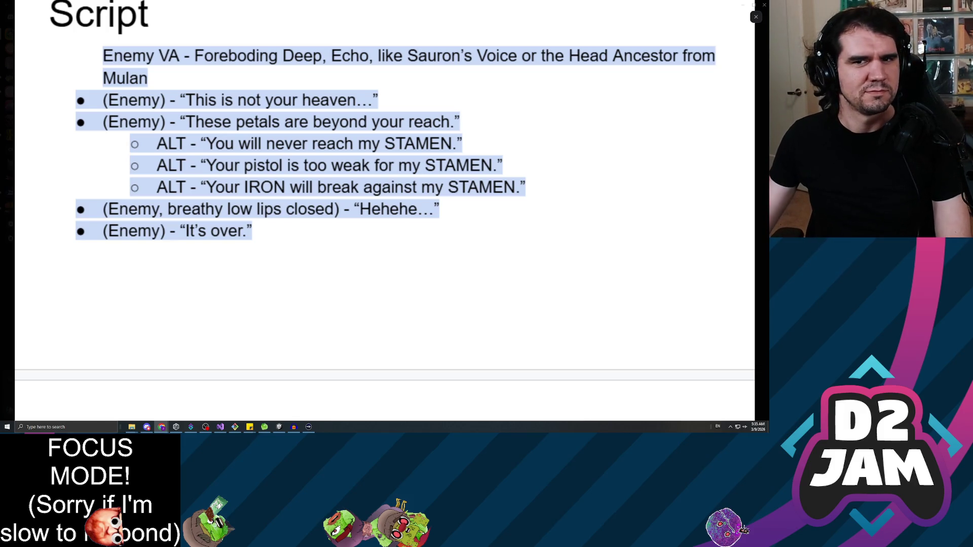
pyautogui.hotkey('alt', 'Tab')
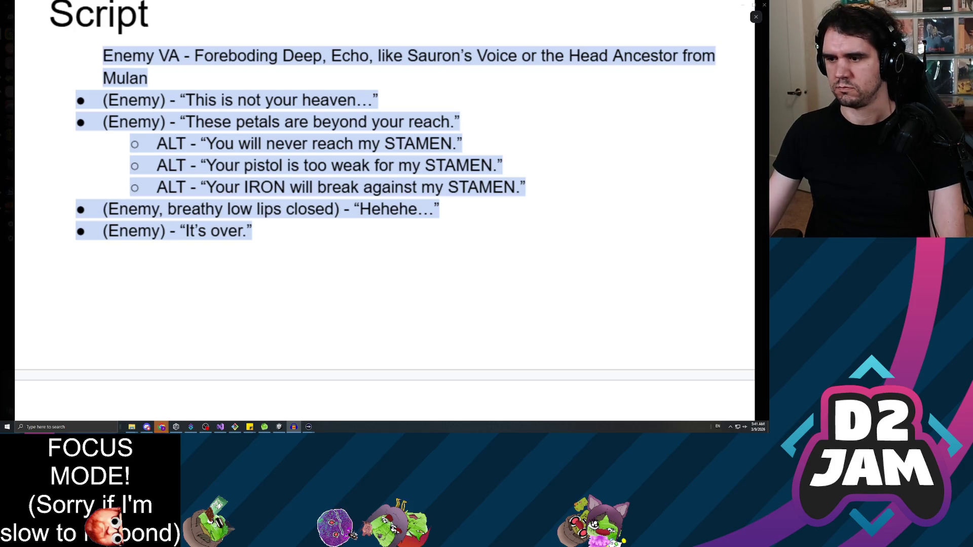
pyautogui.click(498, 228)
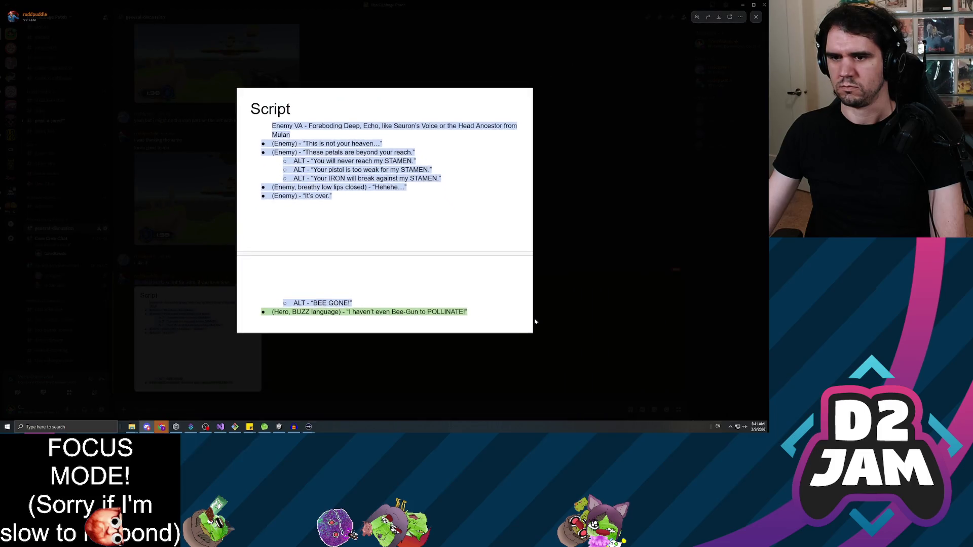
# Reply 'on it boyo' in general-discussion and reopen the intro Script image
pyautogui.click(536, 317)
pyautogui.write('on it boyo')
pyautogui.press('Return')
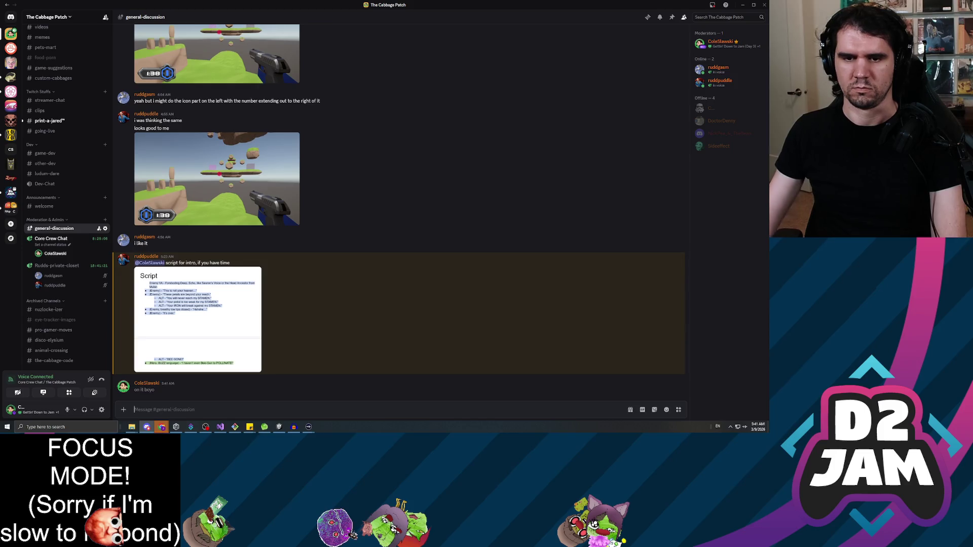
pyautogui.hotkey('alt', 'Tab')
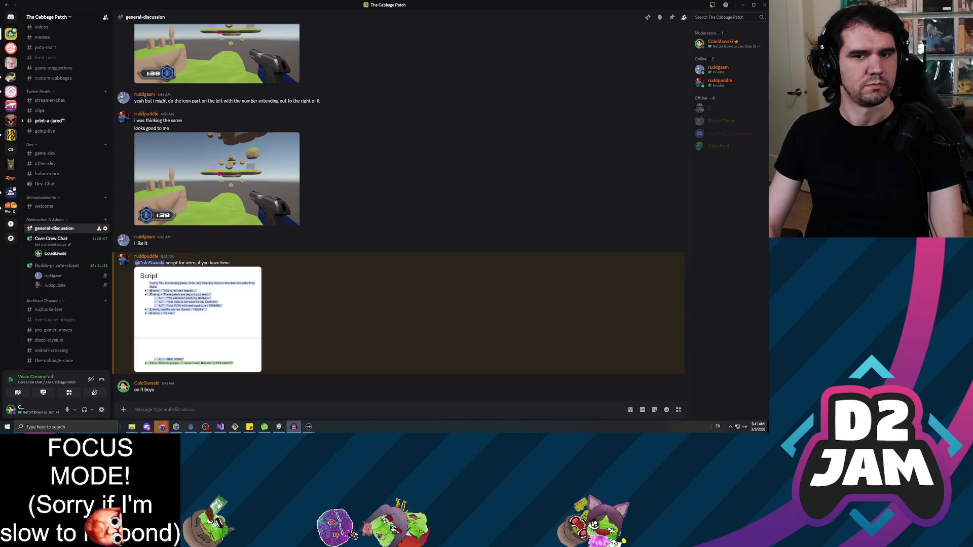
pyautogui.click(165, 336)
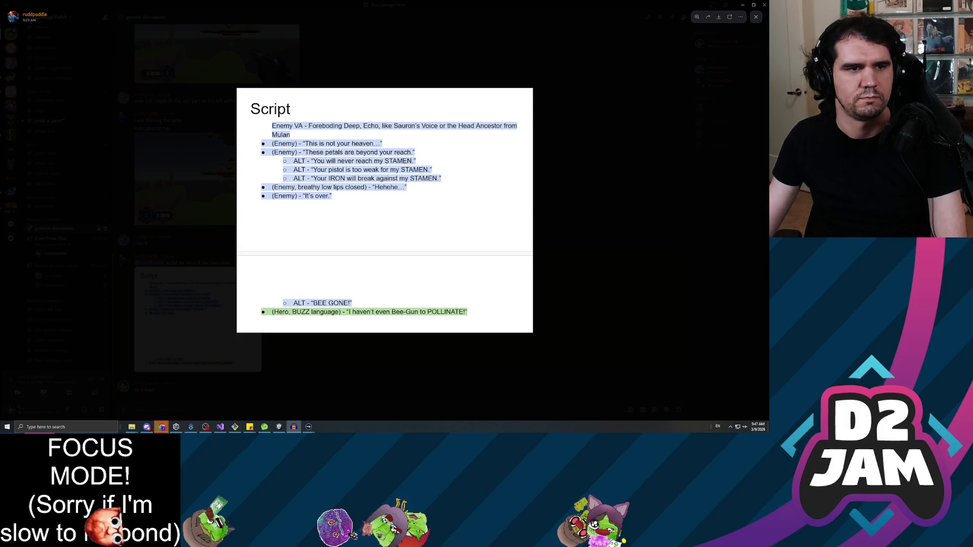
pyautogui.press('Escape')
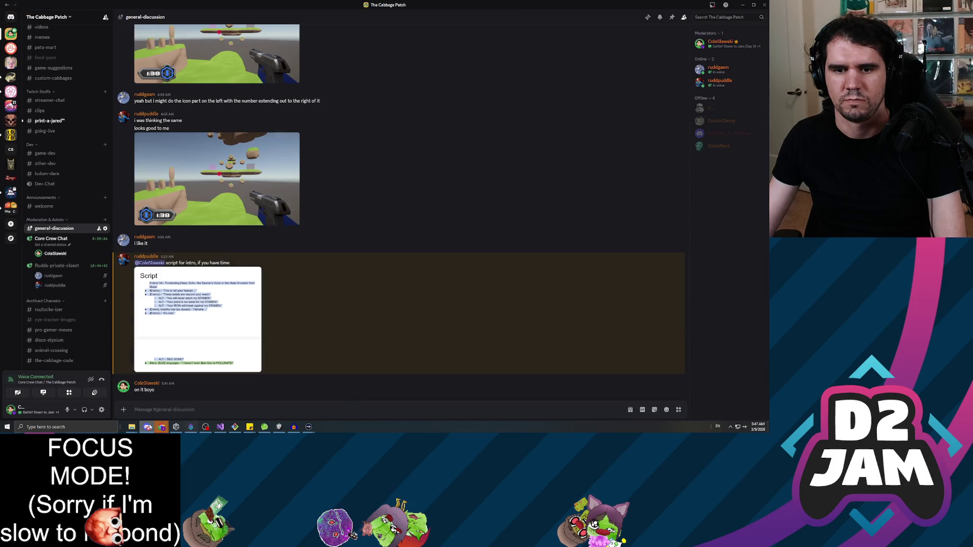
pyautogui.moveTo(131, 427)
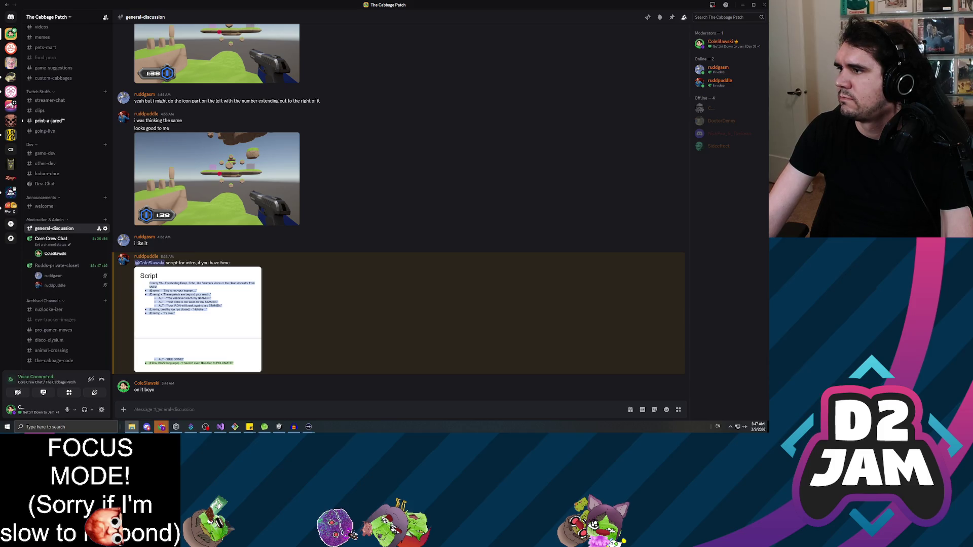
pyautogui.moveTo(279, 421); pyautogui.dragTo(287, 396)
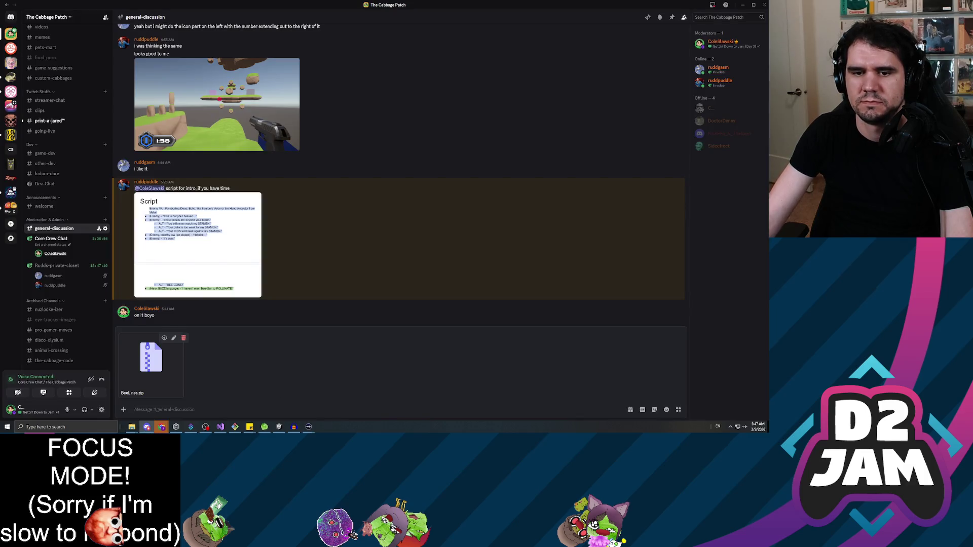
pyautogui.write('@rudd')
pyautogui.press('Return')
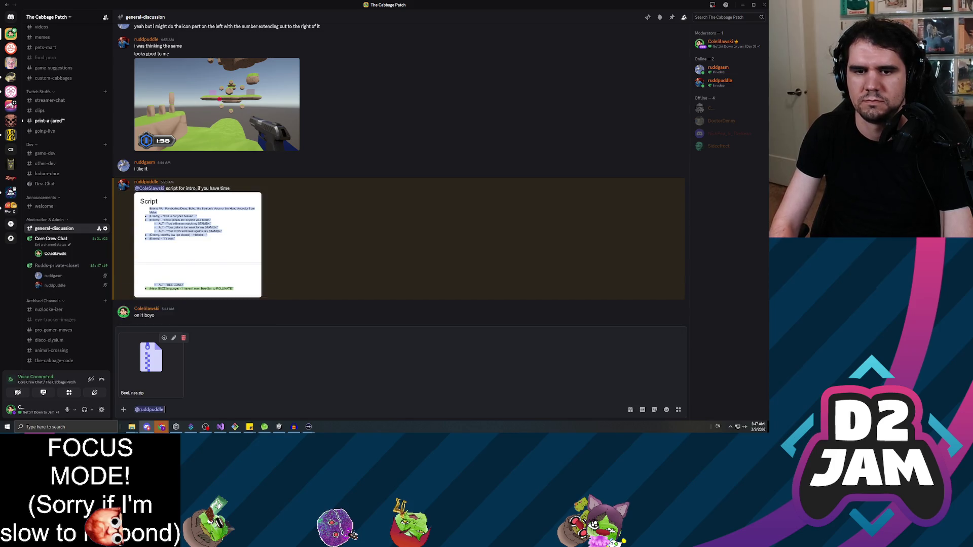
pyautogui.press('Return')
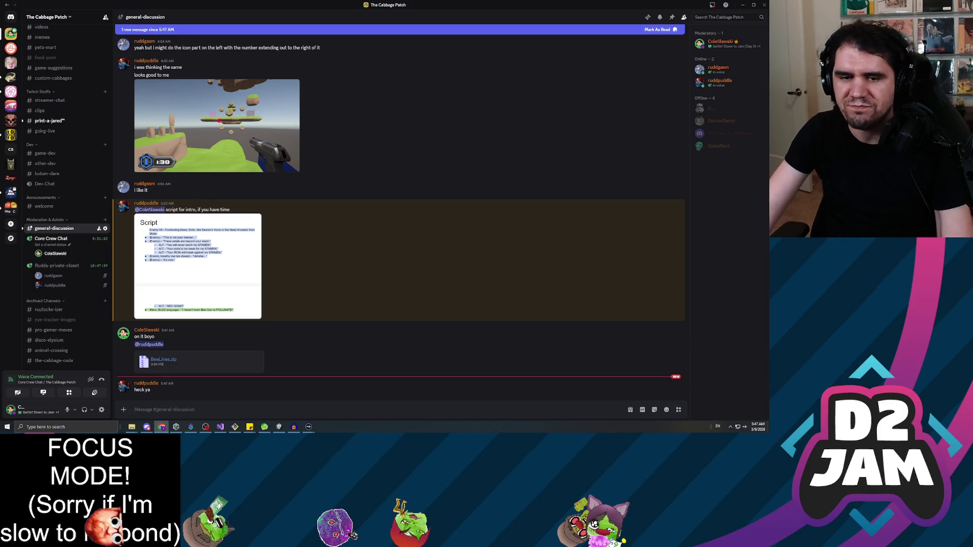
pyautogui.click(340, 345)
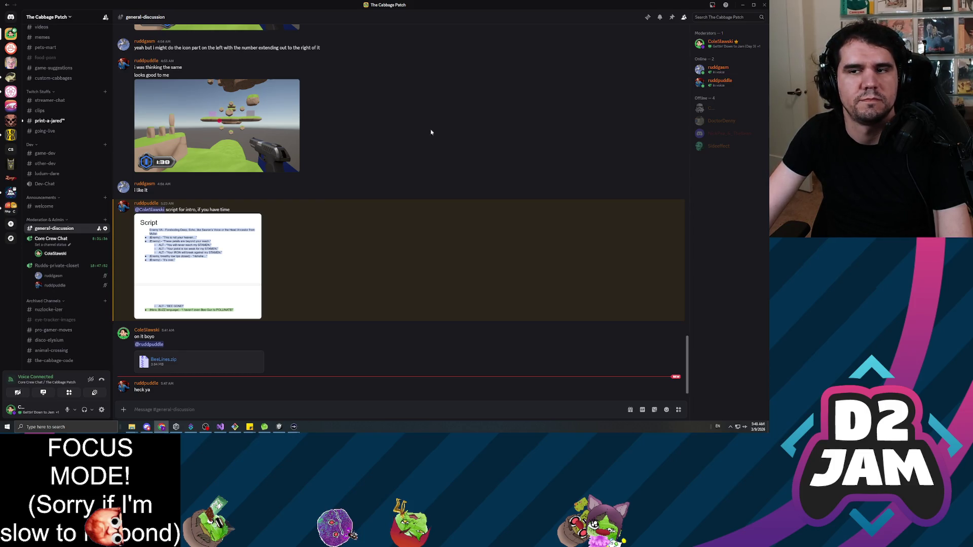
# Minimize Discord and bring up the ResultScreen.cs code in Visual Studio
pyautogui.click(742, 5)
pyautogui.click(176, 230)
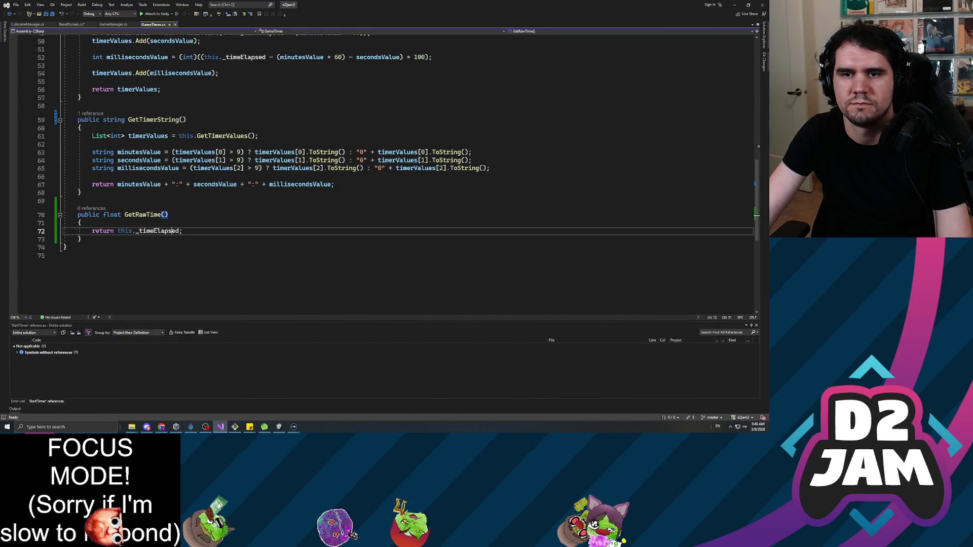
pyautogui.scroll(2, 176, 230)
pyautogui.scroll(-3, 380, 172)
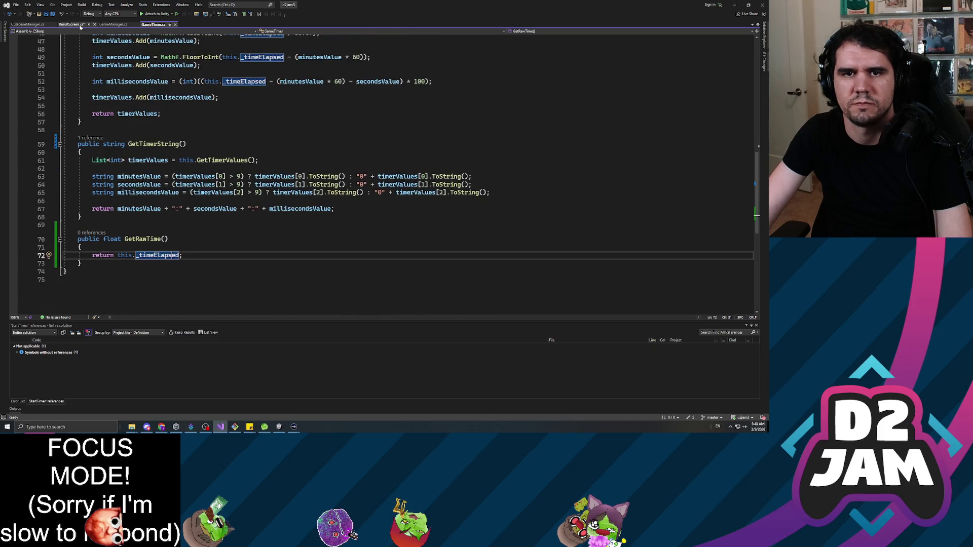
pyautogui.hotkey('ctrl', 'Tab')
pyautogui.click(81, 236)
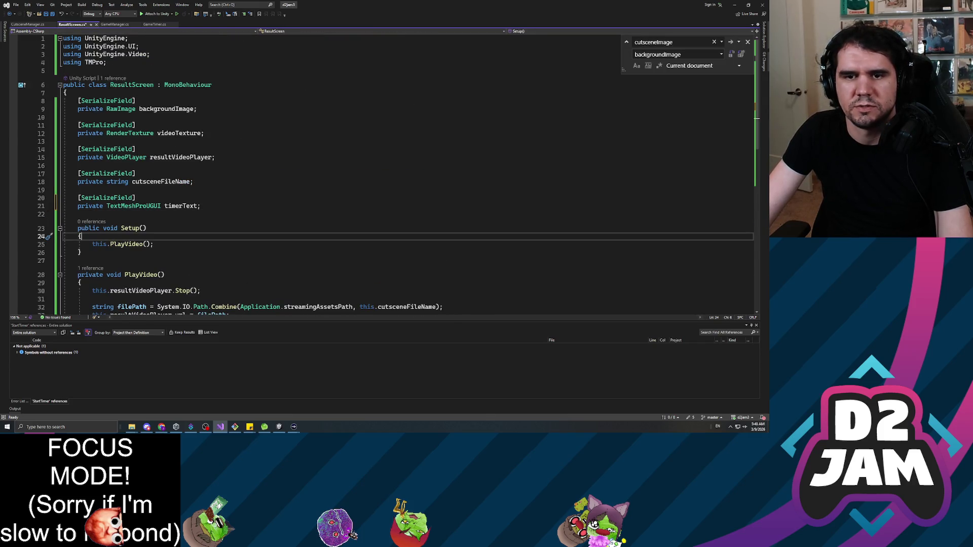
pyautogui.press('Up')
pyautogui.press('Up')
pyautogui.scroll(-7, 385, 175)
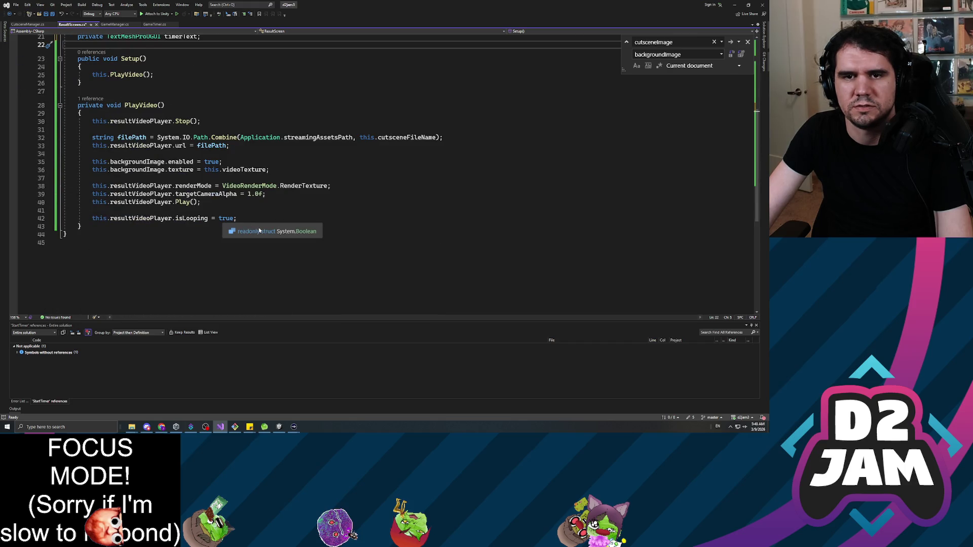
pyautogui.scroll(3, 259, 231)
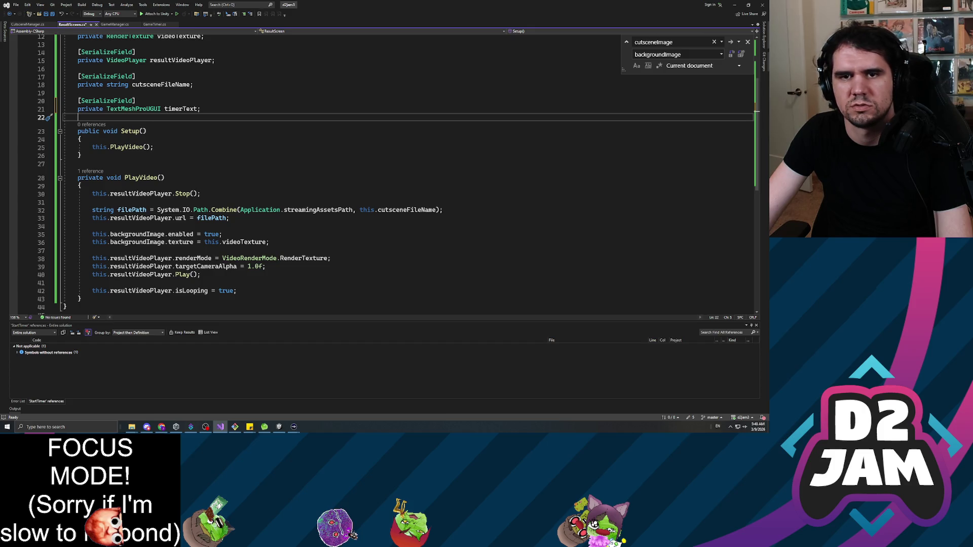
pyautogui.scroll(-1, 354, 178)
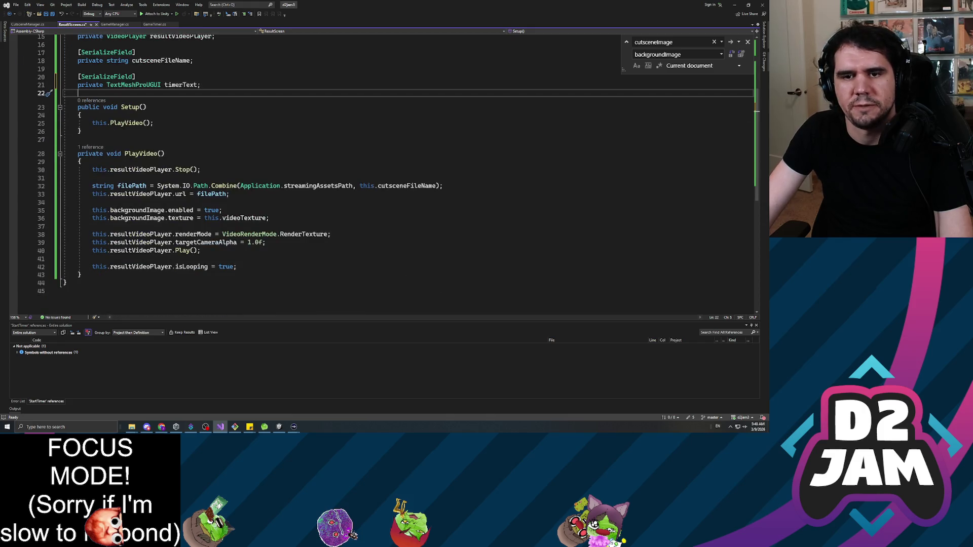
pyautogui.click(81, 161)
# In Setup, add this.timerText.text = GameManager.instance.timer.GetTimerString(); and save ResultScreen.cs
pyautogui.click(154, 123)
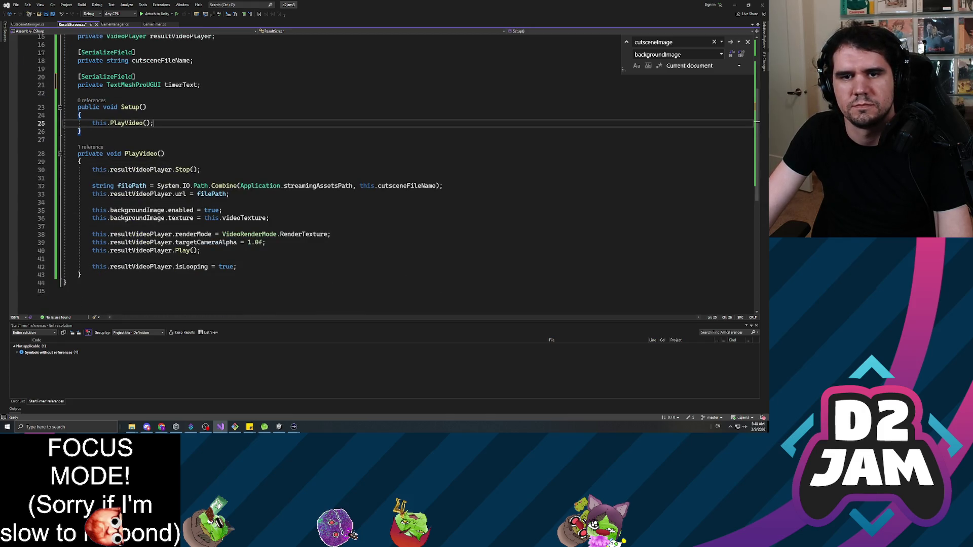
pyautogui.press('Return')
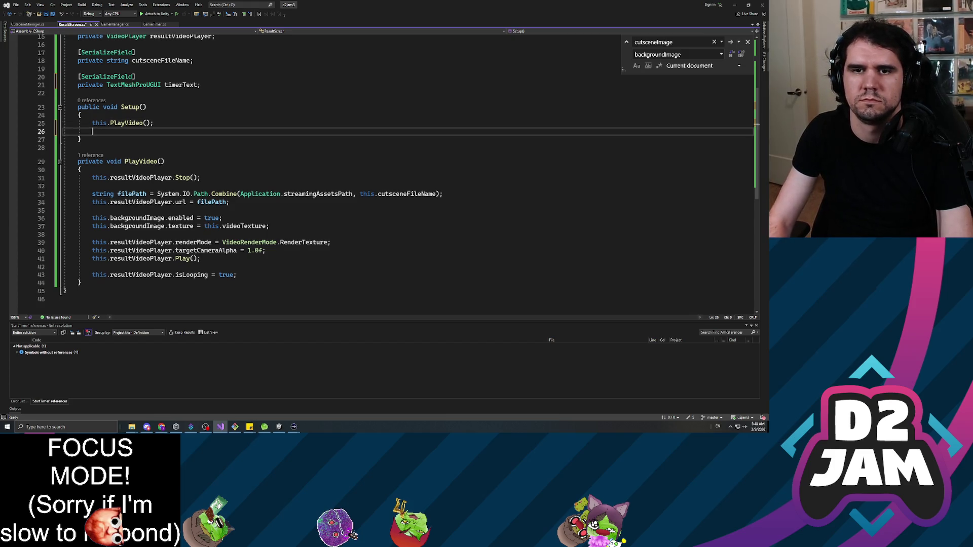
pyautogui.write('this.t')
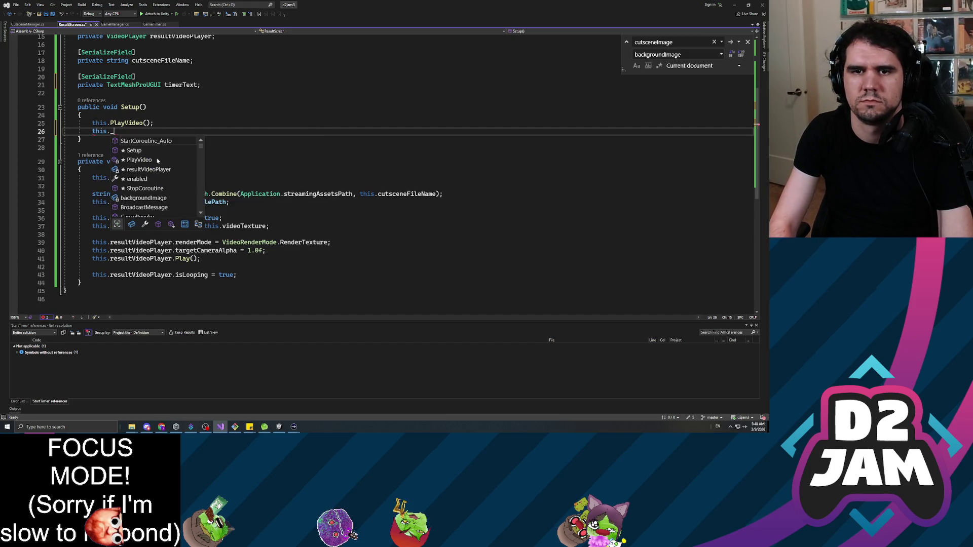
pyautogui.write('imer')
pyautogui.press('Tab')
pyautogui.write('.tex')
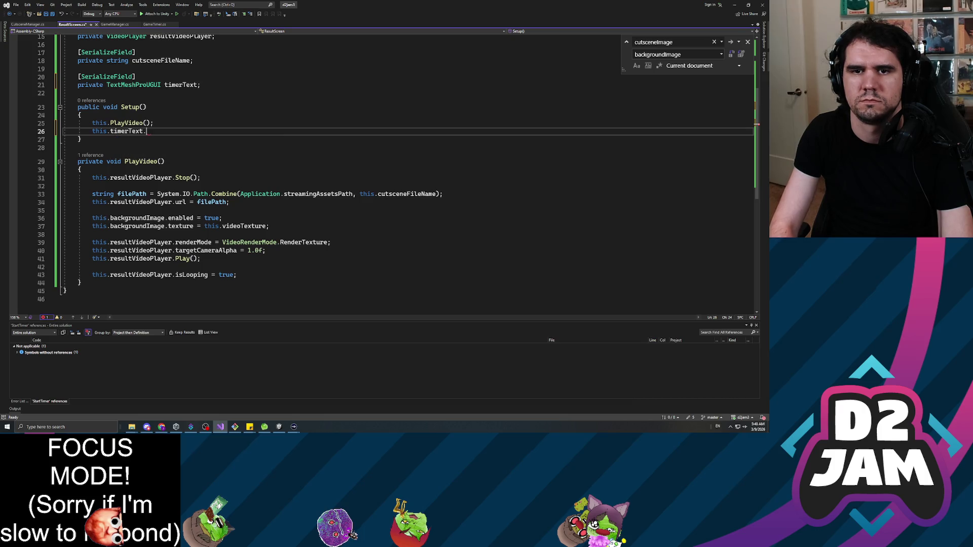
pyautogui.write('t = G')
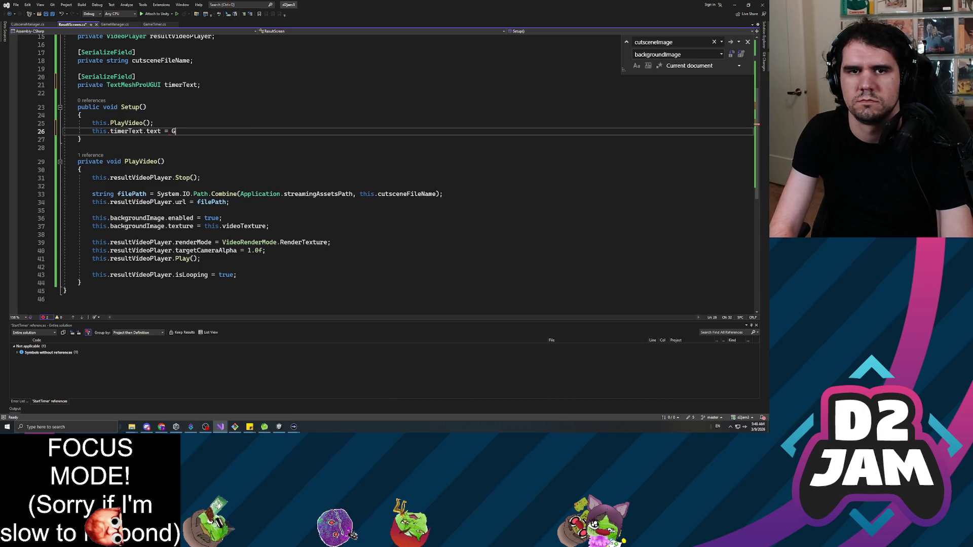
pyautogui.write('ameM')
pyautogui.press('Tab')
pyautogui.write('.')
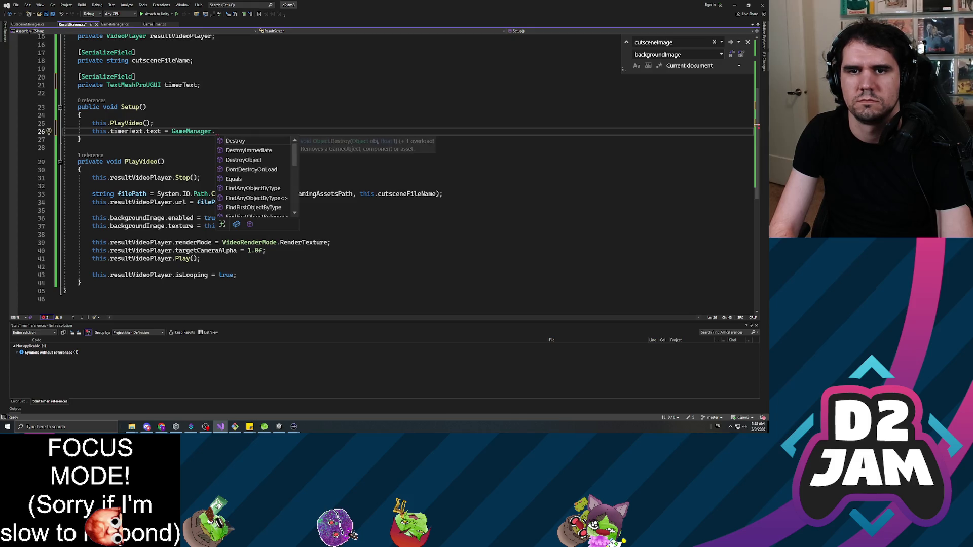
pyautogui.write('instance.timer.gettimers')
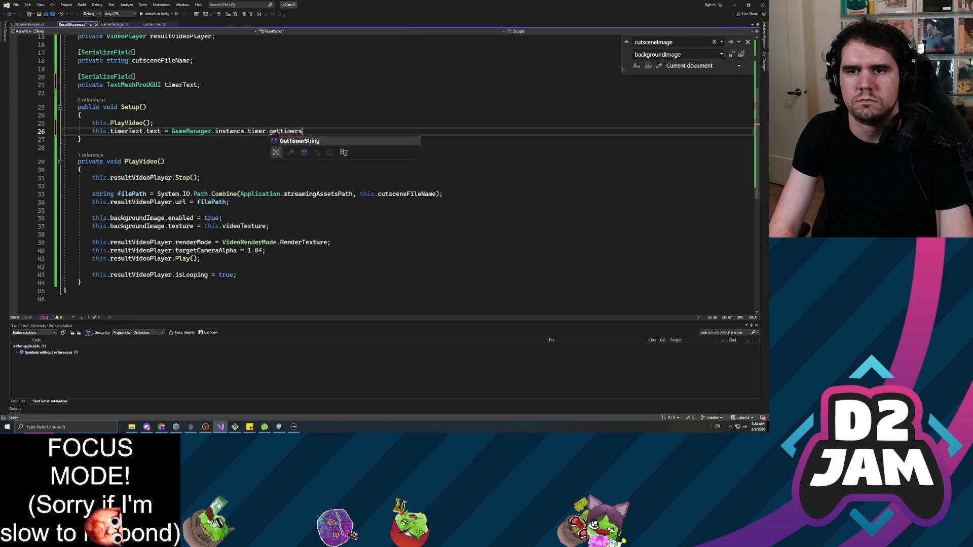
pyautogui.press('Tab')
pyautogui.write('();')
pyautogui.hotkey('ctrl', 's')
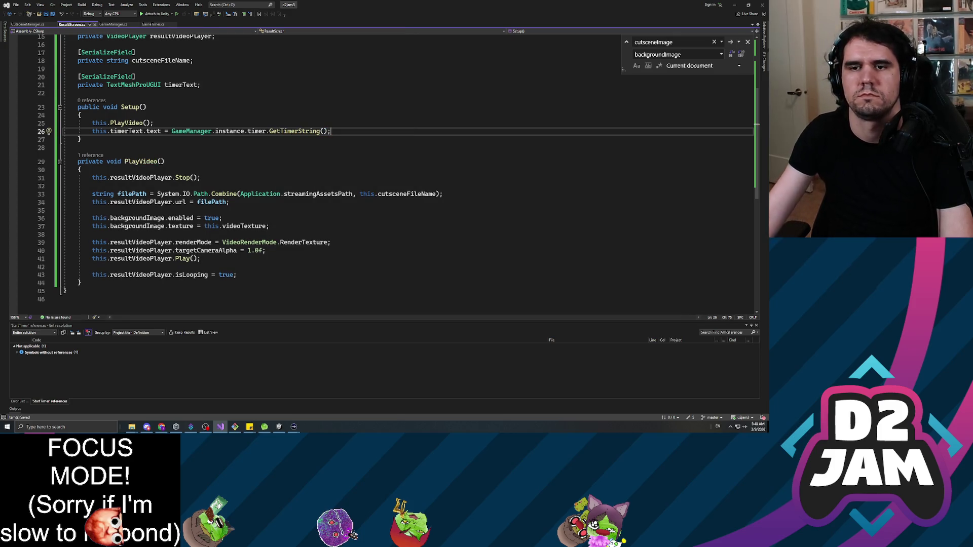
pyautogui.scroll(2, 354, 172)
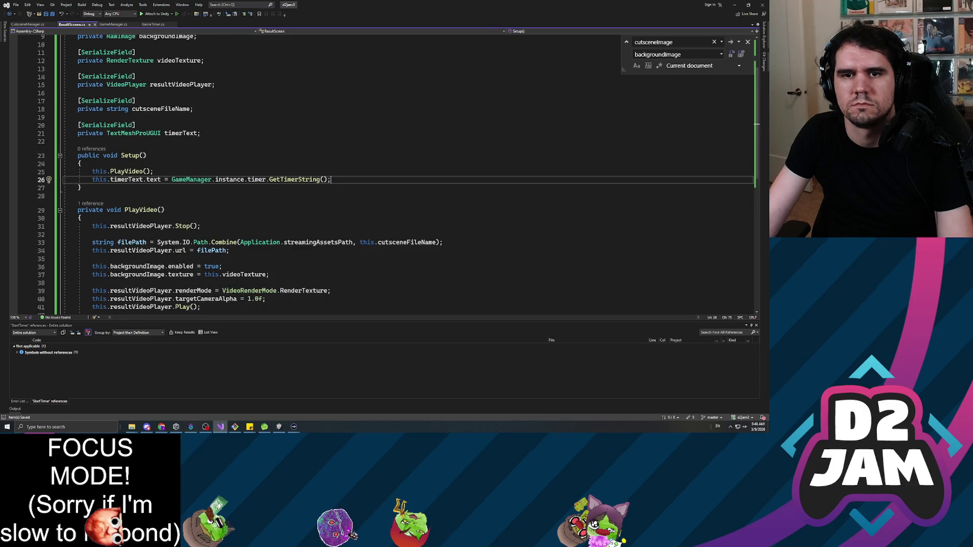
pyautogui.click(110, 24)
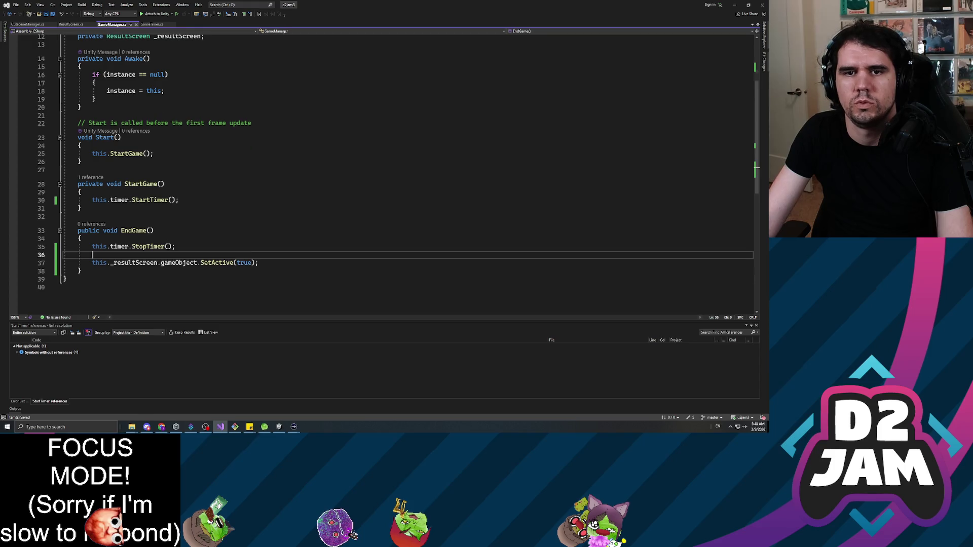
# After StopTimer in EndGame, declare float bestTime = PlayerPrefs.GetFloat("record", float.PositiveInfinity);
pyautogui.scroll(-2, 380, 172)
pyautogui.press('Return')
pyautogui.press('Return')
pyautogui.press('Up')
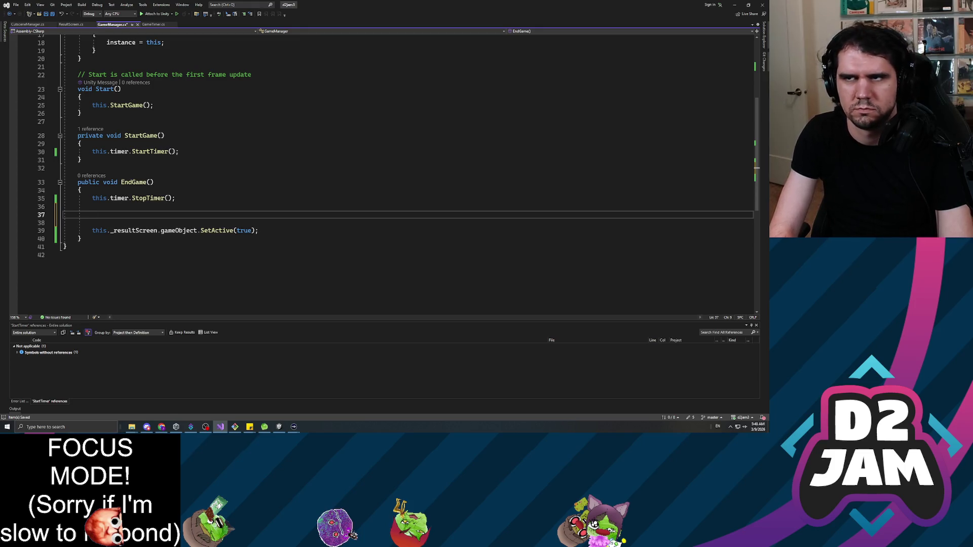
pyautogui.write('loat ')
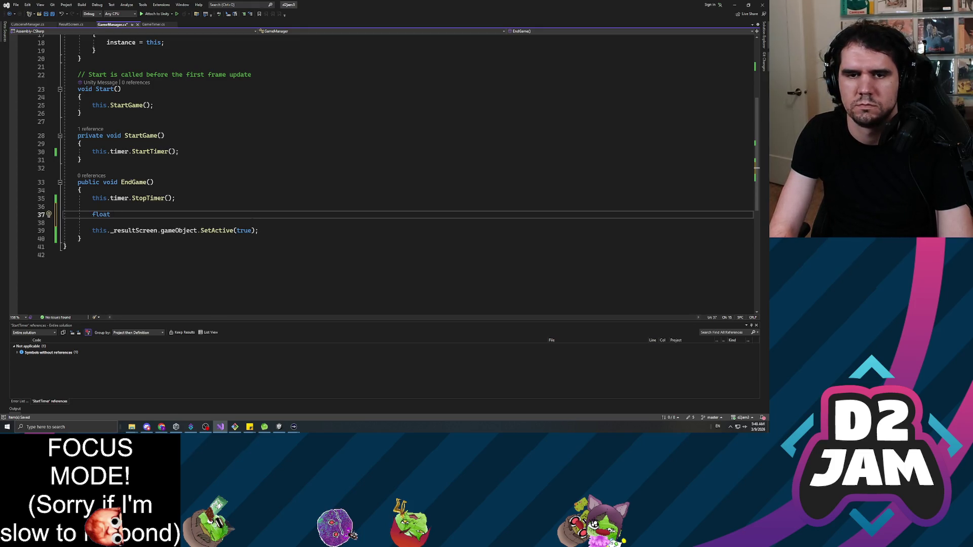
pyautogui.write('bestTime =')
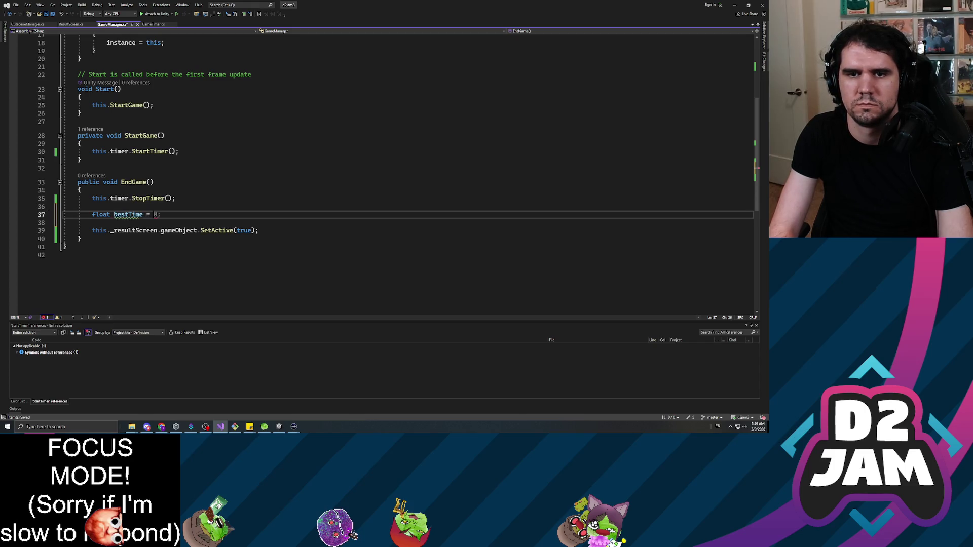
pyautogui.write('PlayerPrefs.')
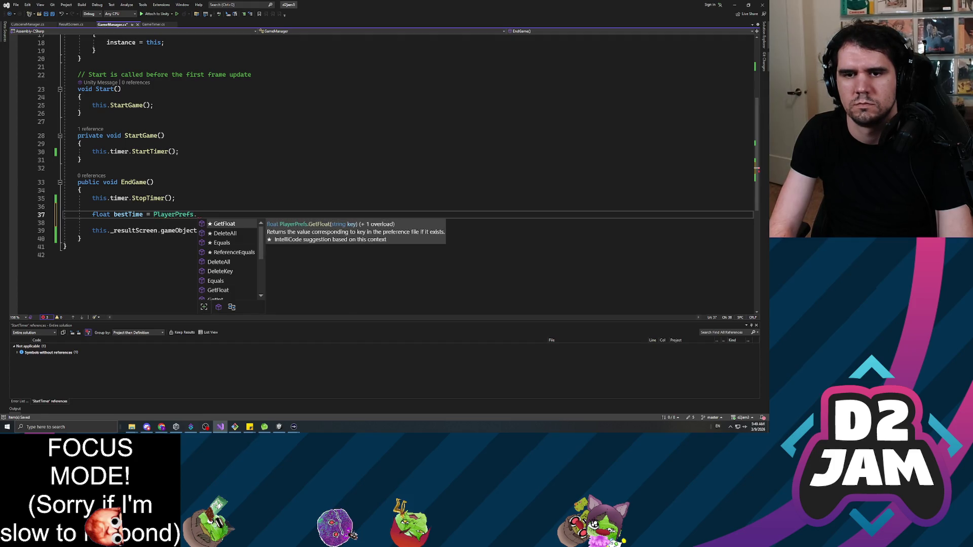
pyautogui.write('etfl')
pyautogui.press('Tab')
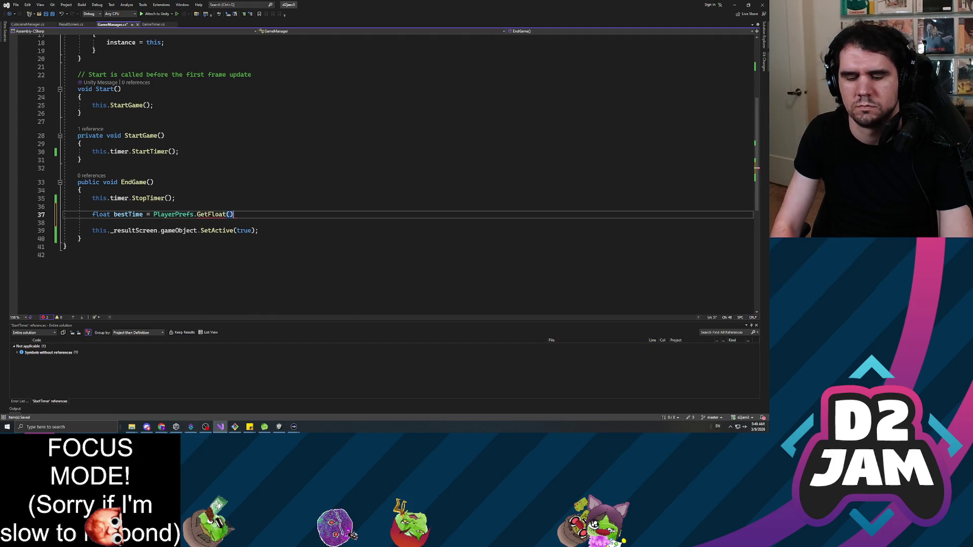
pyautogui.write('"')
pyautogui.write('estti')
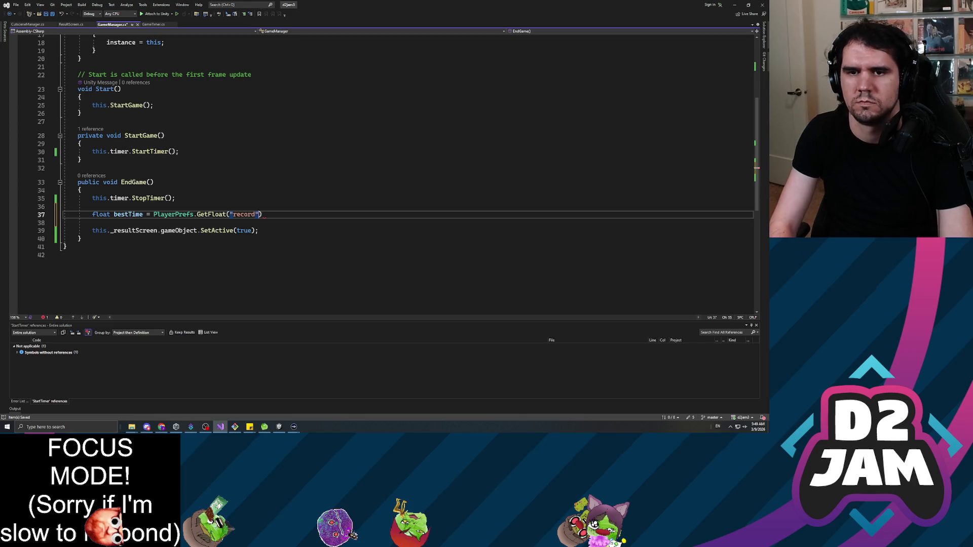
pyautogui.write(', float.positi')
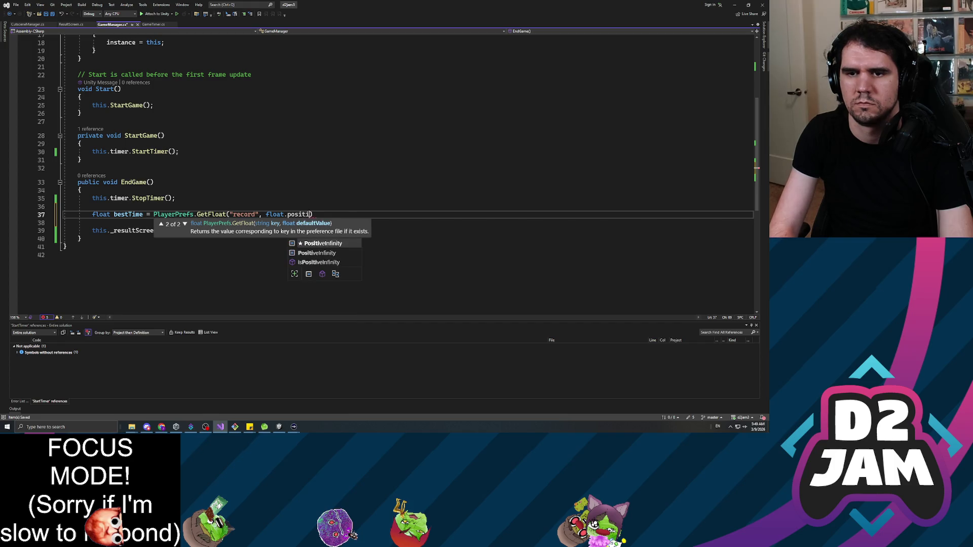
pyautogui.press('Tab')
pyautogui.write(');')
pyautogui.press('Return')
pyautogui.press('Return')
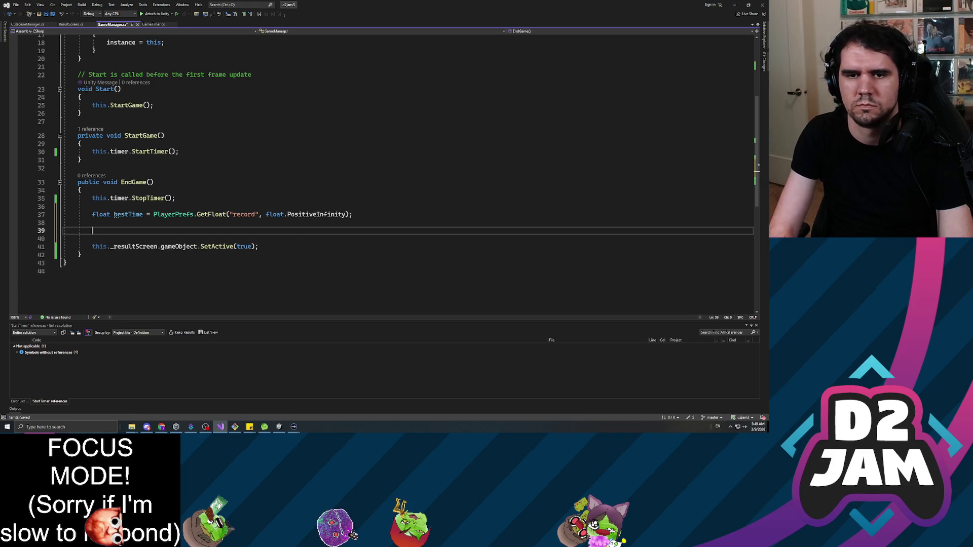
# Add if (this.timer.GetRawTime() < bestTime) { PlayerPrefs.SetFloat("record", this.timer.GetRawTime()); } to EndGame
pyautogui.write('if (')
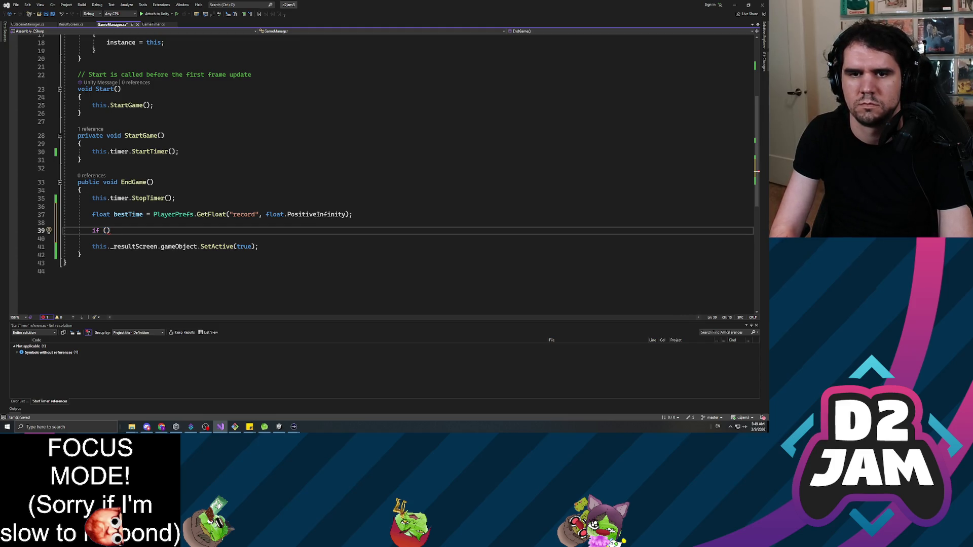
pyautogui.write('this..')
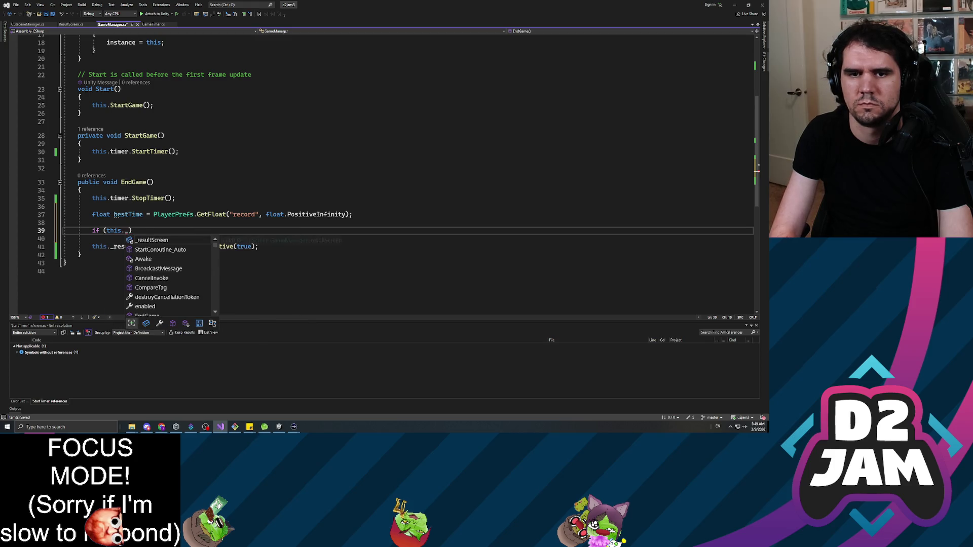
pyautogui.write('imer.getra')
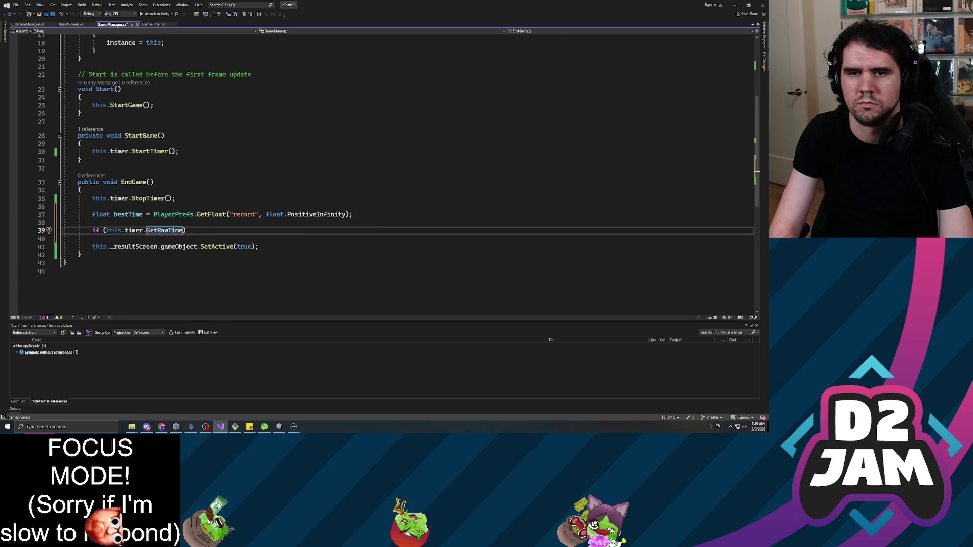
pyautogui.write(' () < ')
pyautogui.write('bestTime)')
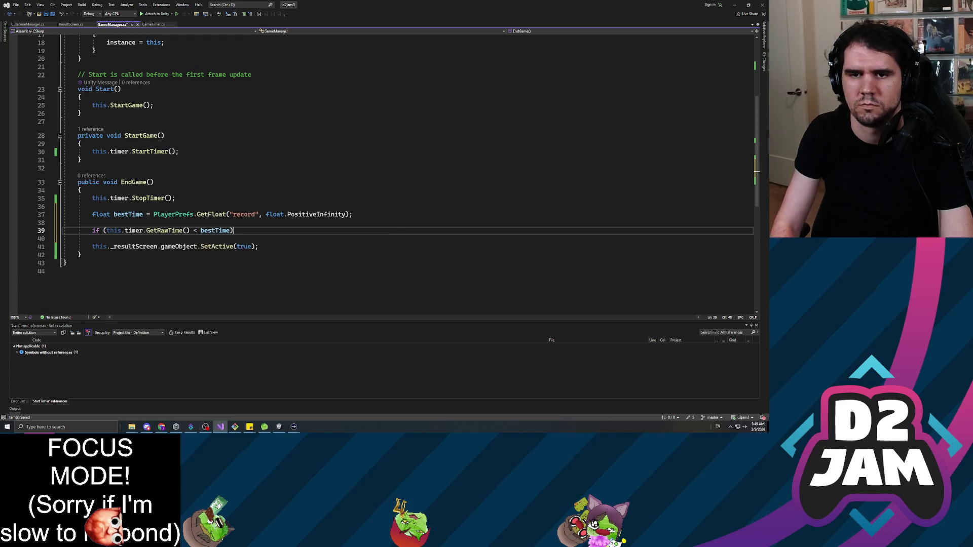
pyautogui.press('Return')
pyautogui.write('{')
pyautogui.press('Return')
pyautogui.write('PlayerPrefs.')
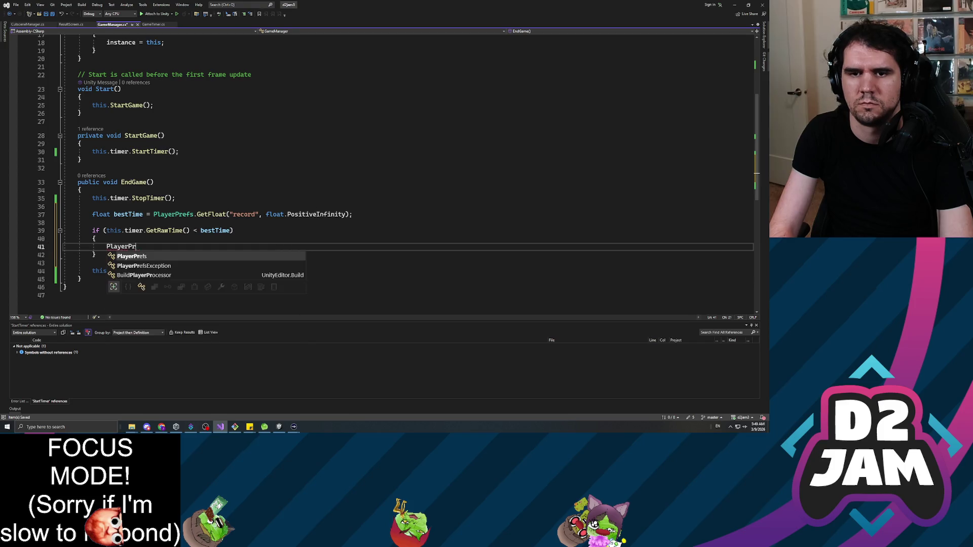
pyautogui.write('Set')
pyautogui.press('Tab')
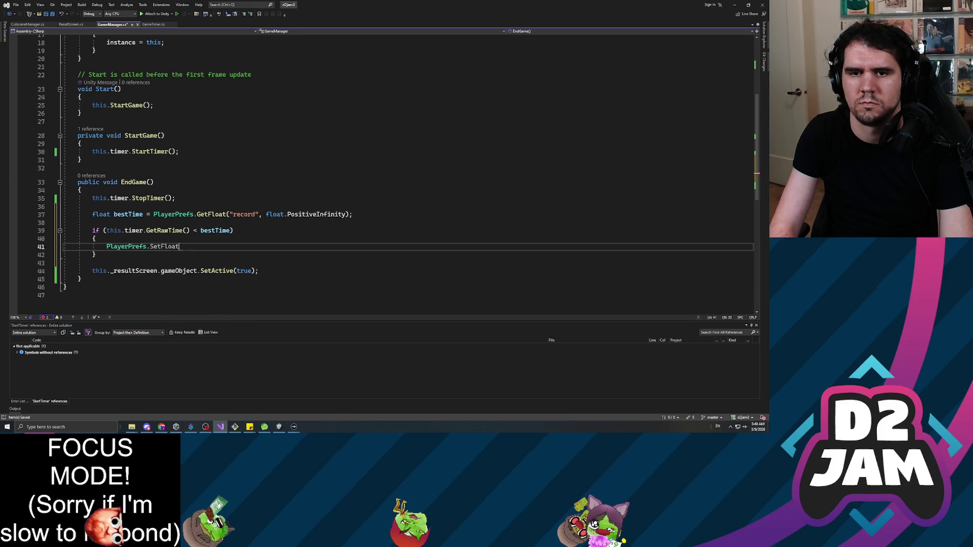
pyautogui.write('("record"')
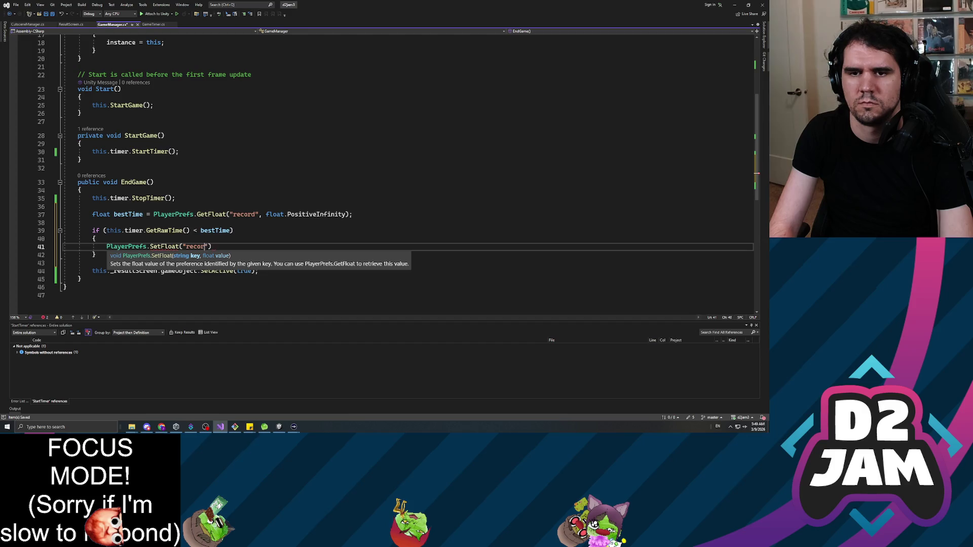
pyautogui.write(', t')
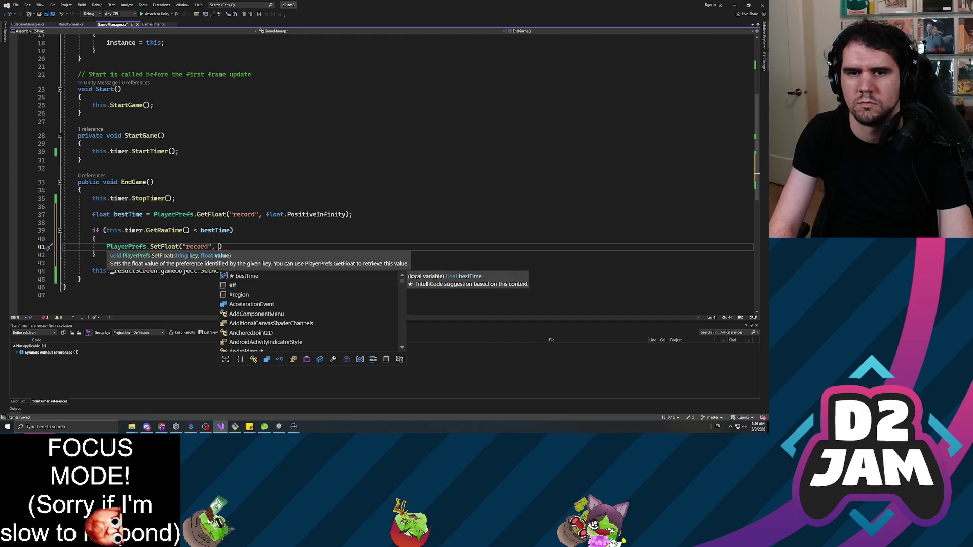
pyautogui.write('his.tiomer')
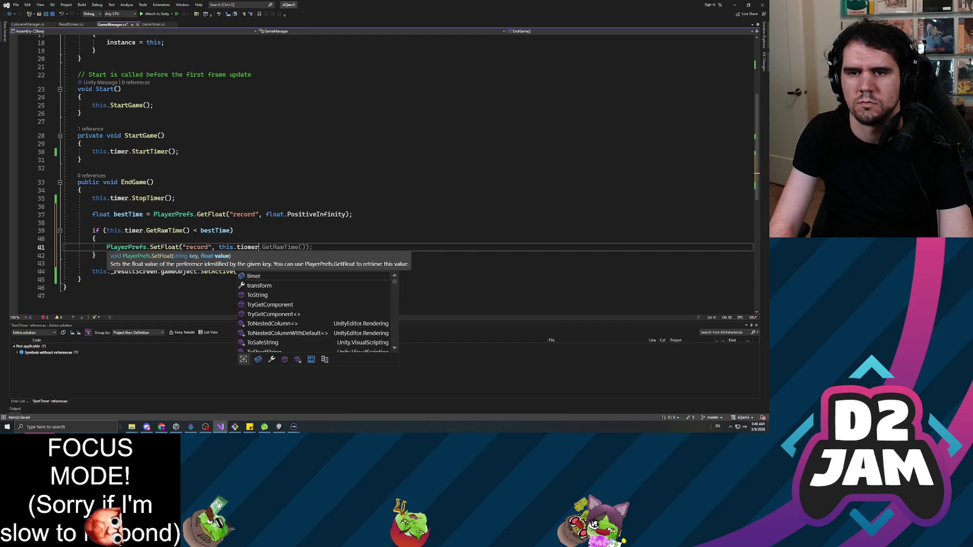
pyautogui.press('BackSpace')
pyautogui.press('BackSpace')
pyautogui.press('BackSpace')
pyautogui.write('mer.GetRawTime')
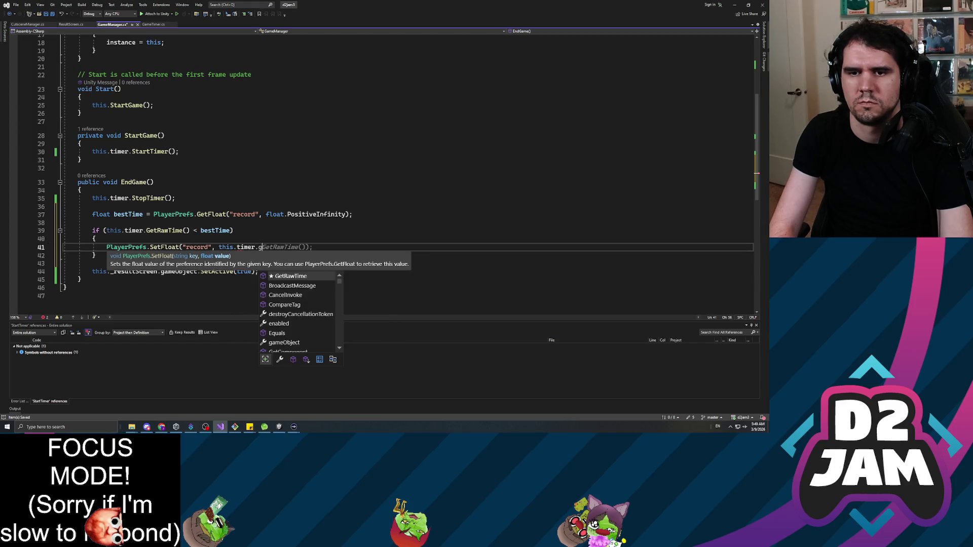
pyautogui.write('())')
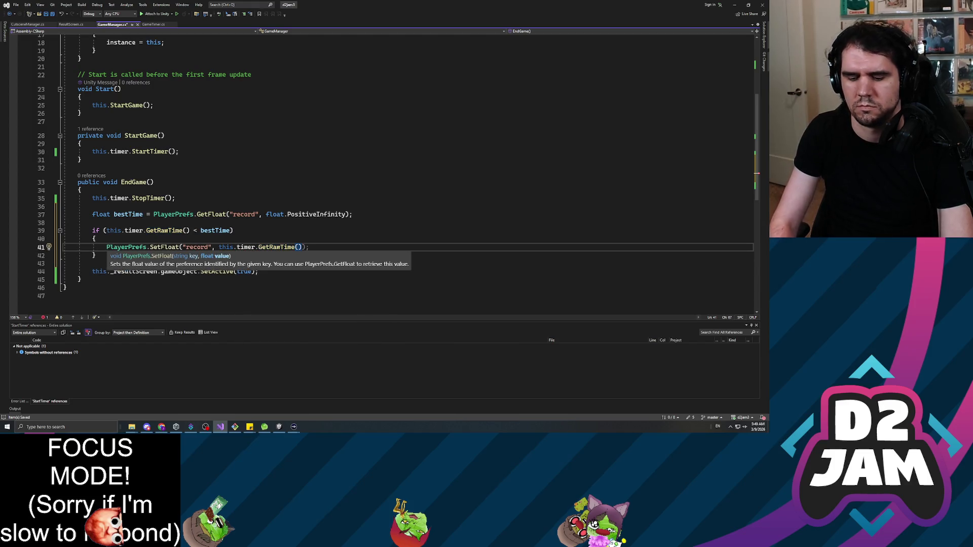
pyautogui.write(';')
pyautogui.press('Down')
pyautogui.press('Down')
pyautogui.press('Down')
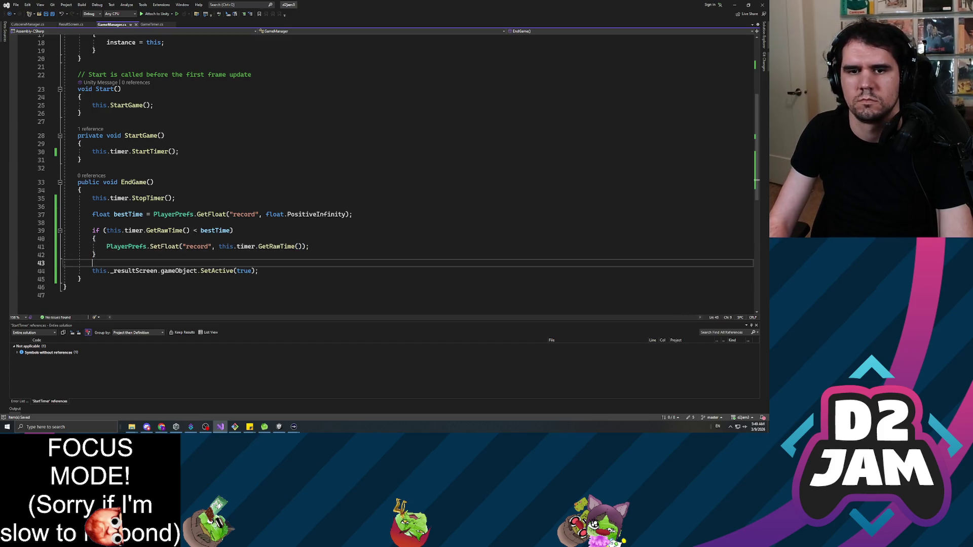
# Select the bestTime PlayerPrefs line for reuse and view ResultScreen's Setup code
pyautogui.click(92, 262)
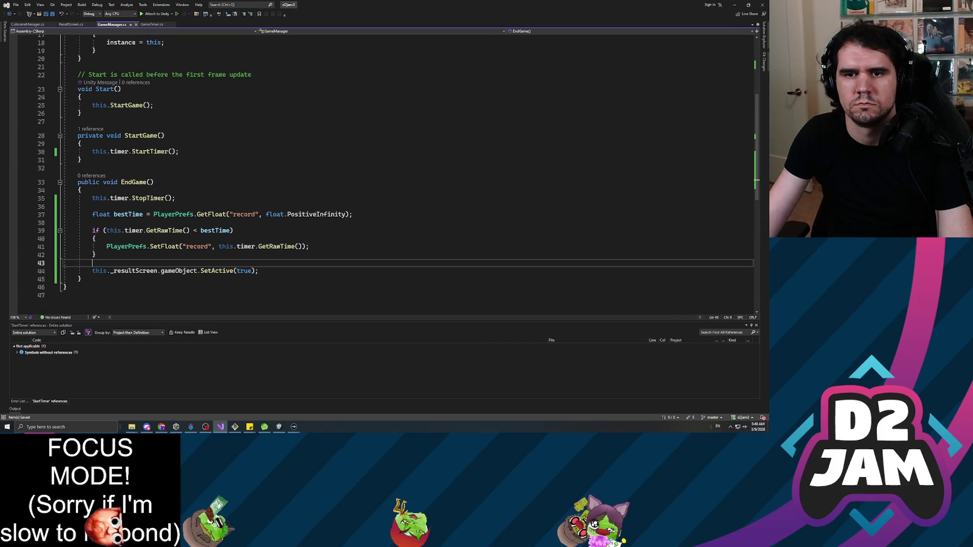
pyautogui.press('Up')
pyautogui.press('Up')
pyautogui.press('Up')
pyautogui.press('End')
pyautogui.hotkey('shift', 'Home')
pyautogui.hotkey('ctrl', 'c')
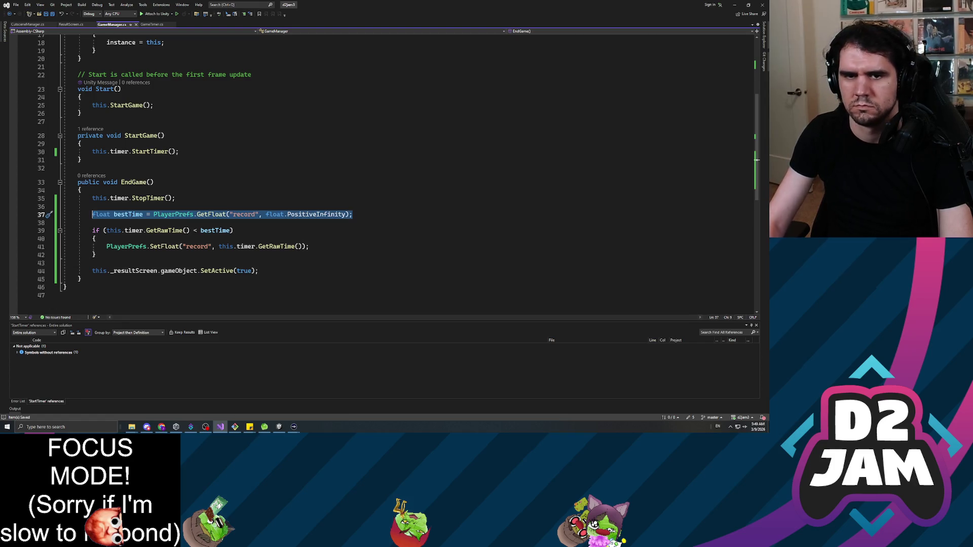
pyautogui.click(71, 25)
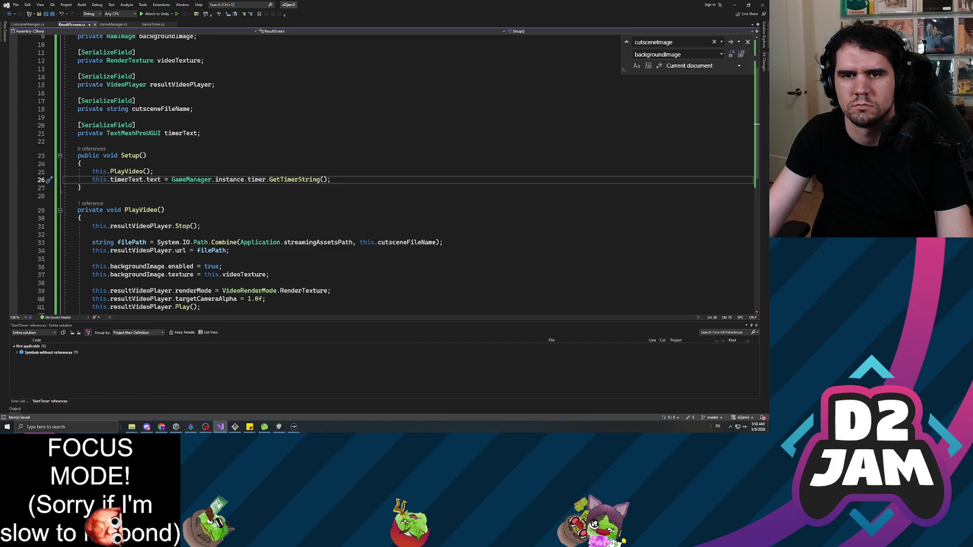
# Insert this._resultScreen.Setup(); just above the result screen's SetActive(true) and save GameManager.cs
pyautogui.click(111, 24)
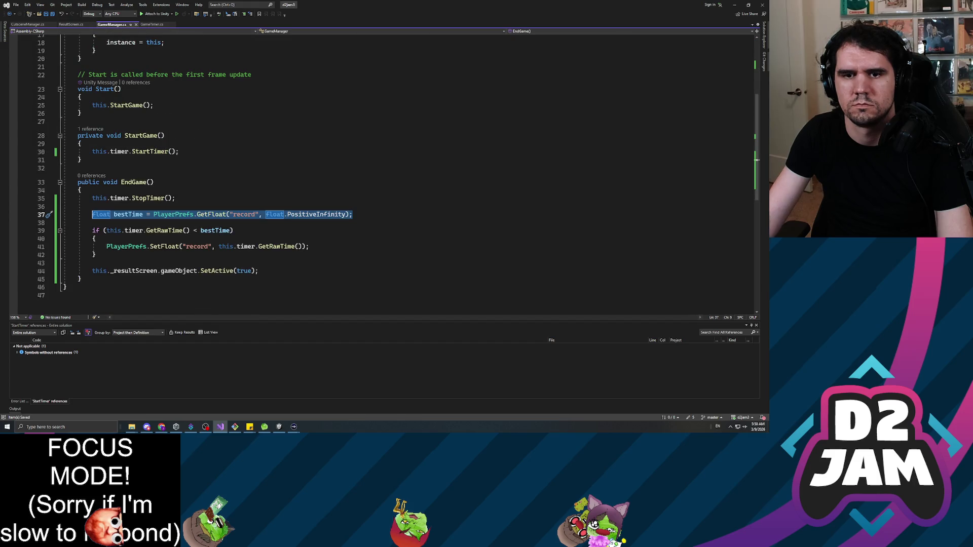
pyautogui.click(179, 270)
pyautogui.press('Up')
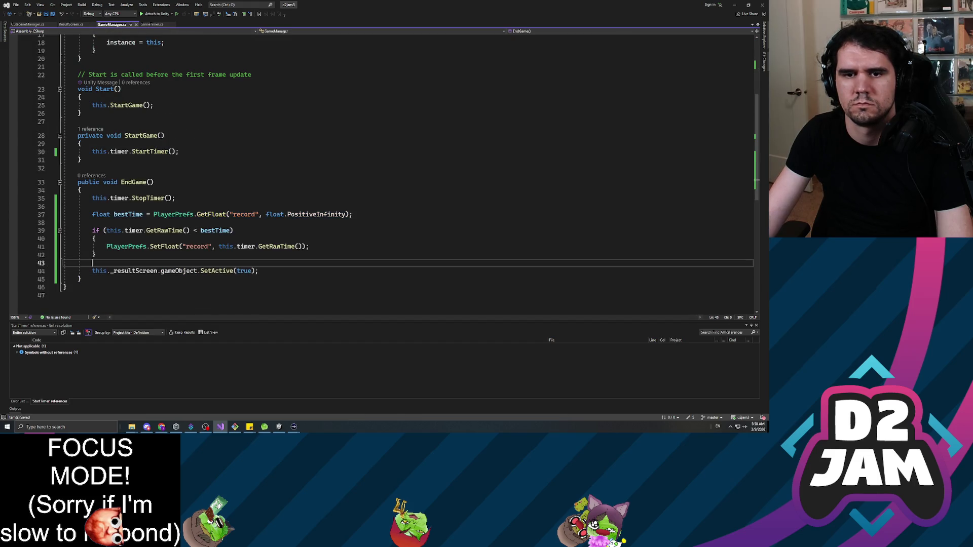
pyautogui.press('Return')
pyautogui.write('this.')
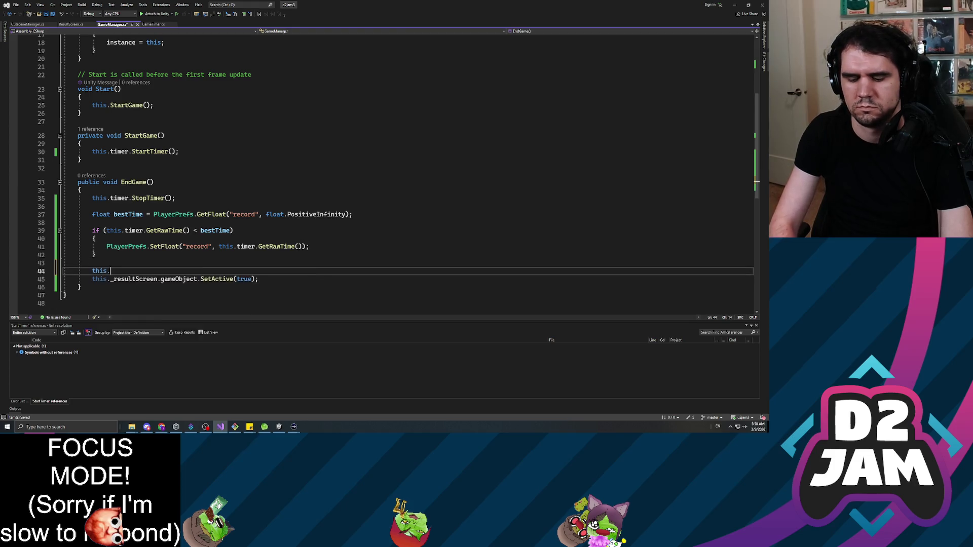
pyautogui.write('_res')
pyautogui.press('Tab')
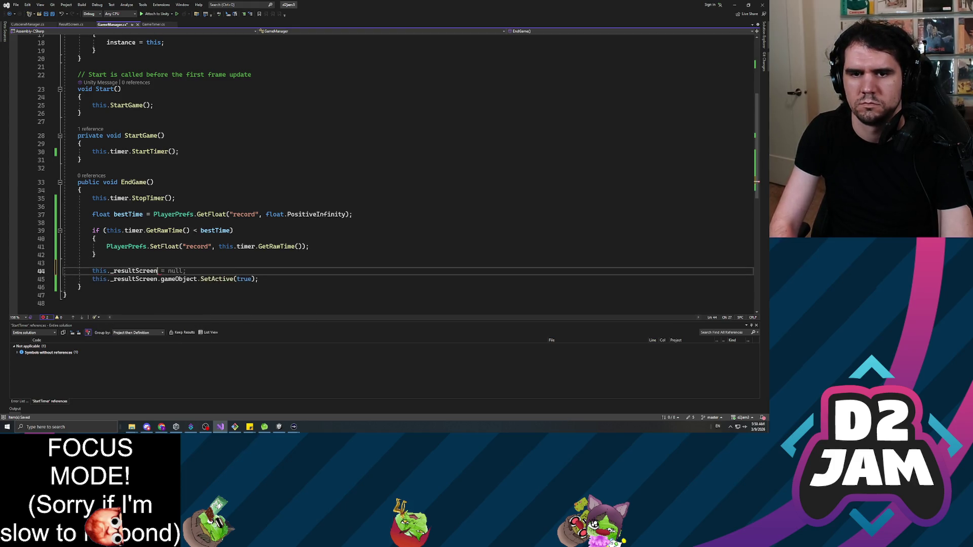
pyautogui.write('.Setup();')
pyautogui.hotkey('ctrl', 's')
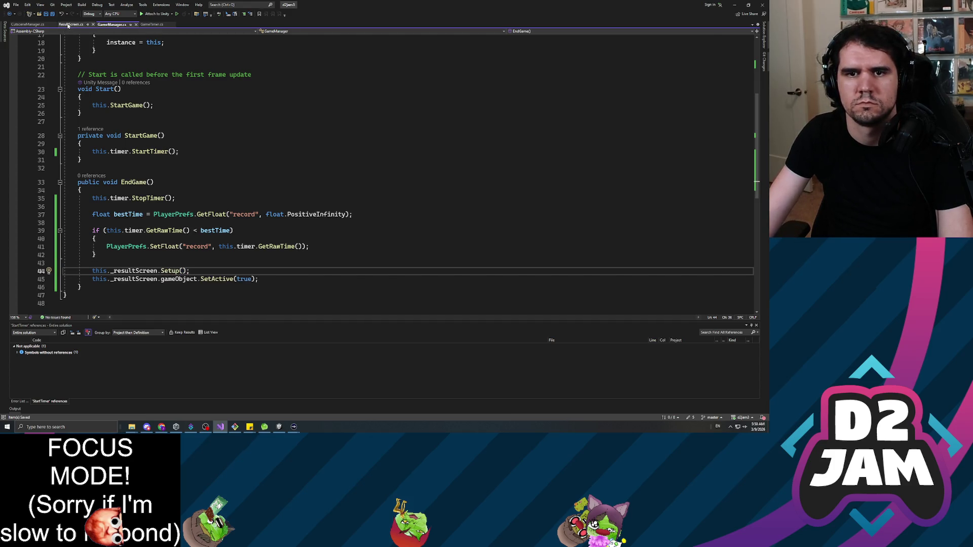
pyautogui.click(68, 24)
pyautogui.click(38, 25)
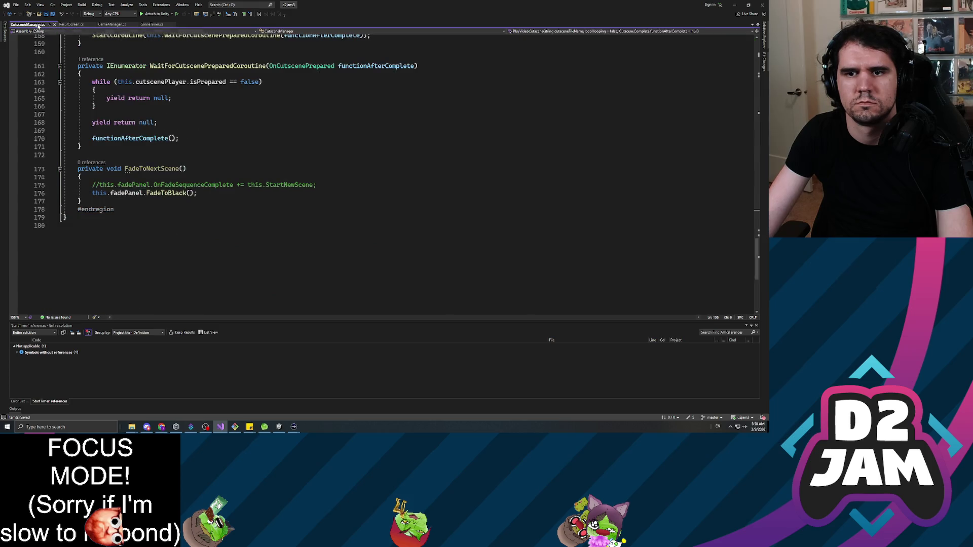
# Declare a [SerializeField] private TextMeshProUGUI bestTimeText field below the timerText field
pyautogui.click(71, 25)
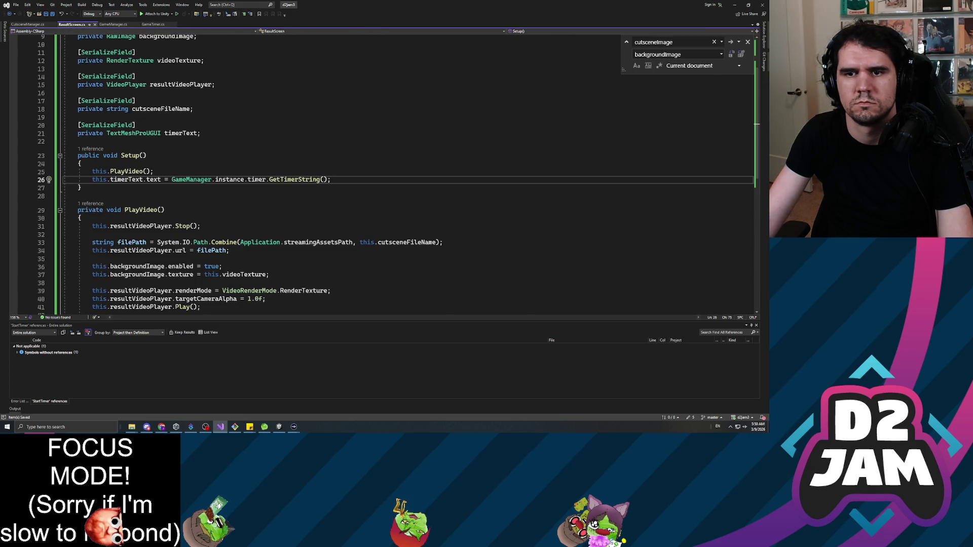
pyautogui.scroll(-1, 397, 173)
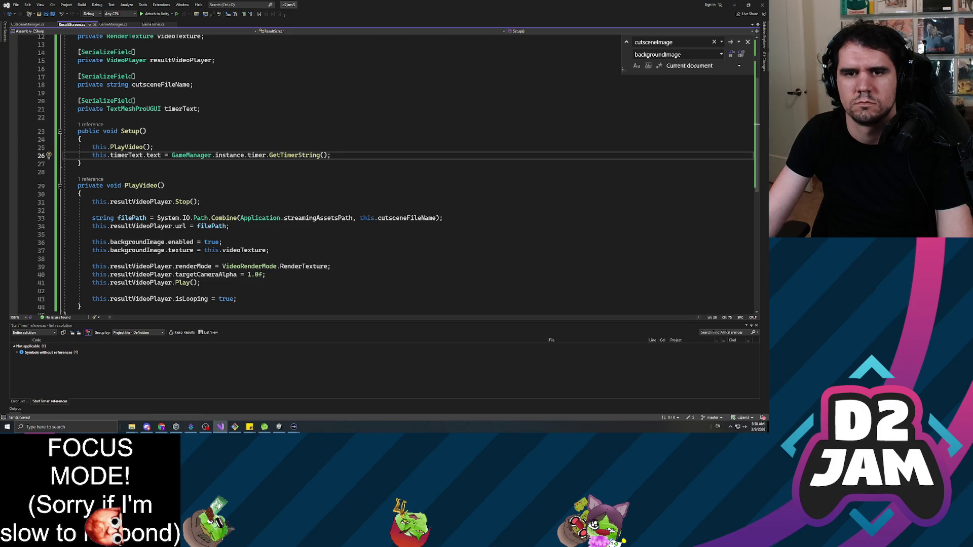
pyautogui.click(81, 117)
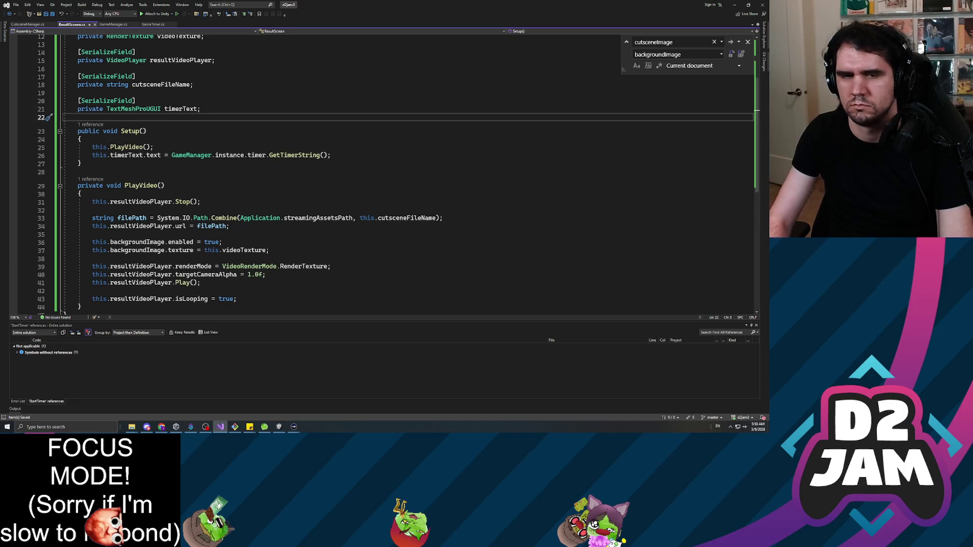
pyautogui.press('Return')
pyautogui.press('Return')
pyautogui.press('Up')
pyautogui.write('[')
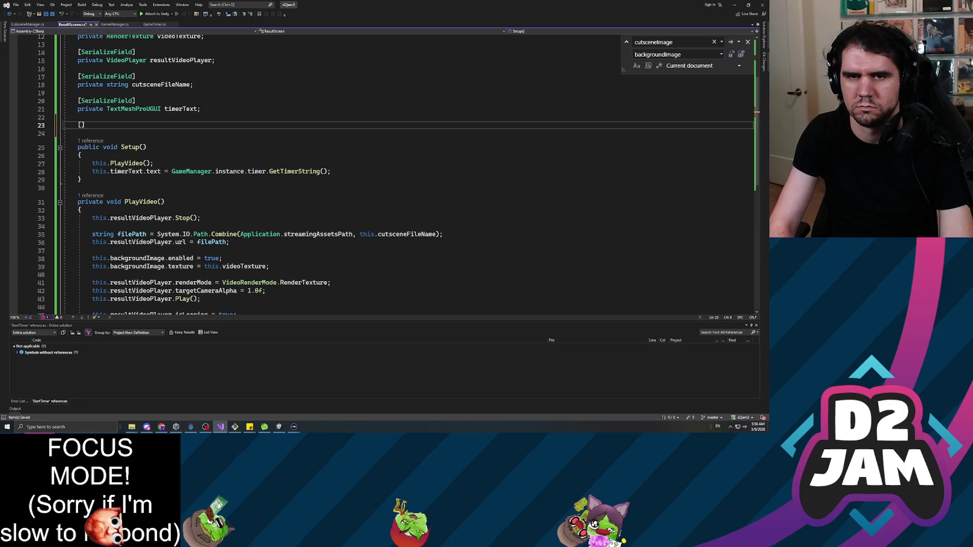
pyautogui.write('seriali')
pyautogui.press('Tab')
pyautogui.write(']')
pyautogui.press('Return')
pyautogui.write('private TextMesh')
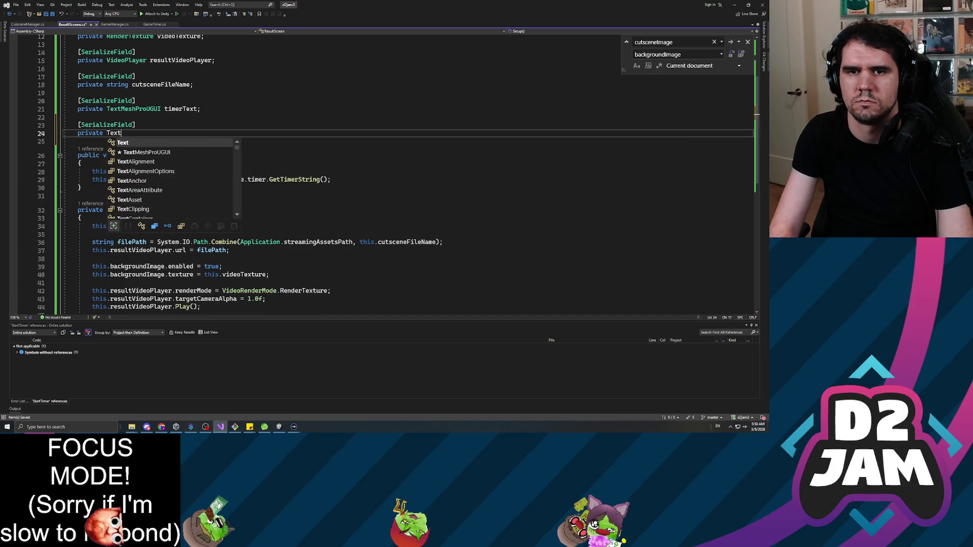
pyautogui.press('Tab')
pyautogui.write('bestT')
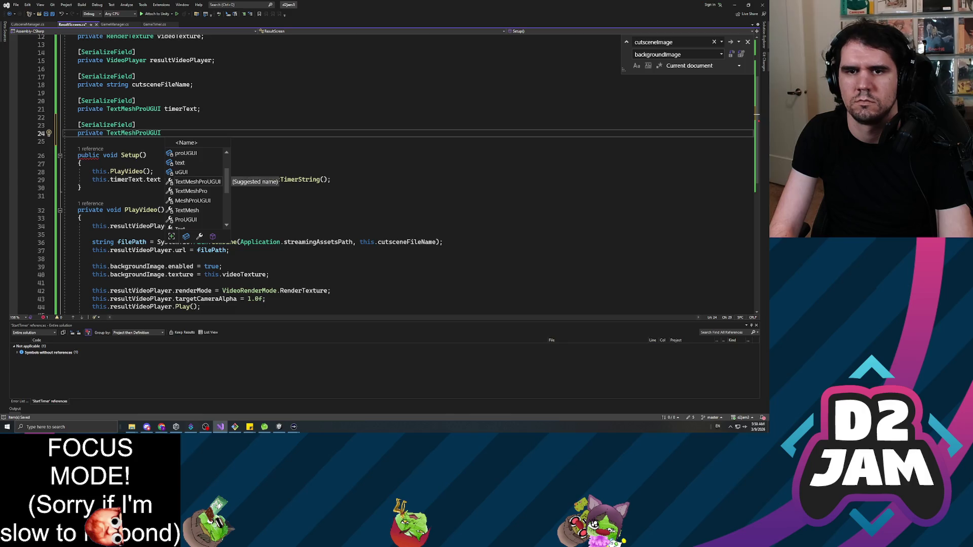
pyautogui.write('imeText;')
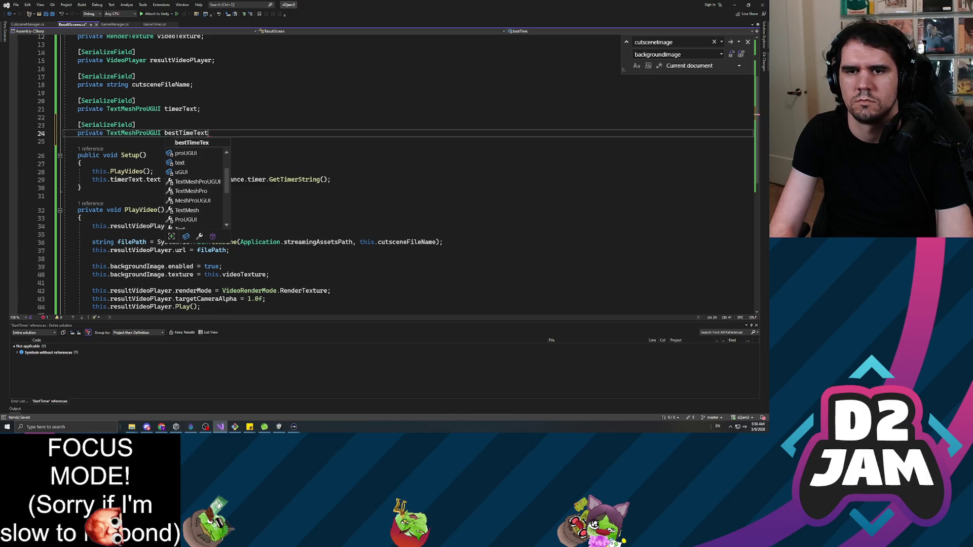
pyautogui.press('Return')
# In Setup, set this.bestTimeText.text from PlayerPrefs.GetFloat("record", float.PositiveInfinity)
pyautogui.click(330, 179)
pyautogui.press('Return')
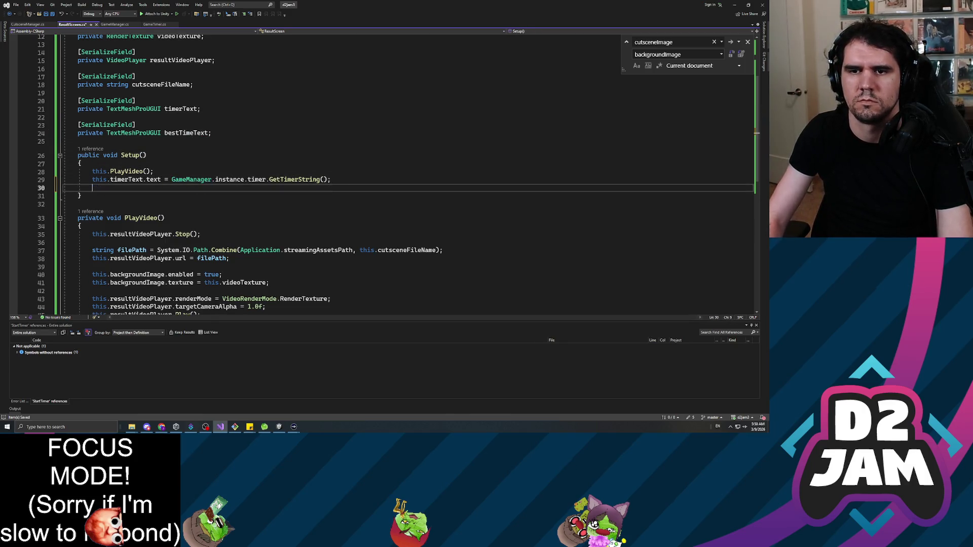
pyautogui.write('this.best')
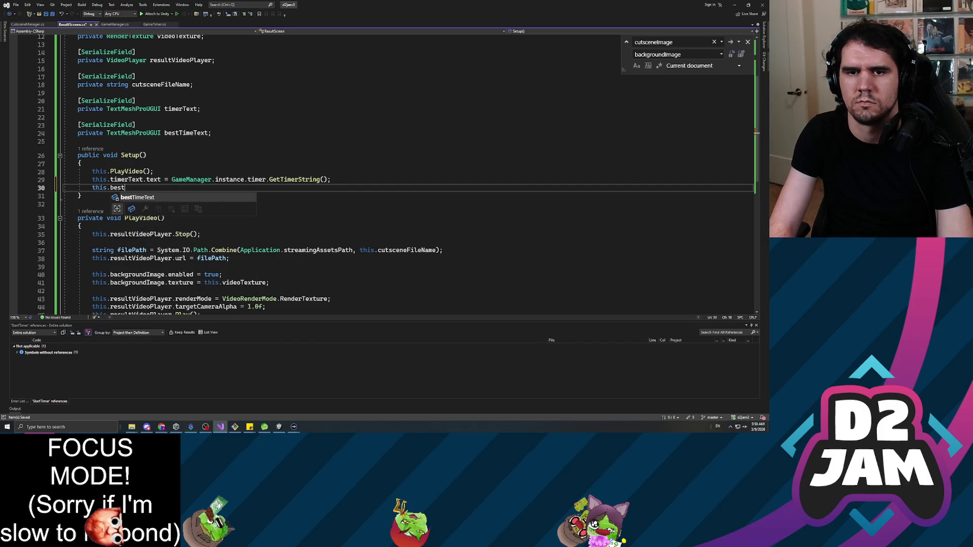
pyautogui.write('TimeText.text =')
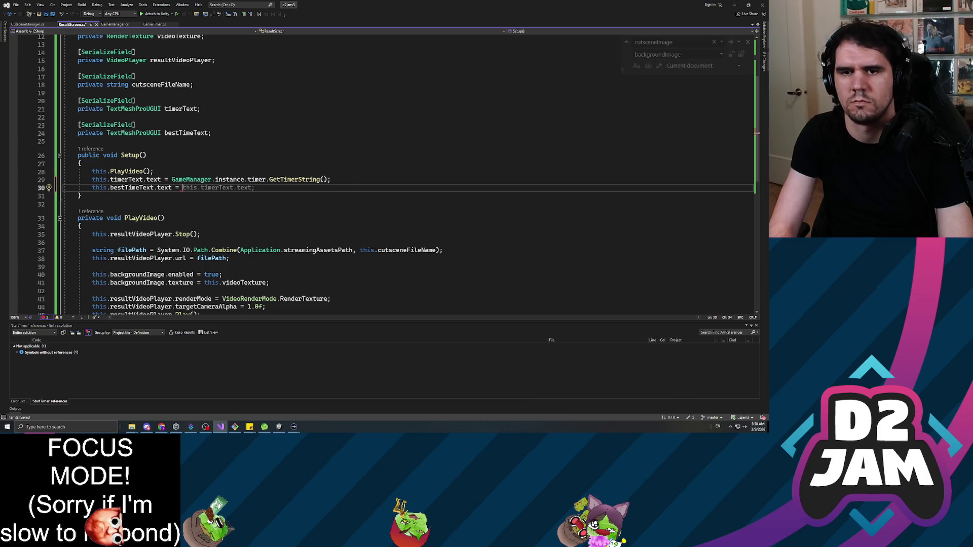
pyautogui.hotkey('ctrl', 'v')
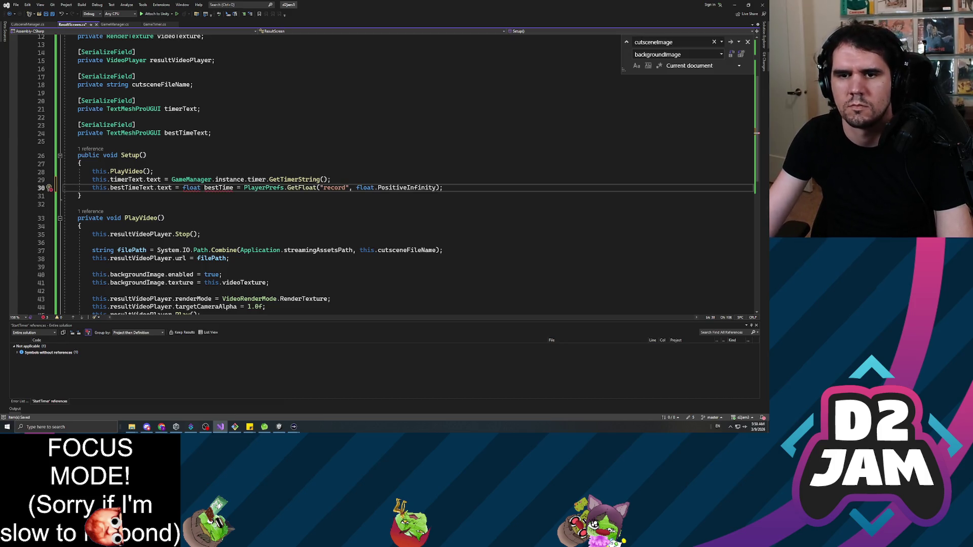
pyautogui.click(242, 188)
pyautogui.hotkey('ctrl', 'shift', 'Left')
pyautogui.hotkey('ctrl', 'shift', 'Left')
pyautogui.press('BackSpace')
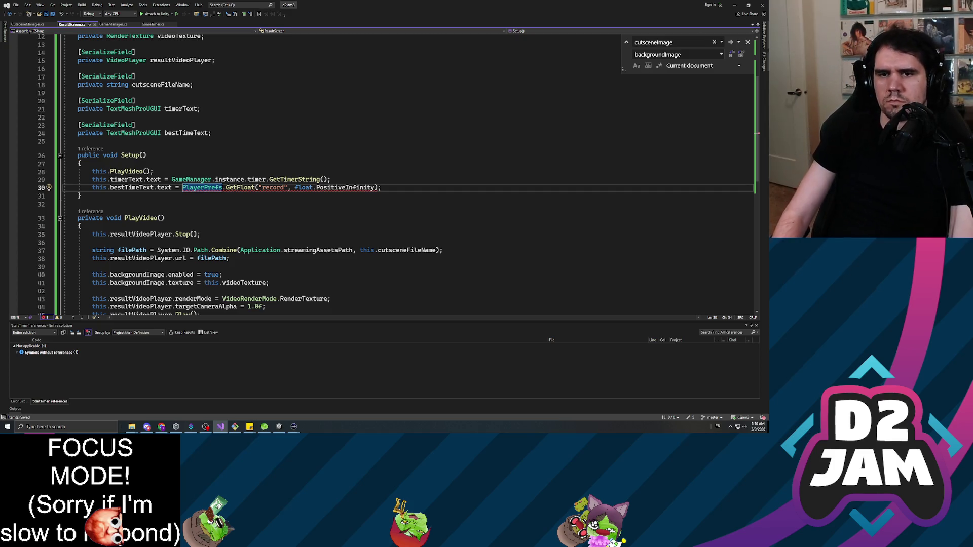
pyautogui.click(377, 188)
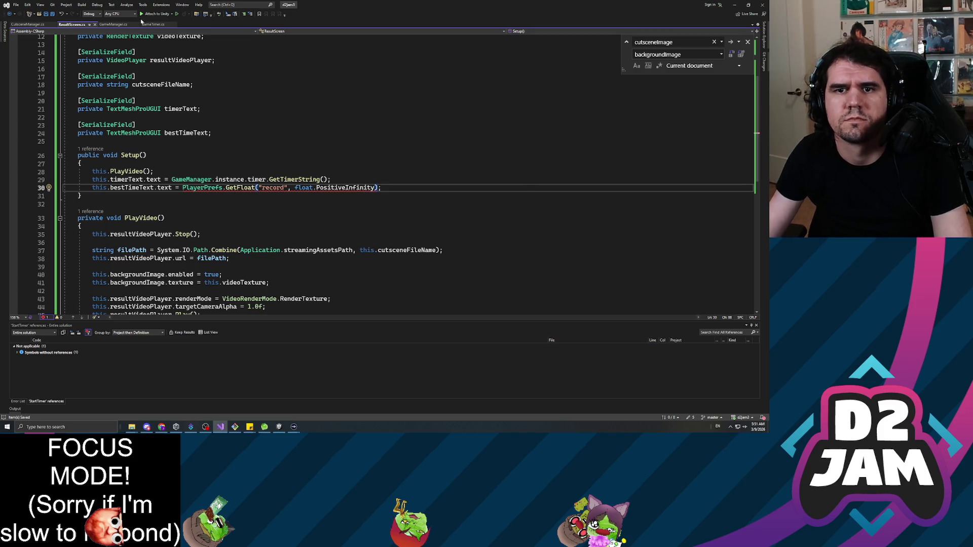
pyautogui.click(153, 24)
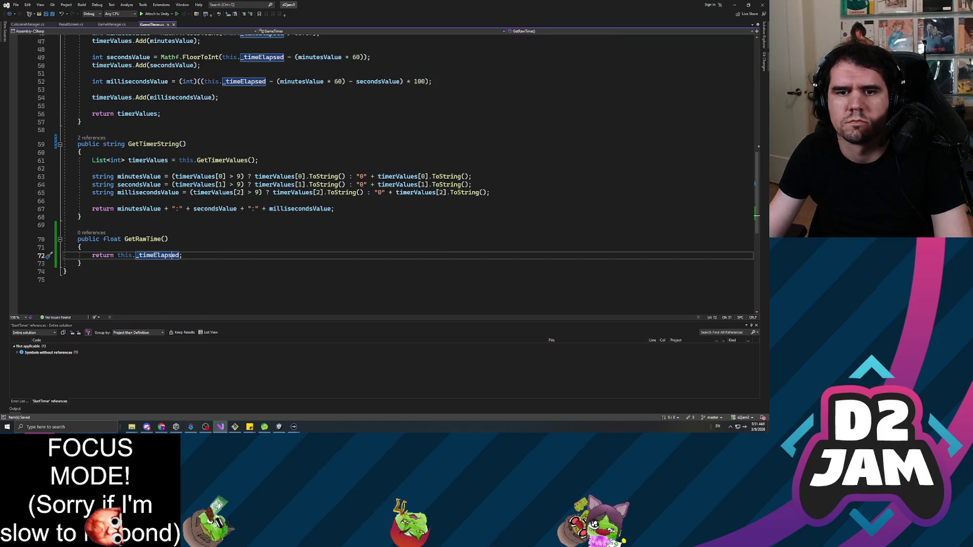
# Below GetRawTime, write an empty public string ConvertTimeToString(float rawTime) method
pyautogui.click(95, 263)
pyautogui.press('Return')
pyautogui.press('Return')
pyautogui.write('public ')
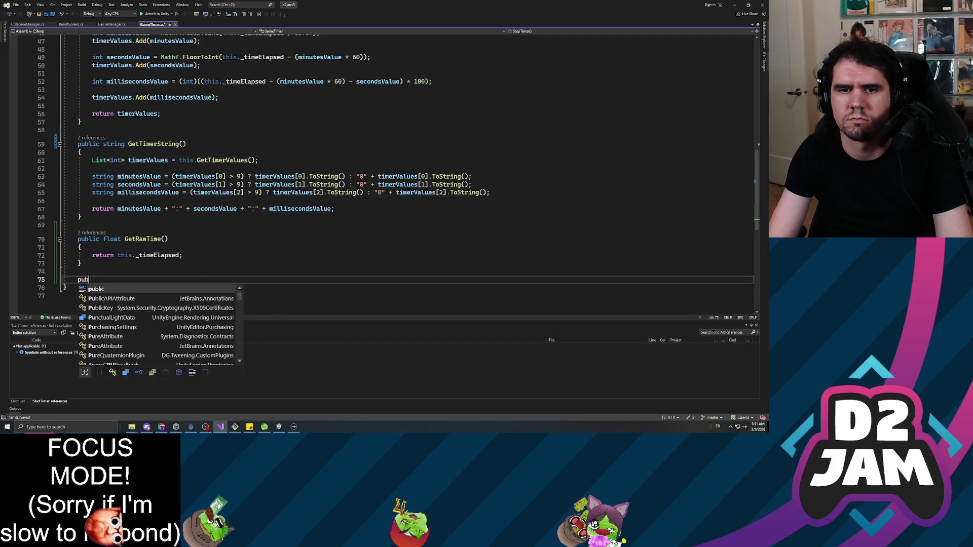
pyautogui.write('f')
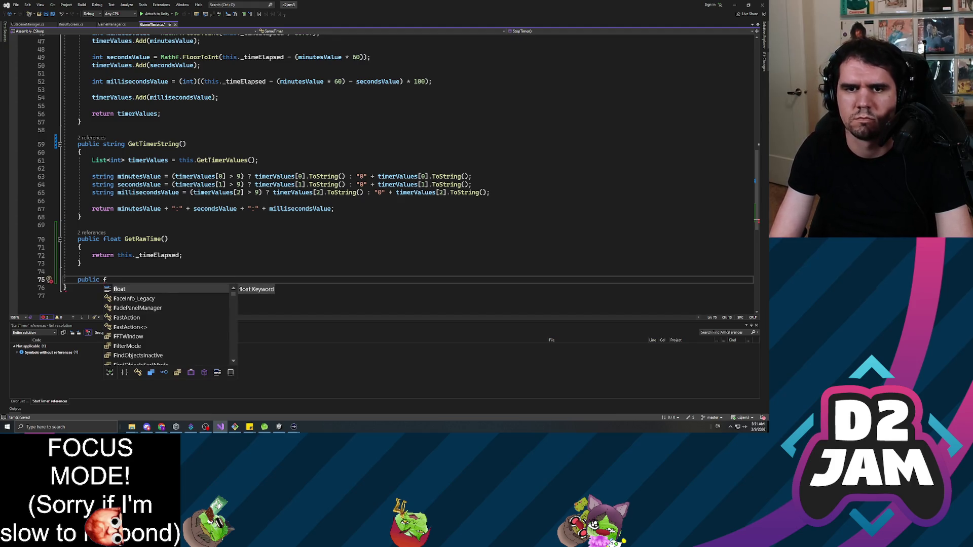
pyautogui.press('BackSpace')
pyautogui.write('string Convert')
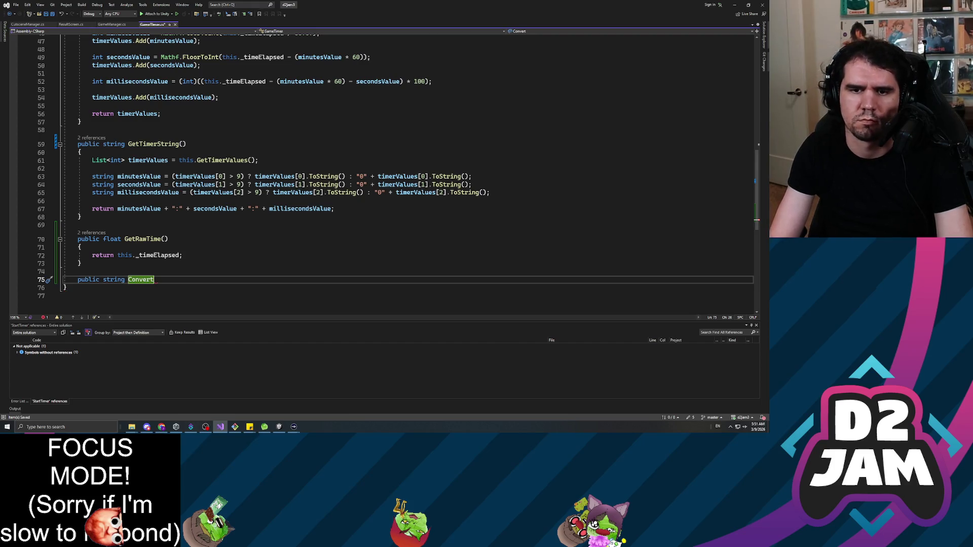
pyautogui.write('T')
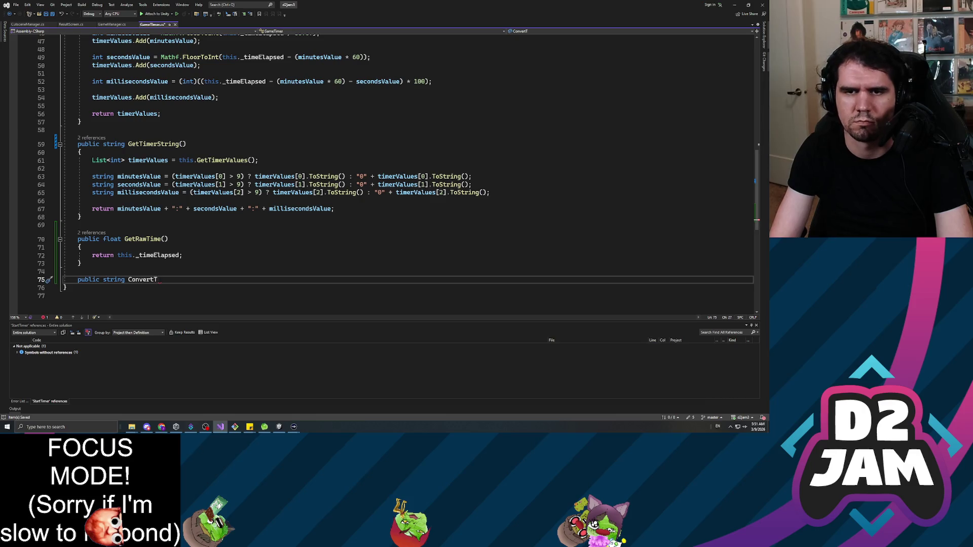
pyautogui.write('imeToString(f')
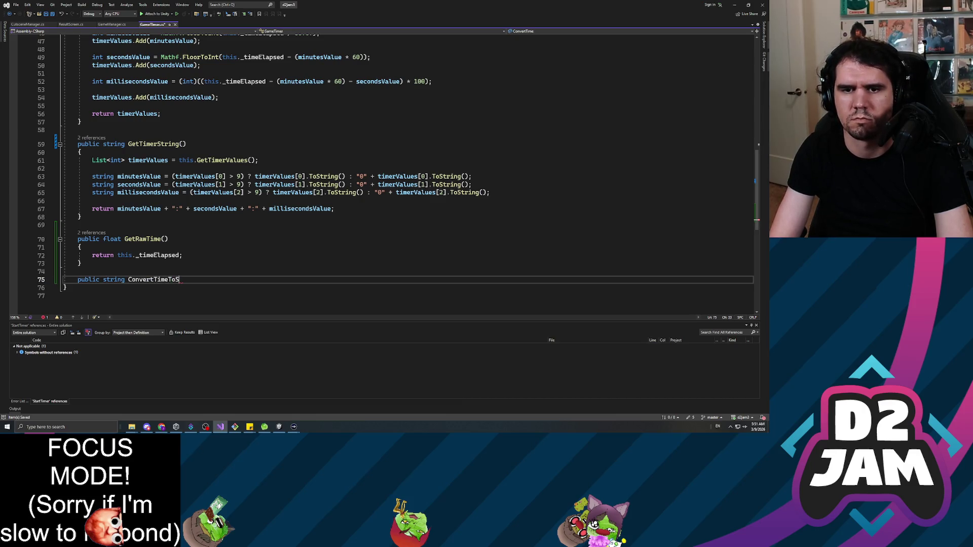
pyautogui.write('loat rawTime')
pyautogui.press('Return')
pyautogui.write('{ }')
pyautogui.press('Left')
pyautogui.press('Left')
pyautogui.press('Return')
pyautogui.scroll(3, 290, 130)
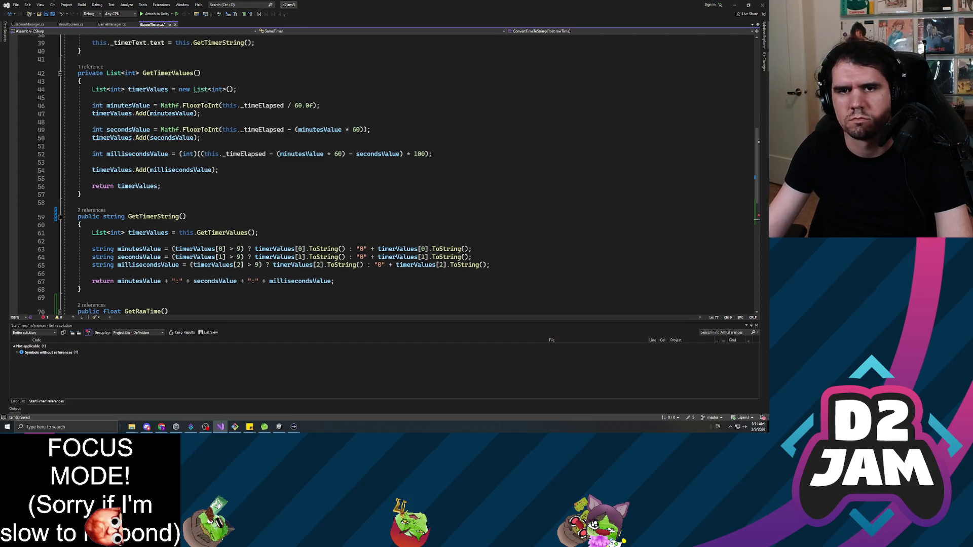
# Add a float rawTime parameter to GetTimerValues and use it in the minutes calculation
pyautogui.click(196, 73)
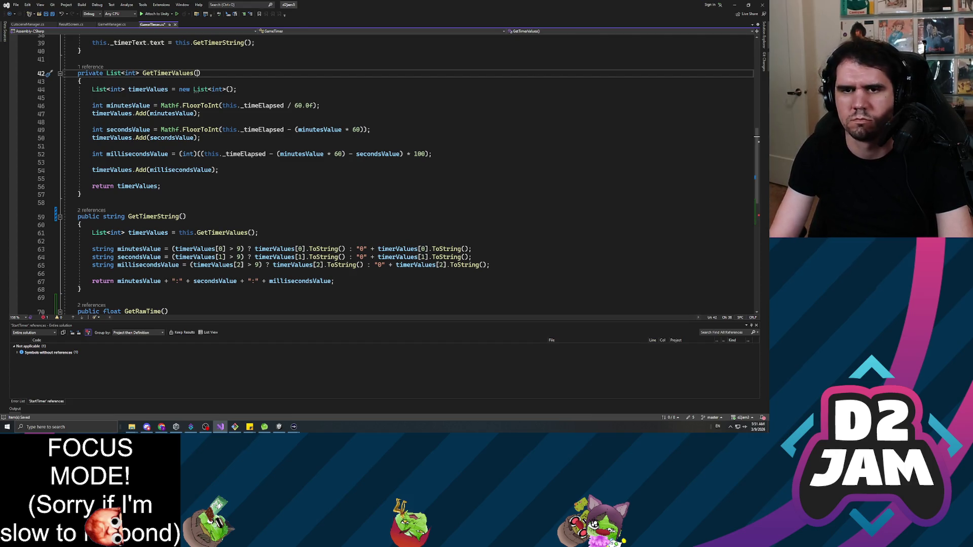
pyautogui.write('float rawTime')
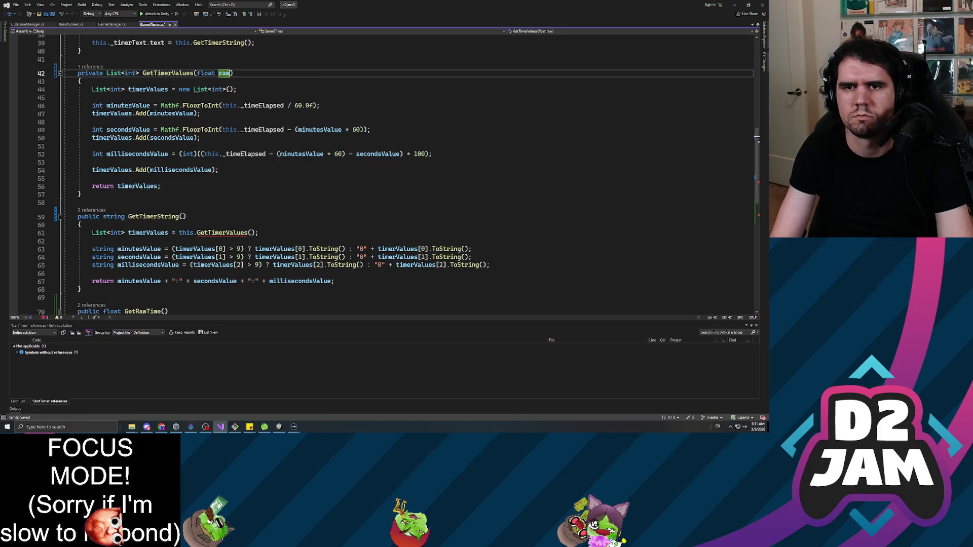
pyautogui.click(242, 105)
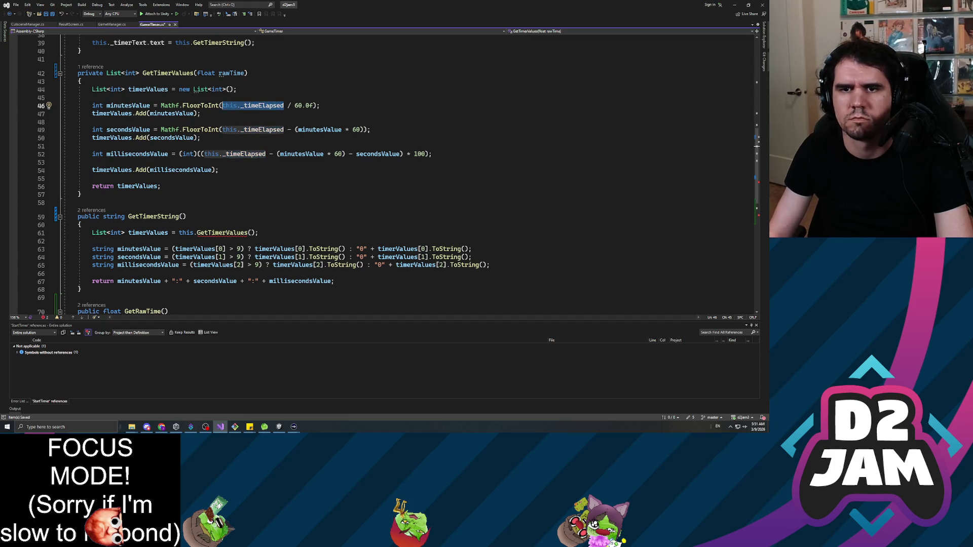
pyautogui.hotkey('ctrl', 'Delete')
pyautogui.hotkey('ctrl', 'BackSpace')
pyautogui.hotkey('ctrl', 'BackSpace')
pyautogui.write('rawTime')
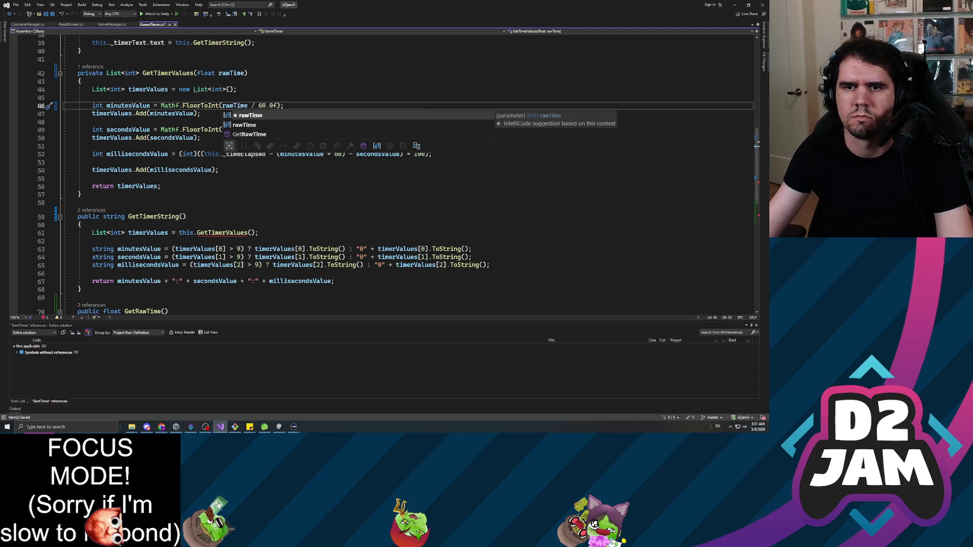
pyautogui.press('End')
pyautogui.hotkey('shift', 'Up')
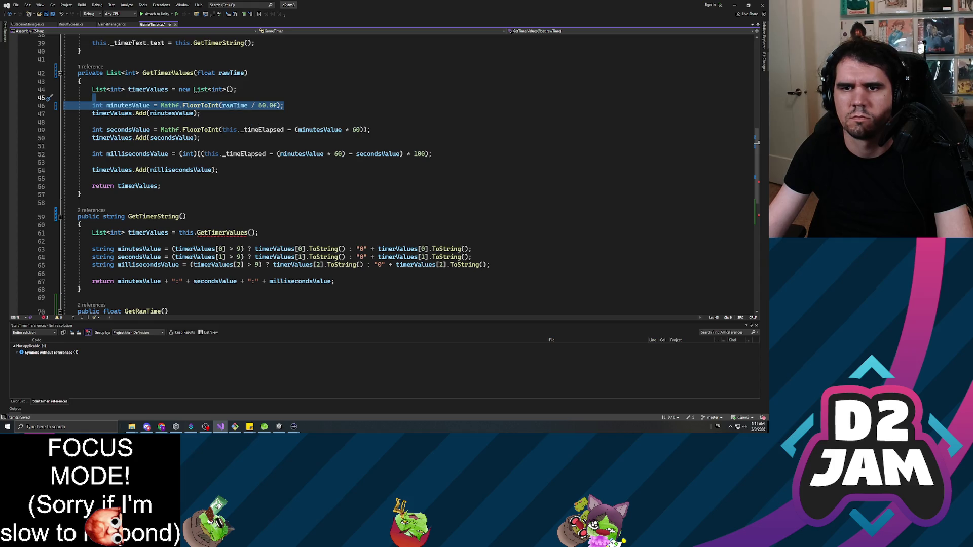
# Replace this._timeElapsed with rawTime in the seconds and milliseconds calculations
pyautogui.click(264, 130)
pyautogui.hotkey('ctrl', 'Delete')
pyautogui.hotkey('ctrl', 'BackSpace')
pyautogui.hotkey('ctrl', 'BackSpace')
pyautogui.hotkey('ctrl', 'BackSpace')
pyautogui.write('rawTime')
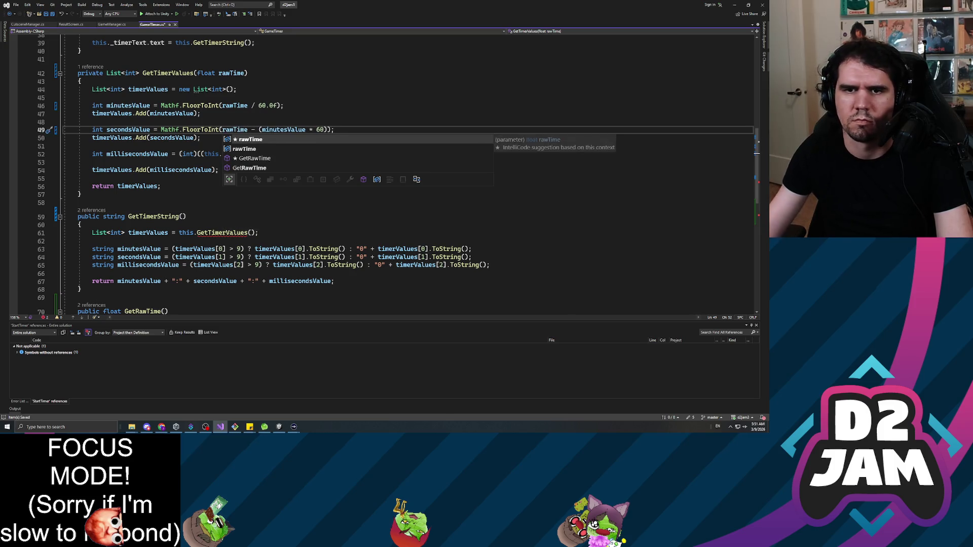
pyautogui.press('Escape')
pyautogui.click(266, 153)
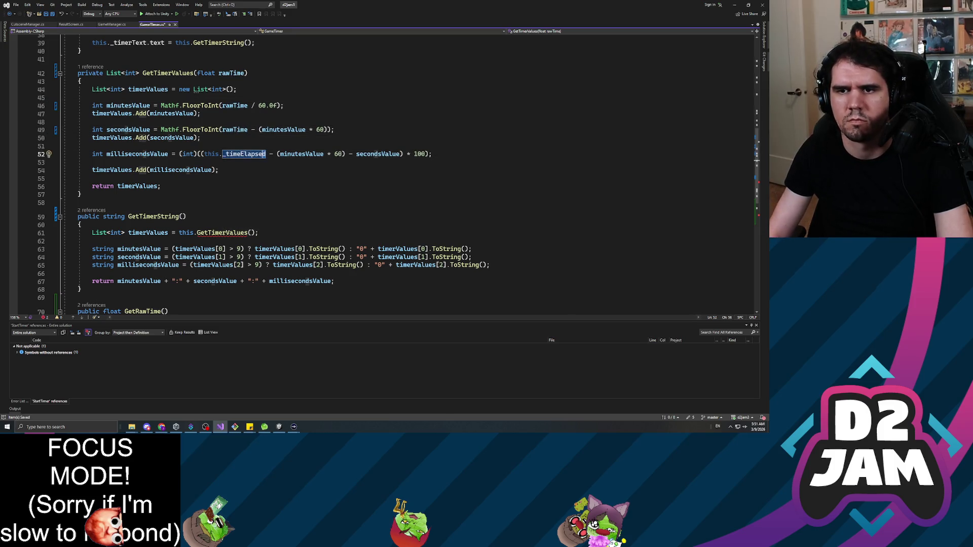
pyautogui.hotkey('ctrl', 'BackSpace')
pyautogui.hotkey('ctrl', 'BackSpace')
pyautogui.hotkey('ctrl', 'BackSpace')
pyautogui.write('rawTime')
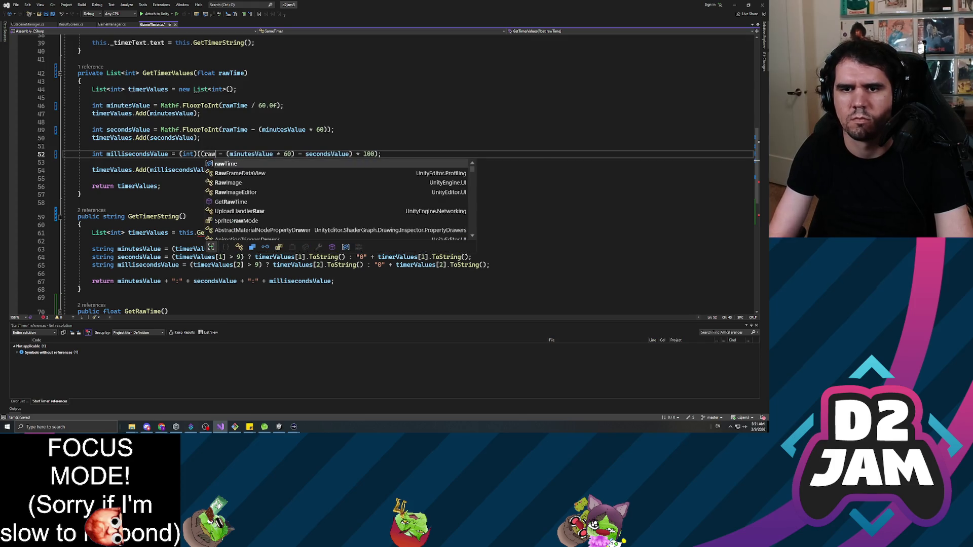
pyautogui.press('Escape')
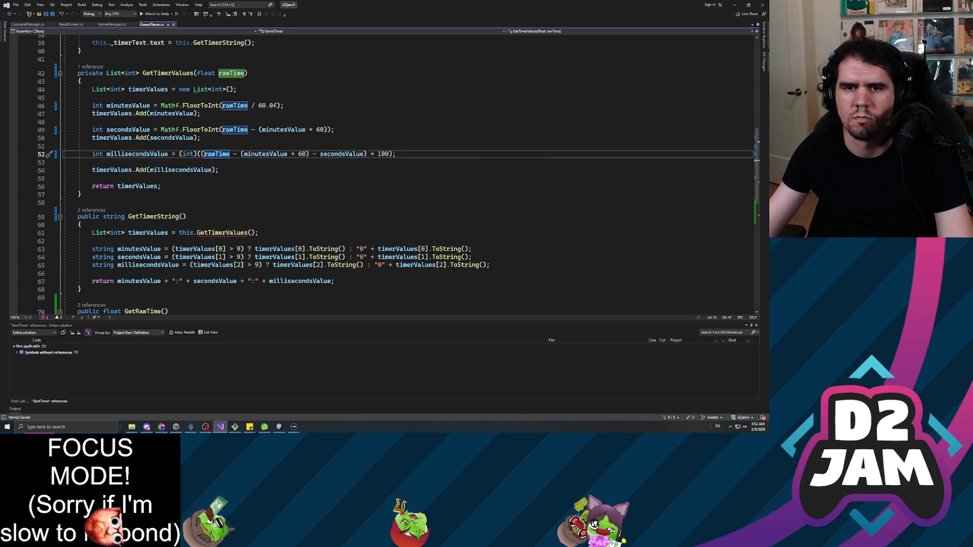
# Pass this._timeElapsed into the GetTimerValues call inside GetTimerString
pyautogui.click(253, 233)
pyautogui.write('this._time')
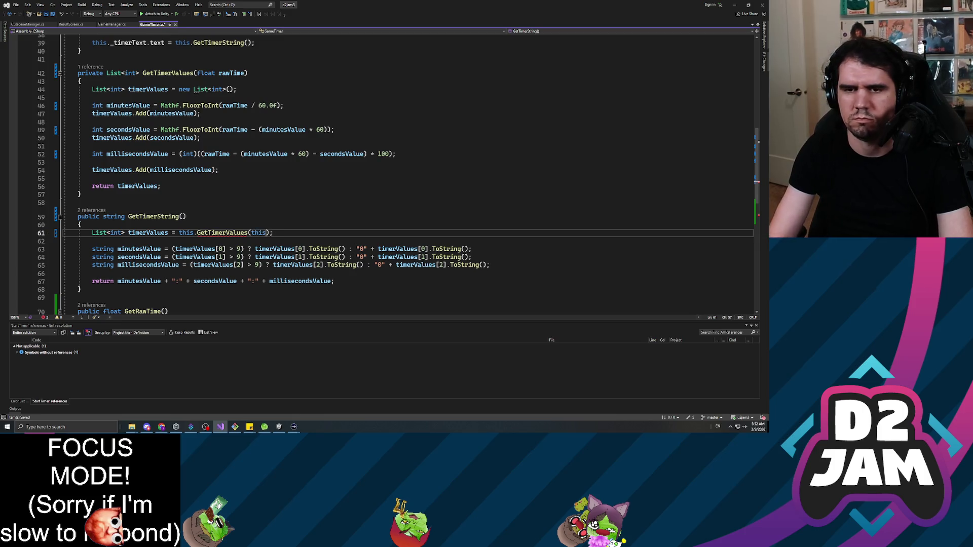
pyautogui.press('Tab')
pyautogui.scroll(-5, 380, 172)
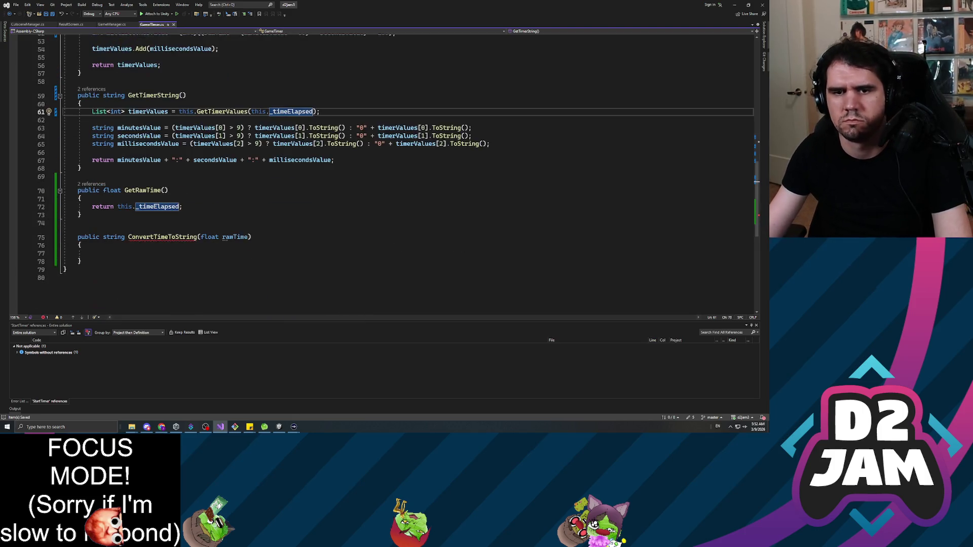
pyautogui.click(92, 253)
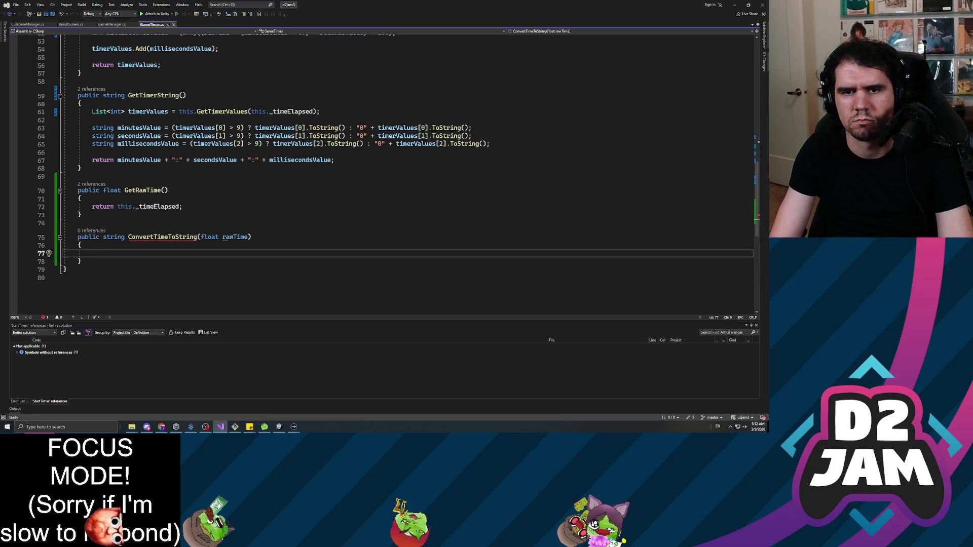
# Fill ConvertTimeToString with return this.GetTimerString(rawTime); and save GameTimer.cs
pyautogui.write('return this.')
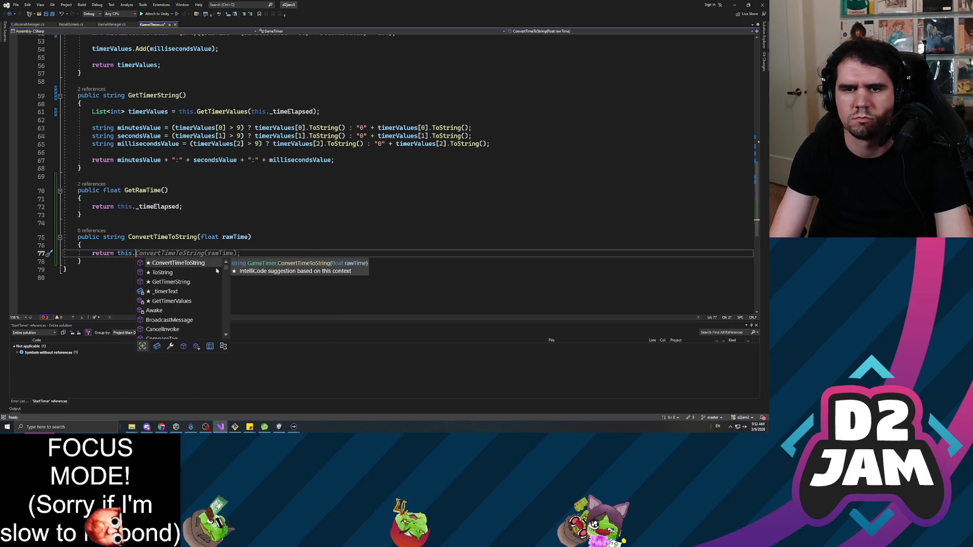
pyautogui.write('getti(r')
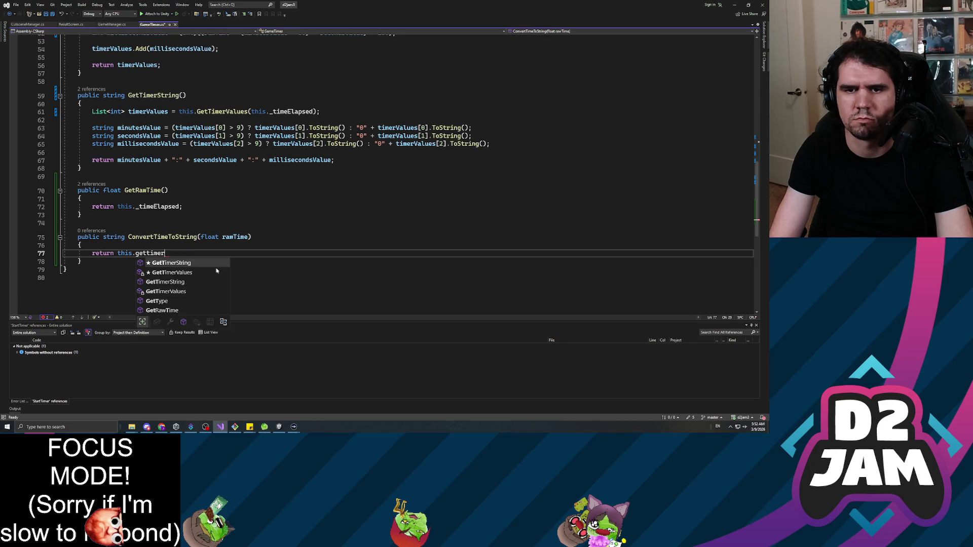
pyautogui.write('awTime);')
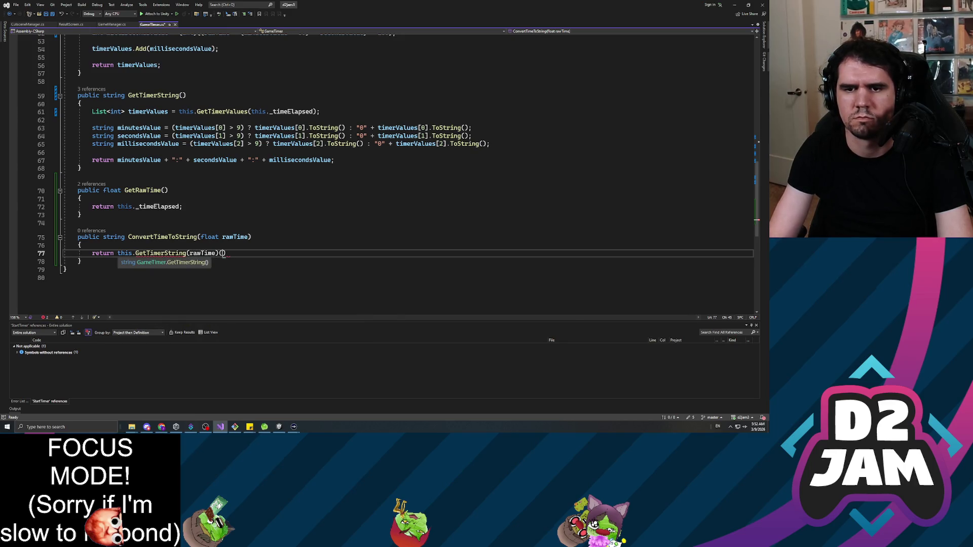
pyautogui.hotkey('ctrl', 's')
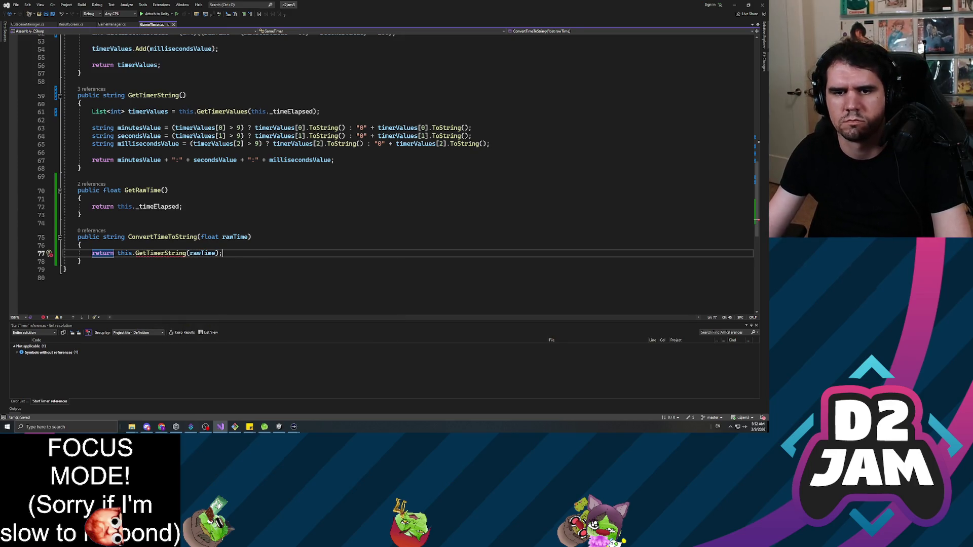
pyautogui.click(81, 214)
pyautogui.scroll(5, 163, 253)
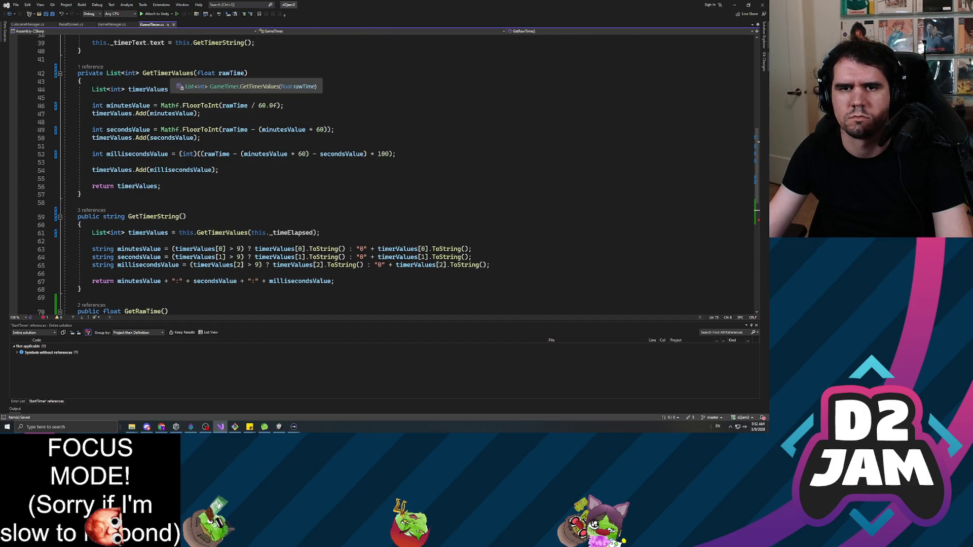
# Give GetTimerString a float rawTime parameter and pass this._timeElapsed to it in FixedUpdate
pyautogui.click(184, 217)
pyautogui.write('float rawTime')
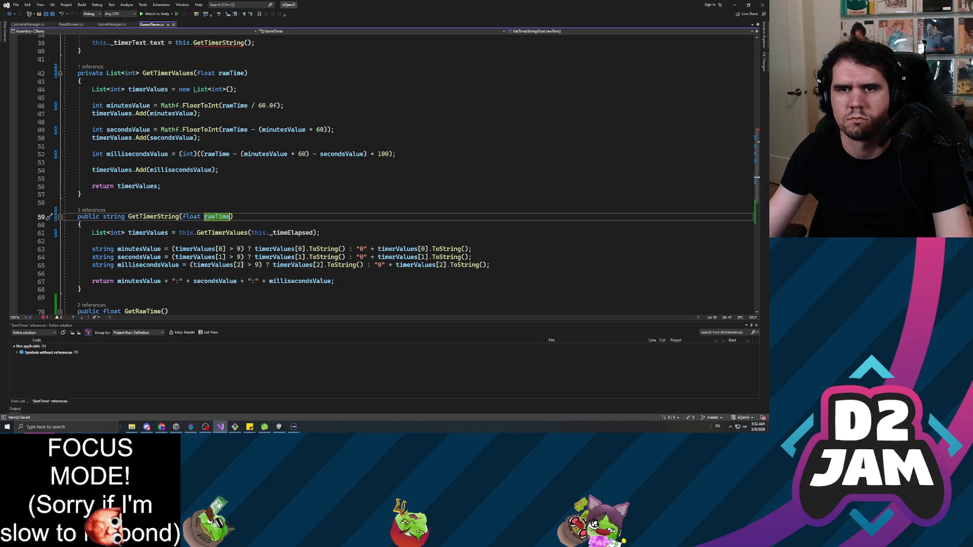
pyautogui.scroll(3, 247, 116)
pyautogui.click(247, 115)
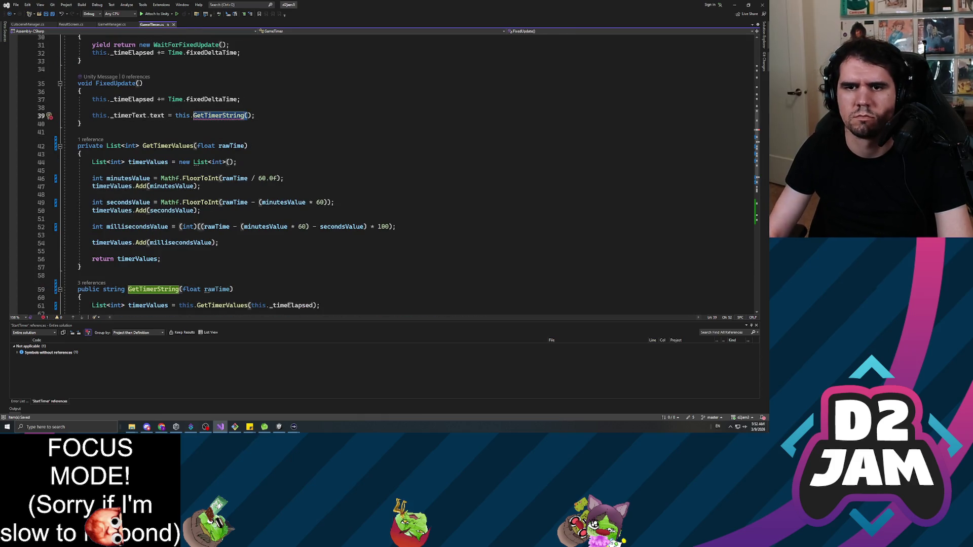
pyautogui.write('this._ti')
pyautogui.press('Tab')
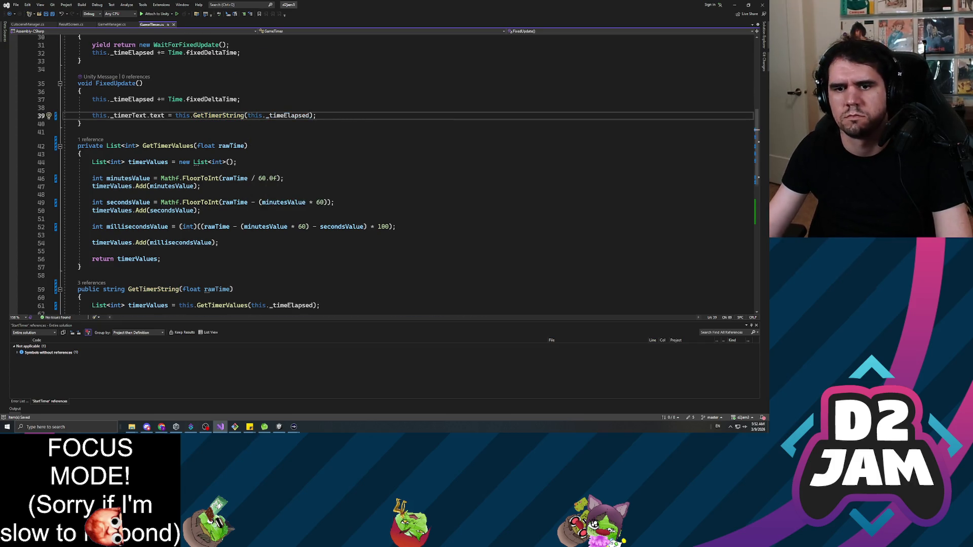
# Replace this._timeElapsed with rawTime in GetTimerString's GetTimerValues call on line 61
pyautogui.scroll(-6, 397, 174)
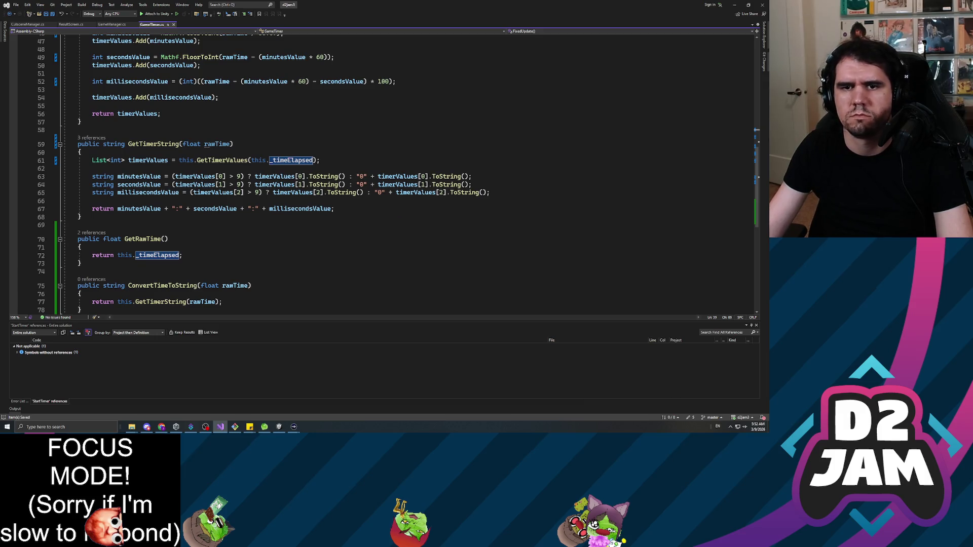
pyautogui.moveTo(315, 160); pyautogui.dragTo(252, 160)
pyautogui.press('BackSpace')
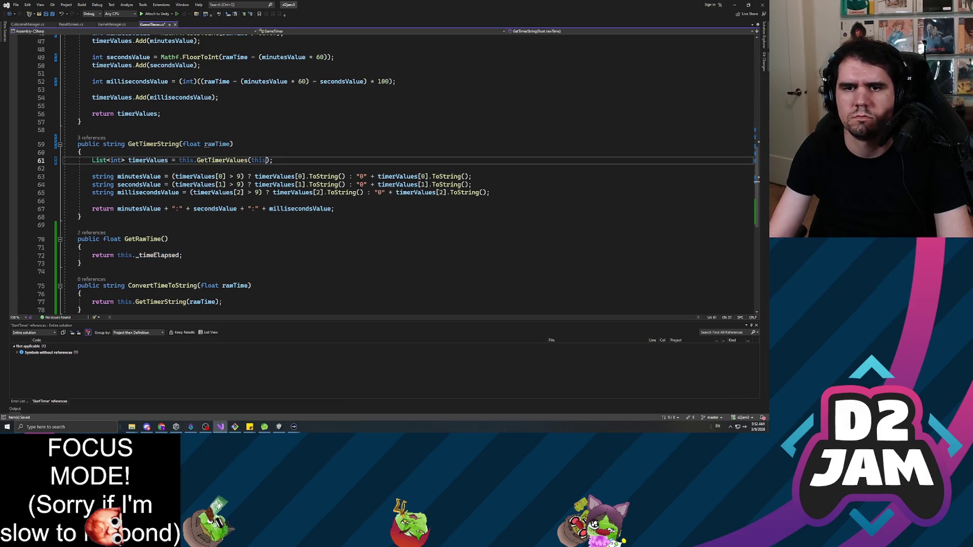
pyautogui.write('rawTime')
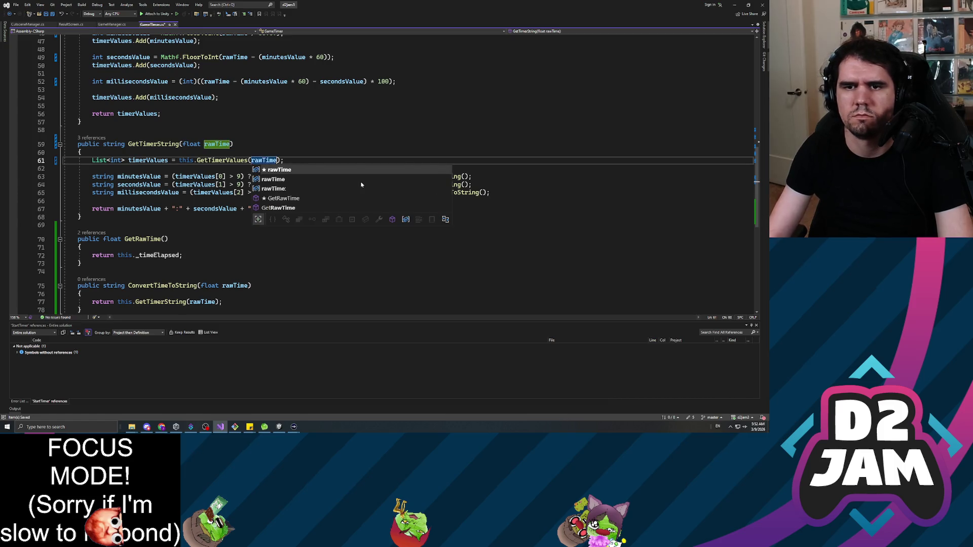
pyautogui.press('Tab')
pyautogui.scroll(-5, 167, 183)
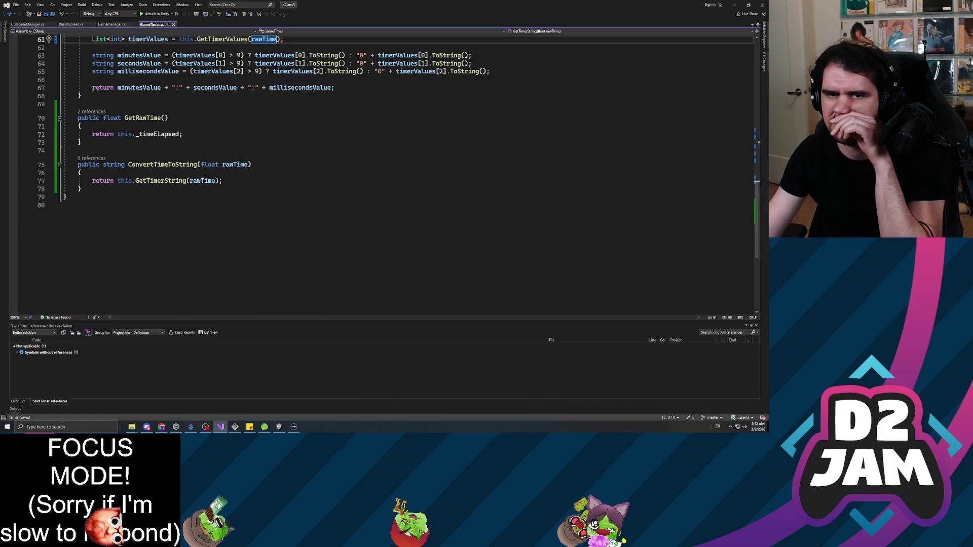
pyautogui.scroll(2, 167, 184)
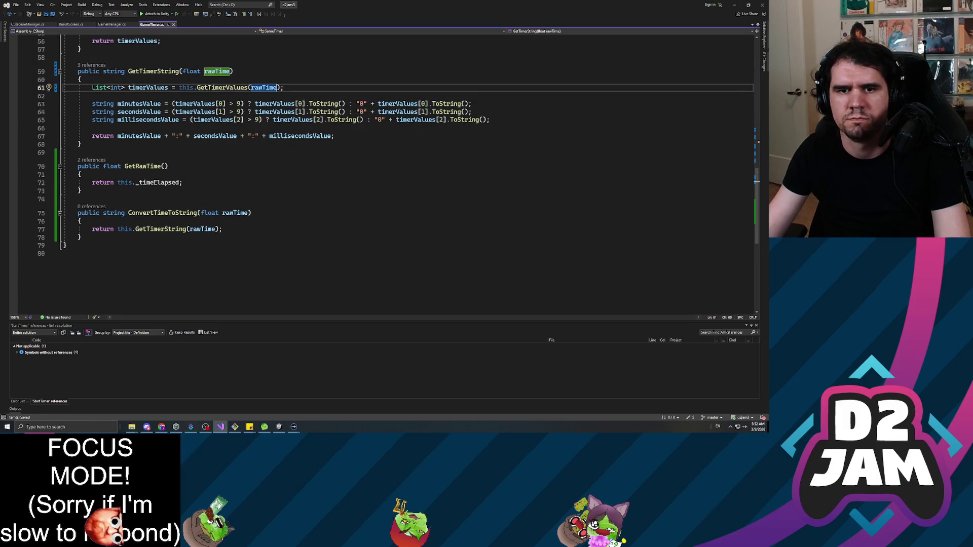
# Bring up ResultScreen's Setup code at line 29, where the timer text calls GetTimerString() with no argument
pyautogui.click(112, 25)
pyautogui.click(70, 25)
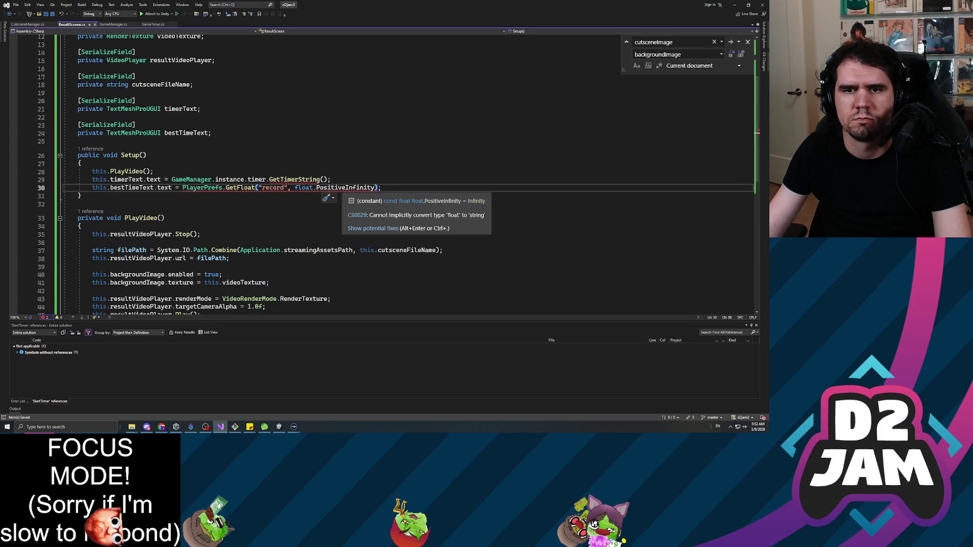
pyautogui.moveTo(367, 189)
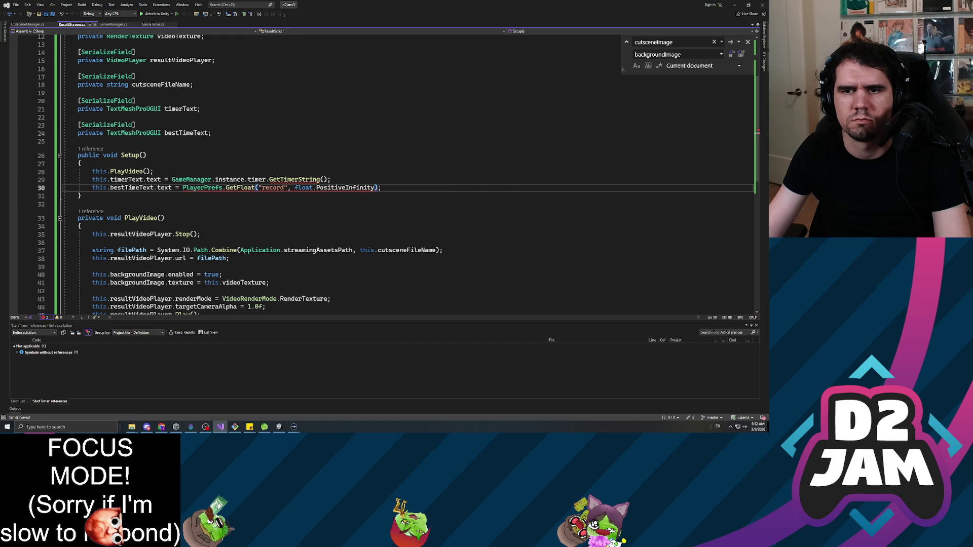
pyautogui.click(331, 179)
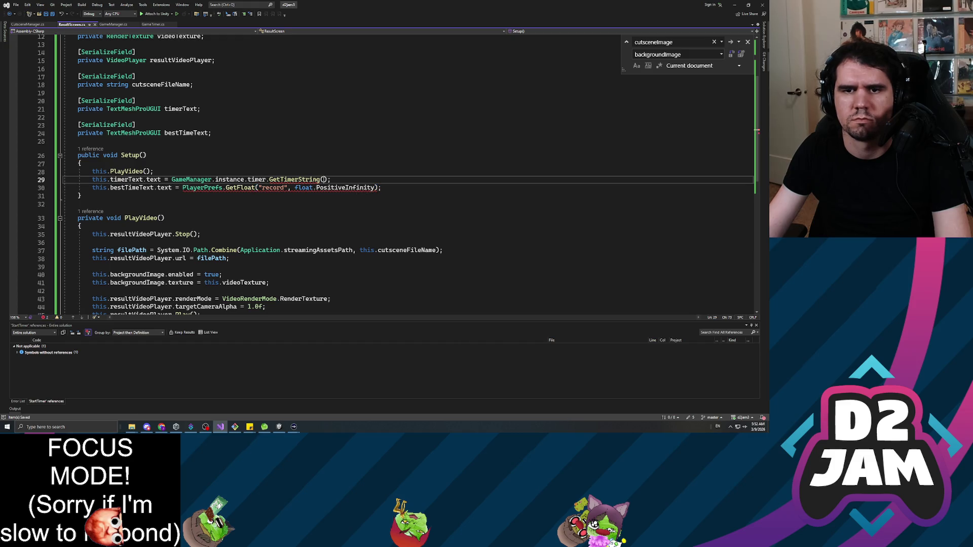
pyautogui.click(323, 180)
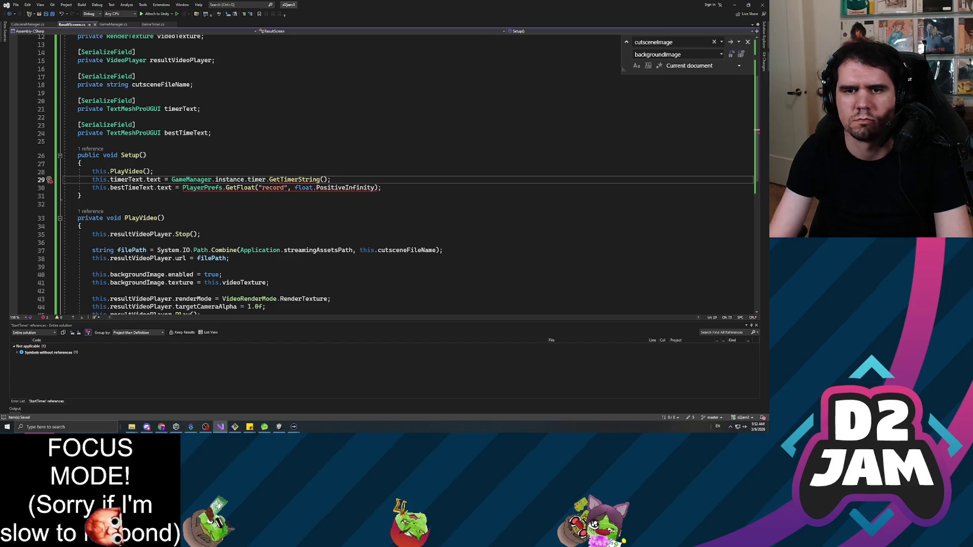
# Try a GameManager.instance.timer argument inside GetTimerString(), remove it, and return to GameTimer
pyautogui.write('GameManag')
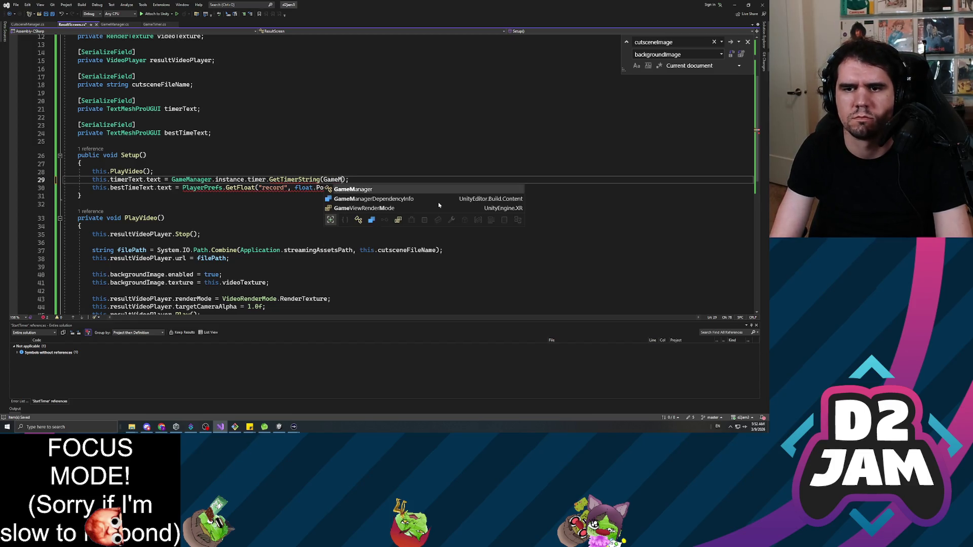
pyautogui.write('er.instance.time')
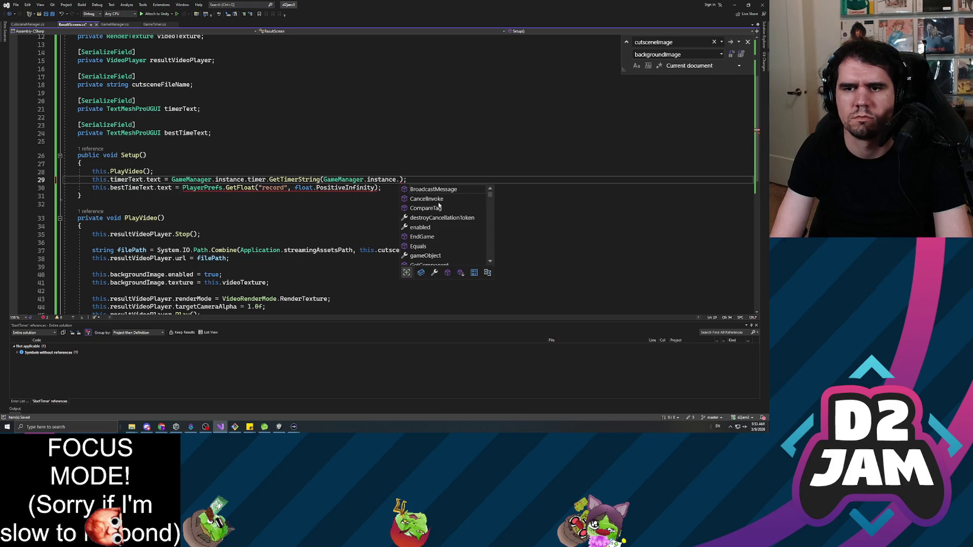
pyautogui.write('r.e')
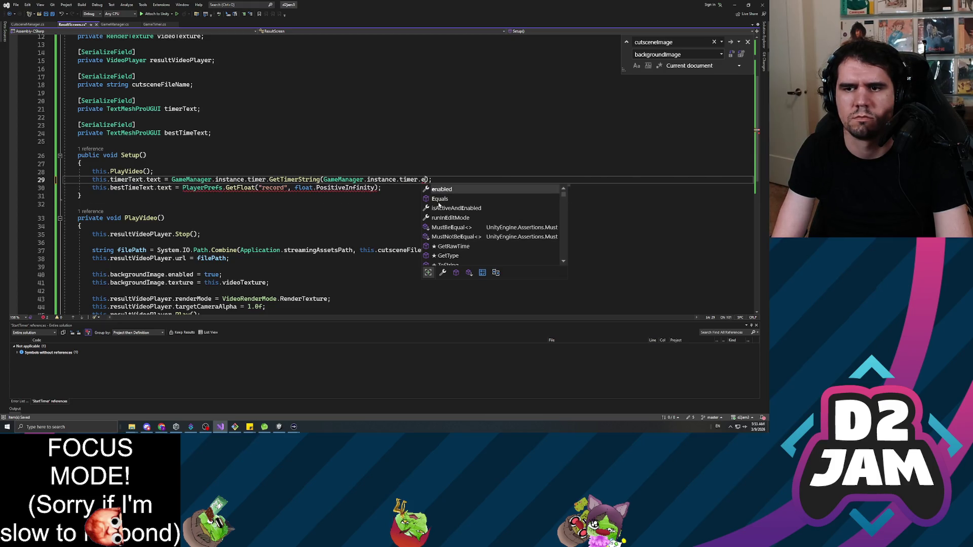
pyautogui.press('BackSpace')
pyautogui.press('BackSpace')
pyautogui.press('BackSpace')
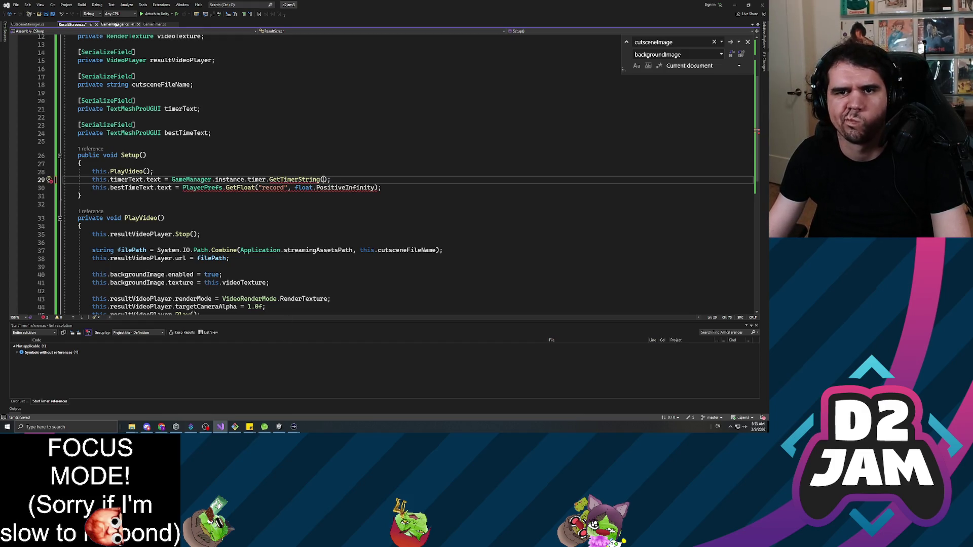
pyautogui.click(153, 25)
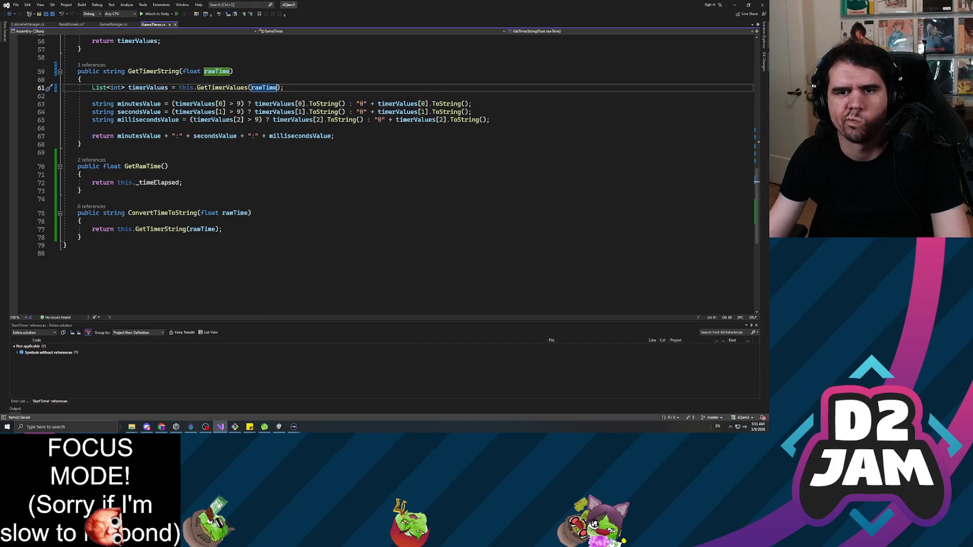
# Add a new public string GetCurrentTimerString() method below GetRawTime in GameTimer
pyautogui.click(99, 202)
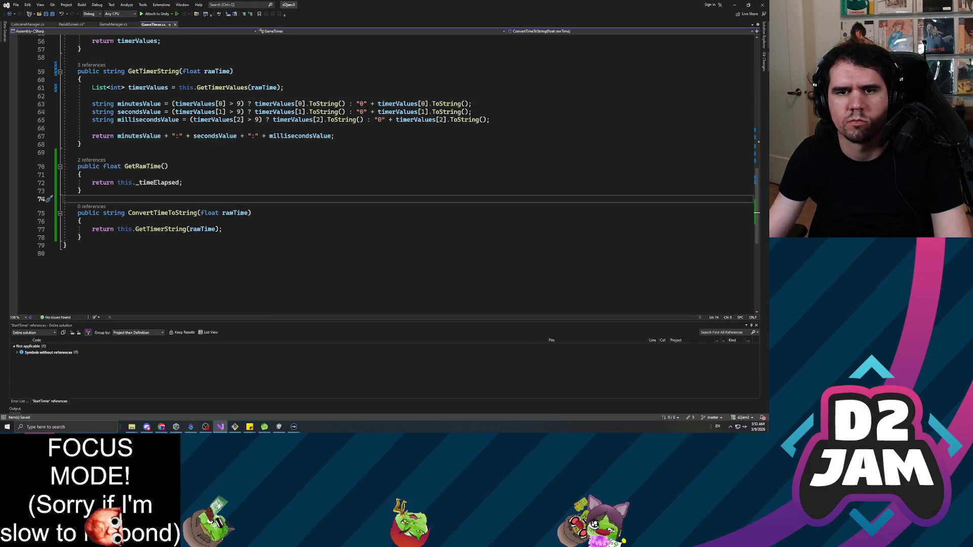
pyautogui.press('Up')
pyautogui.press('Up')
pyautogui.press('Up')
pyautogui.press('Down')
pyautogui.press('Down')
pyautogui.press('Down')
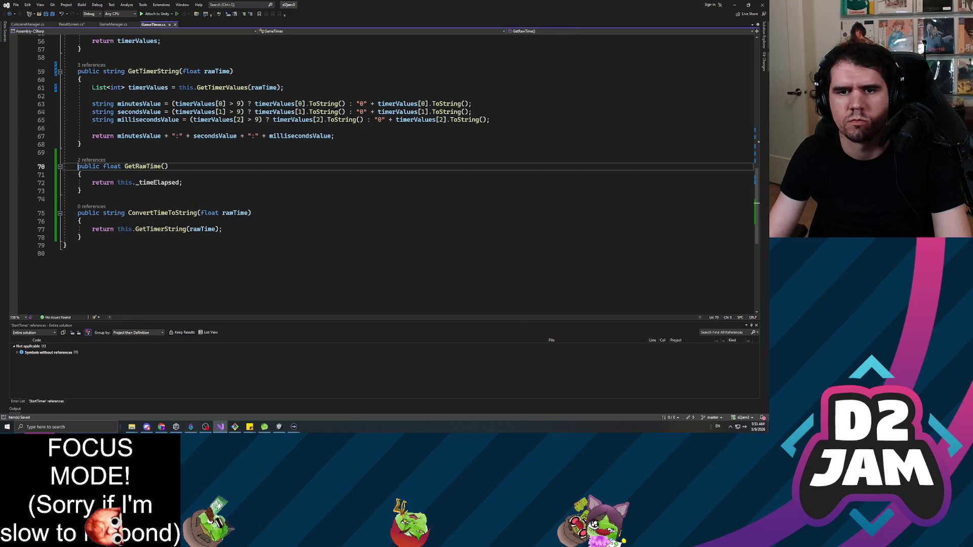
pyautogui.press('Return')
pyautogui.press('Up')
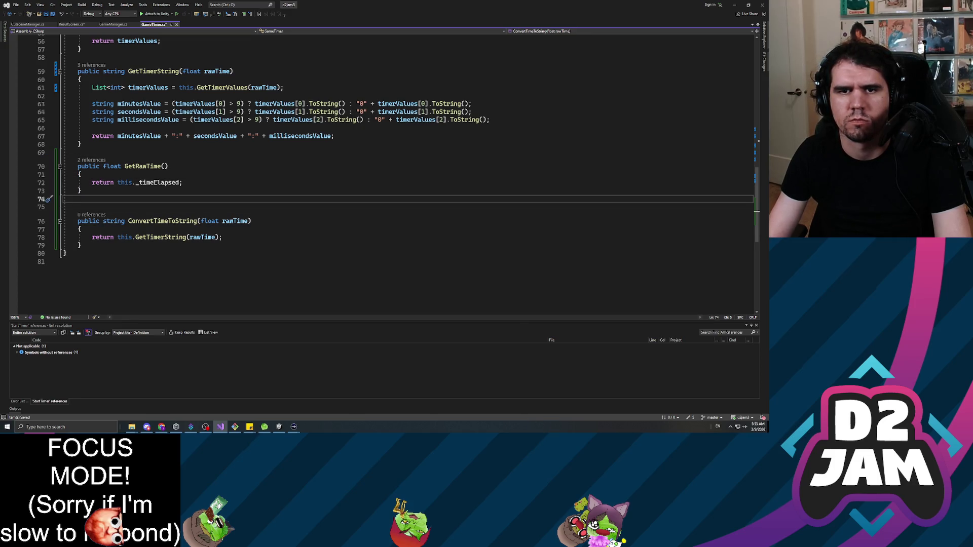
pyautogui.press('Return')
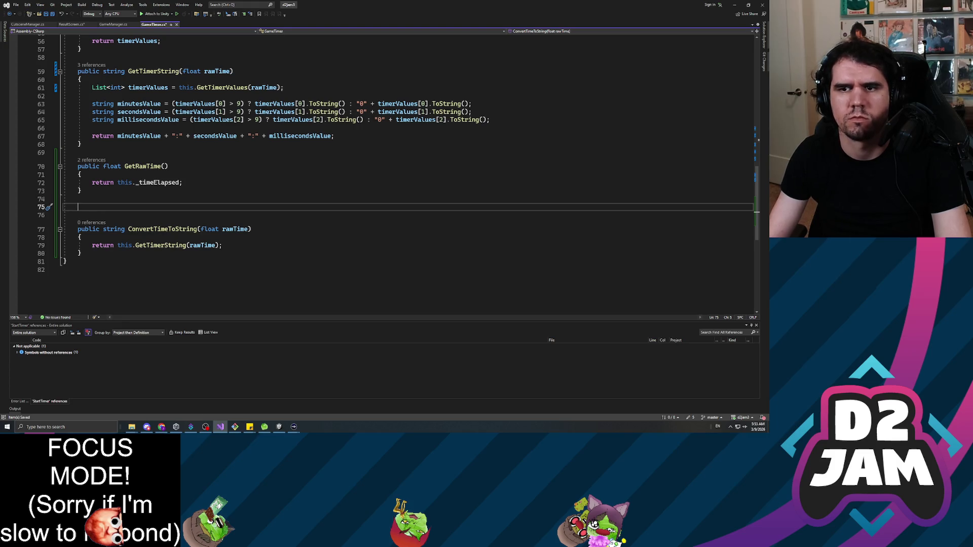
pyautogui.write('public ')
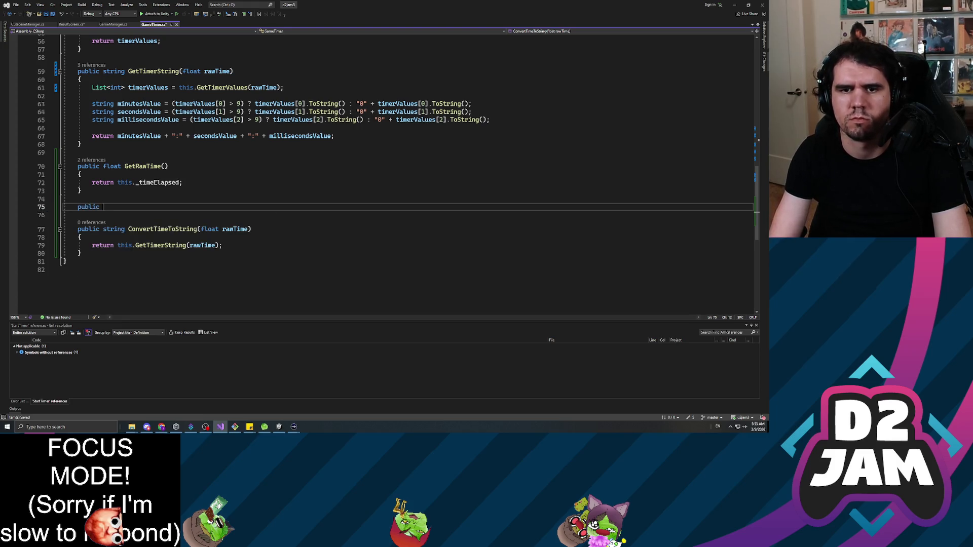
pyautogui.write('string Get')
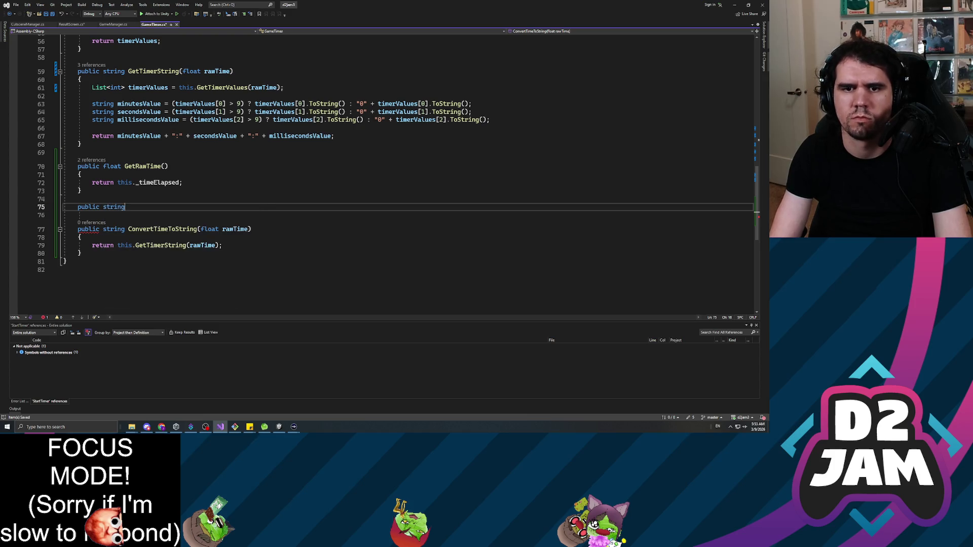
pyautogui.write('CurrentTimerString()')
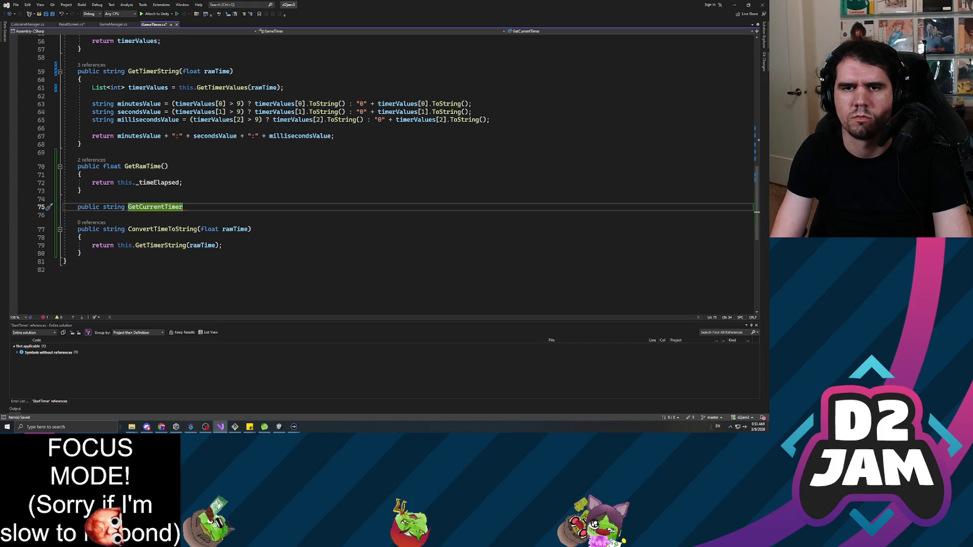
pyautogui.press('Return')
pyautogui.write('{')
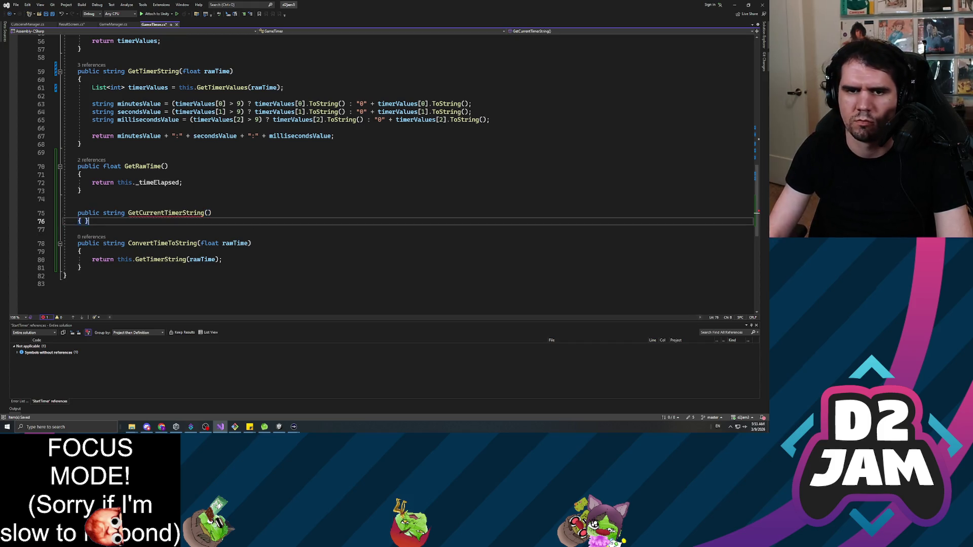
pyautogui.press('Return')
# Make GetCurrentTimerString return this.GetTimerString(this._timeElapsed), then go to ResultScreen
pyautogui.press('Up')
pyautogui.press('Down')
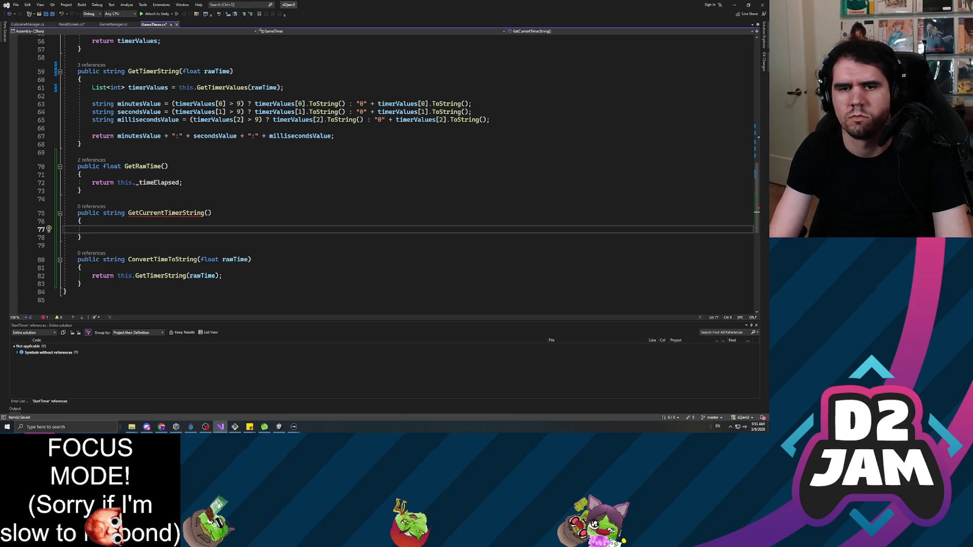
pyautogui.press('BackSpace')
pyautogui.write('return this.gett')
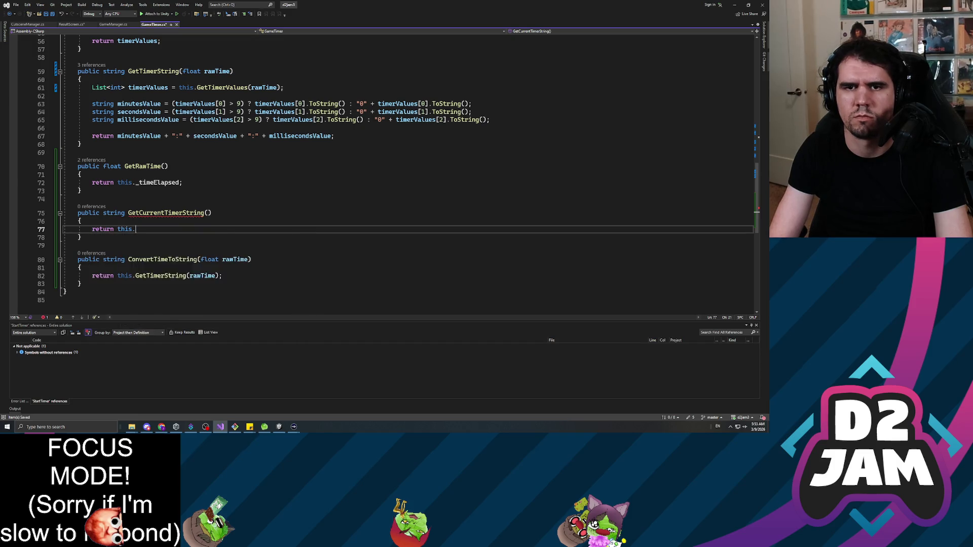
pyautogui.press('Down')
pyautogui.press('Tab')
pyautogui.write('(this.')
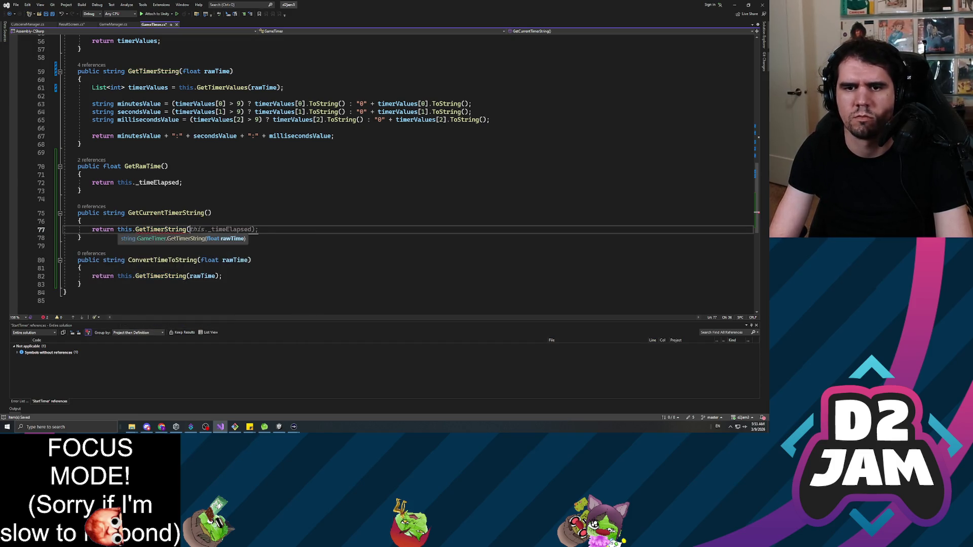
pyautogui.press('Tab')
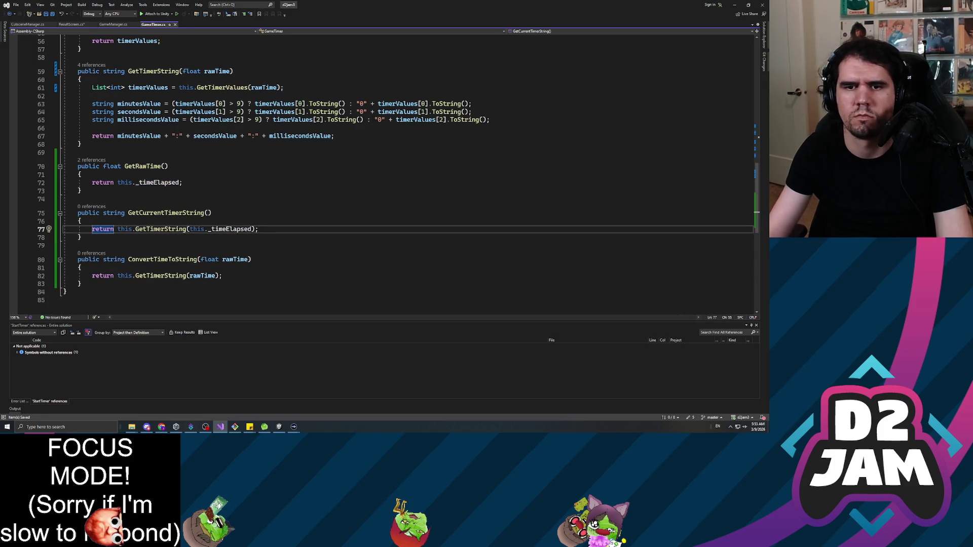
pyautogui.hotkey('ctrl', 'Tab')
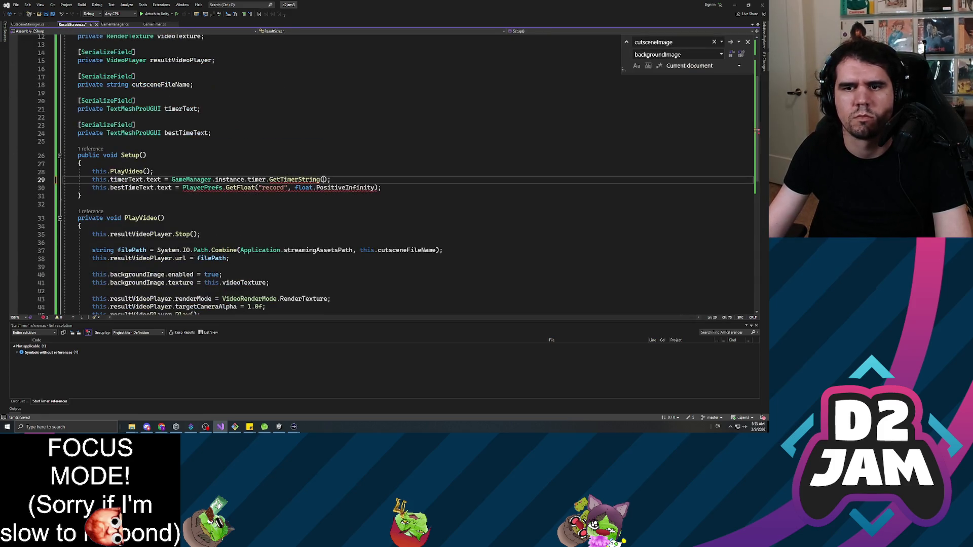
# Replace the GetTimerString call on line 29 with GetCurrentTimerString
pyautogui.doubleClick(296, 179)
pyautogui.write('getcurrent')
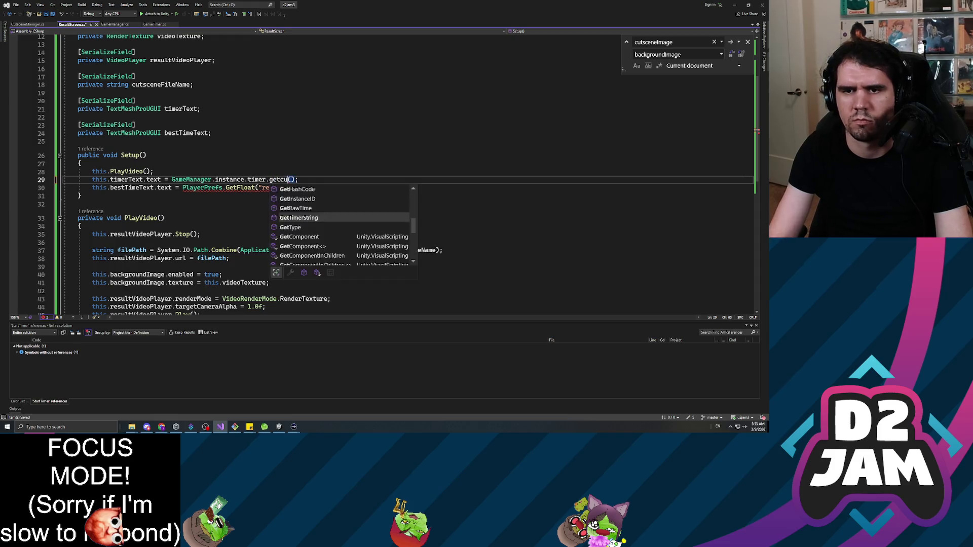
pyautogui.press('Tab')
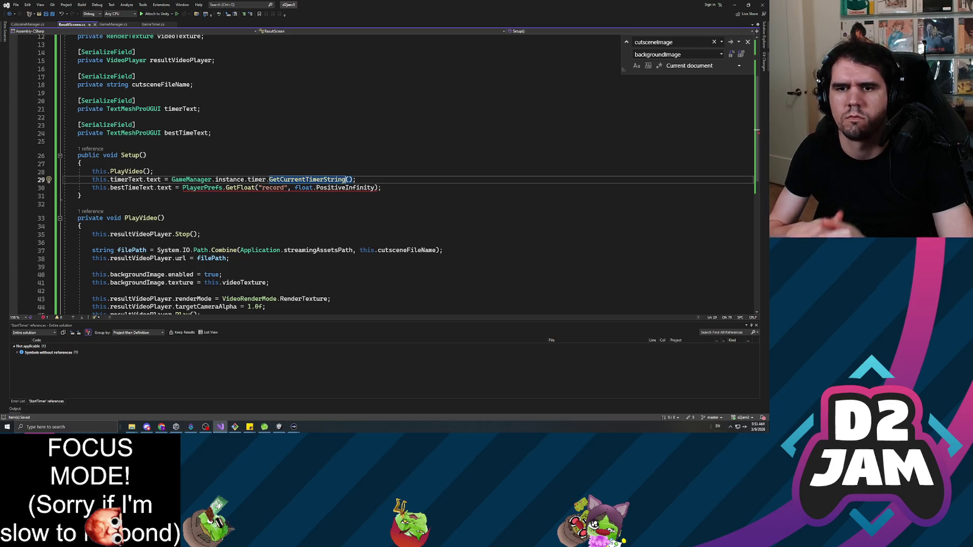
# Insert 'GameManager.instance.timer.' before PlayerPrefs on line 30, correcting the GameManger typo
pyautogui.click(189, 188)
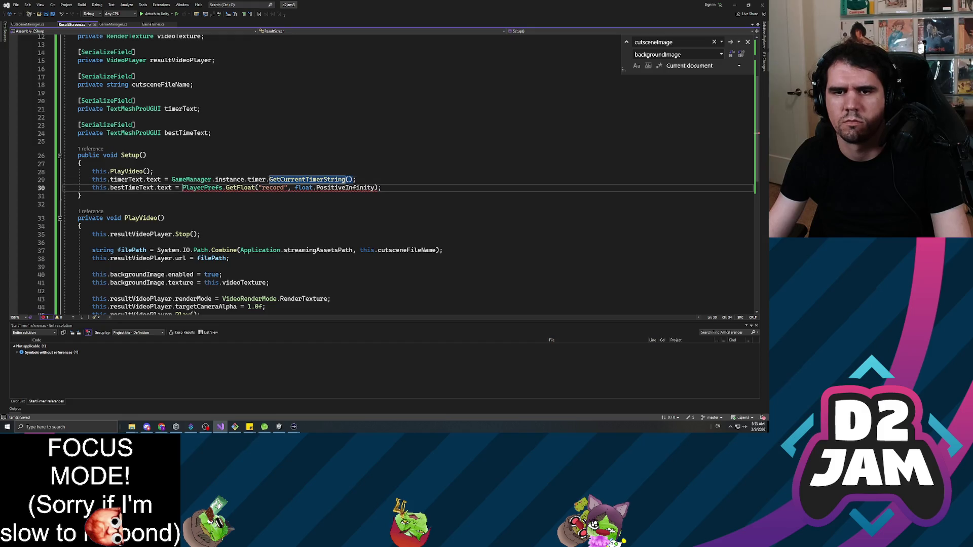
pyautogui.write('GameManger.instanc')
pyautogui.write('e.timer.conv')
pyautogui.press('BackSpace')
pyautogui.press('BackSpace')
pyautogui.press('BackSpace')
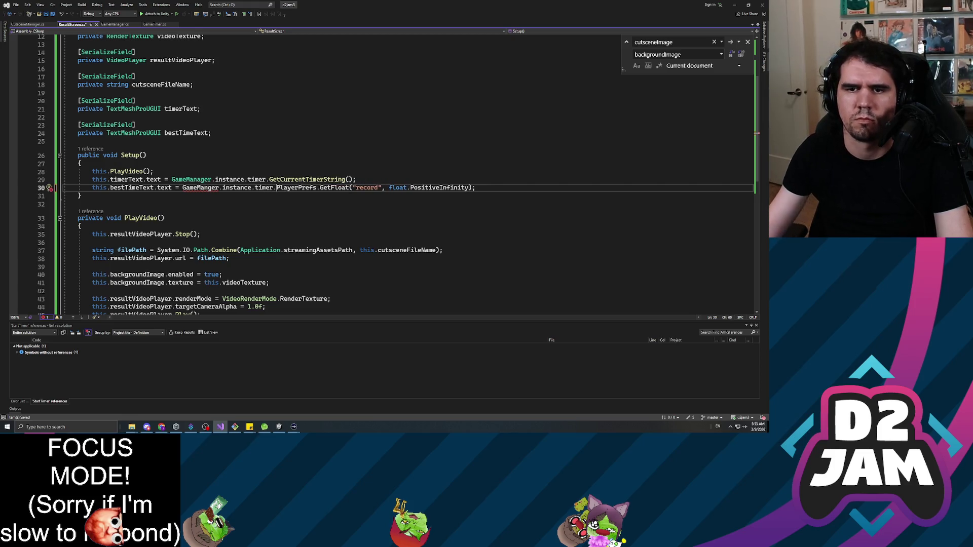
pyautogui.click(211, 188)
pyautogui.write('a')
# Wrap the PlayerPrefs.GetFloat record on line 30 in ConvertTimeToString(...)
pyautogui.click(280, 187)
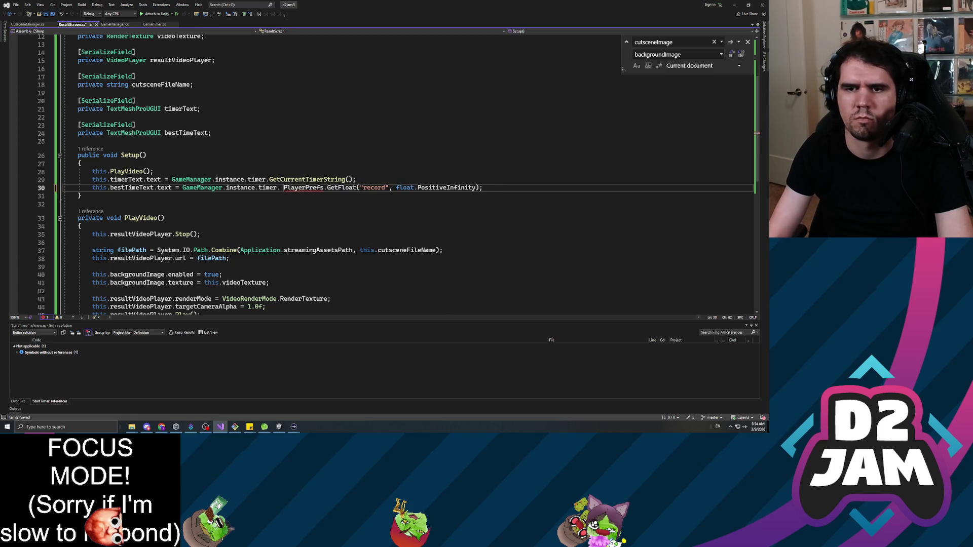
pyautogui.write('ToString')
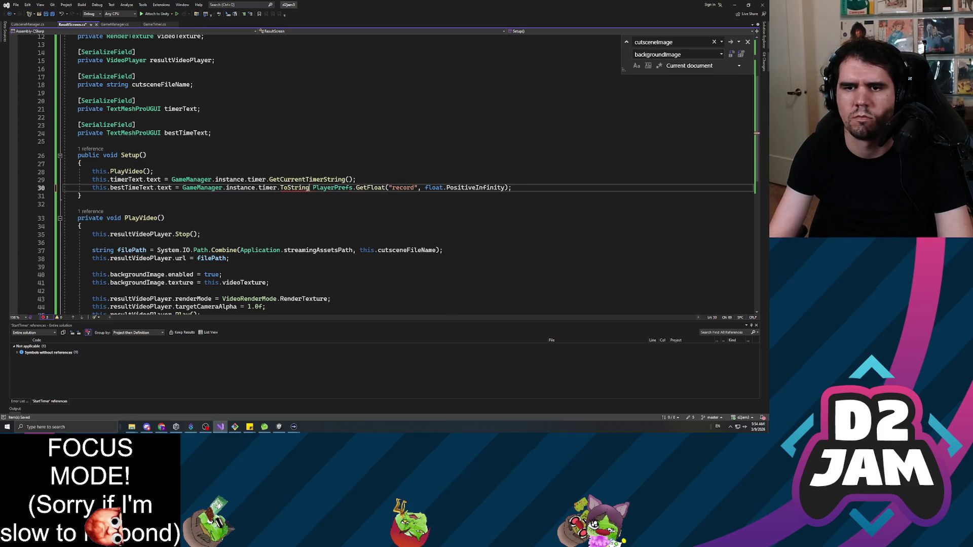
pyautogui.write('o')
pyautogui.press('Tab')
pyautogui.write('(')
pyautogui.press('Delete')
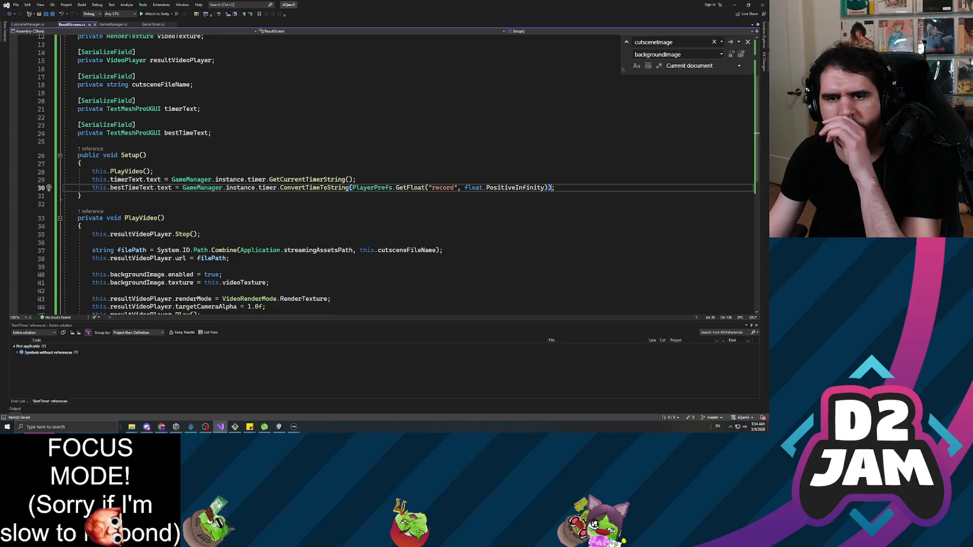
pyautogui.press('End')
pyautogui.press('Left')
pyautogui.write(')')
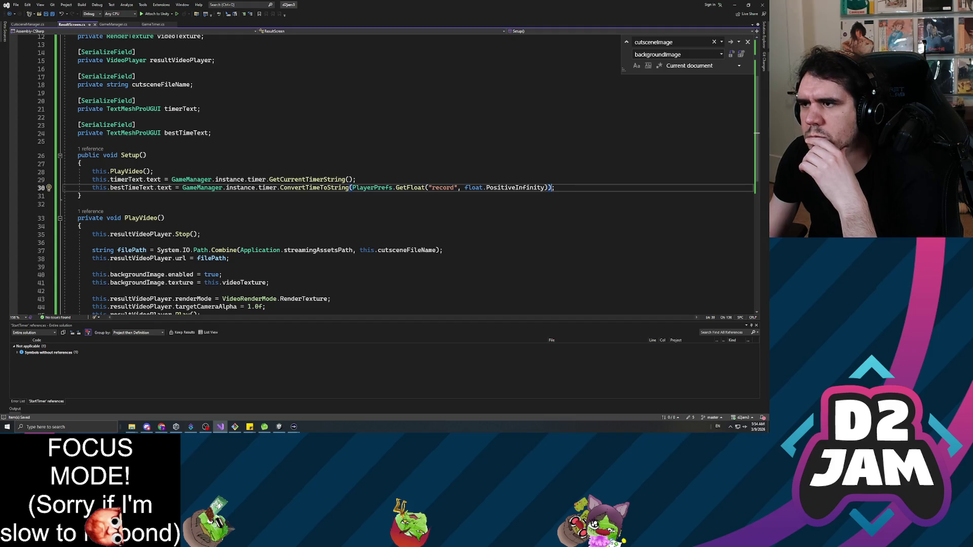
pyautogui.hotkey('alt', 'Tab')
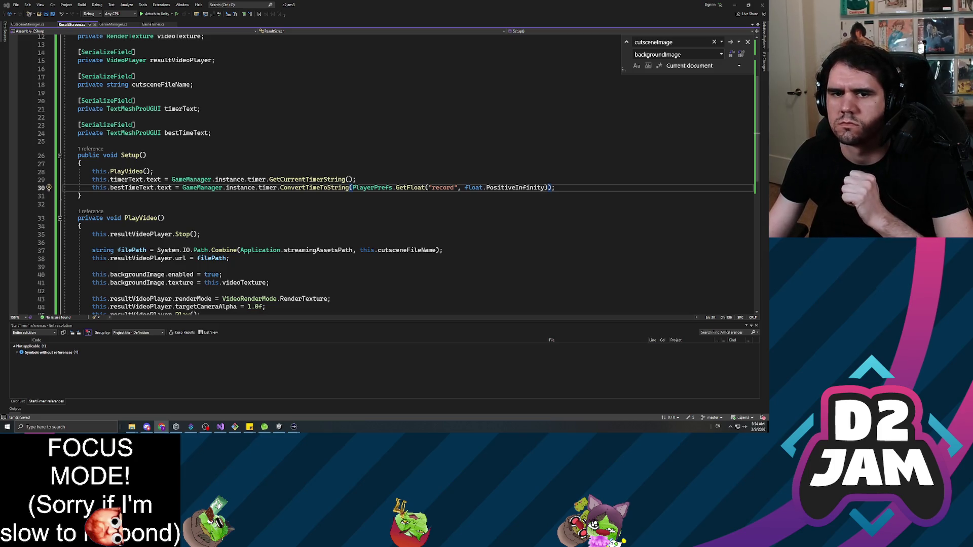
pyautogui.moveTo(381, 189)
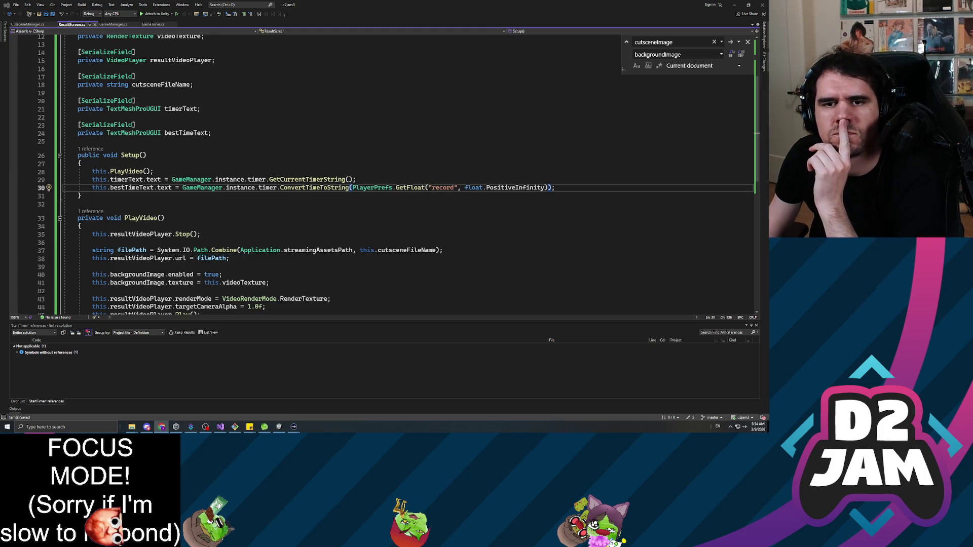
pyautogui.scroll(3, 379, 172)
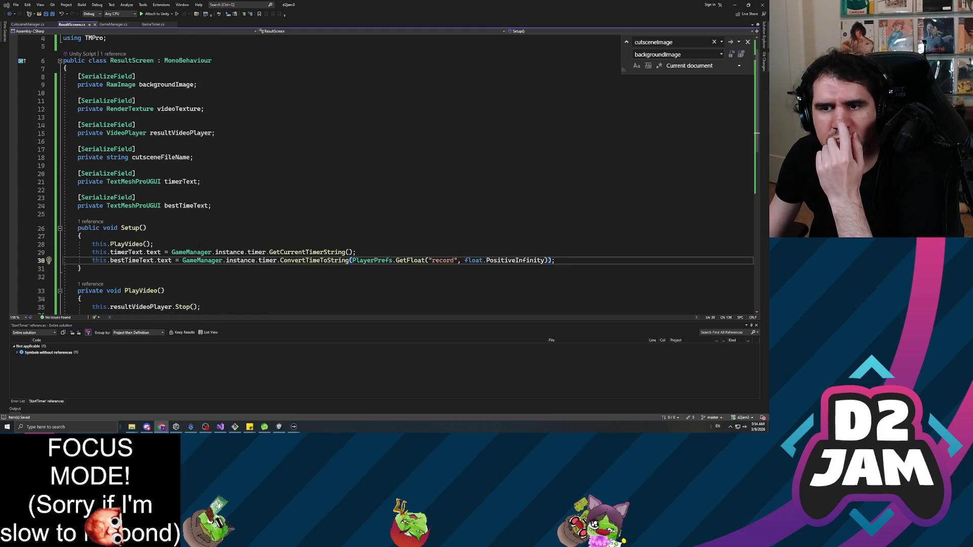
pyautogui.scroll(-4, 355, 165)
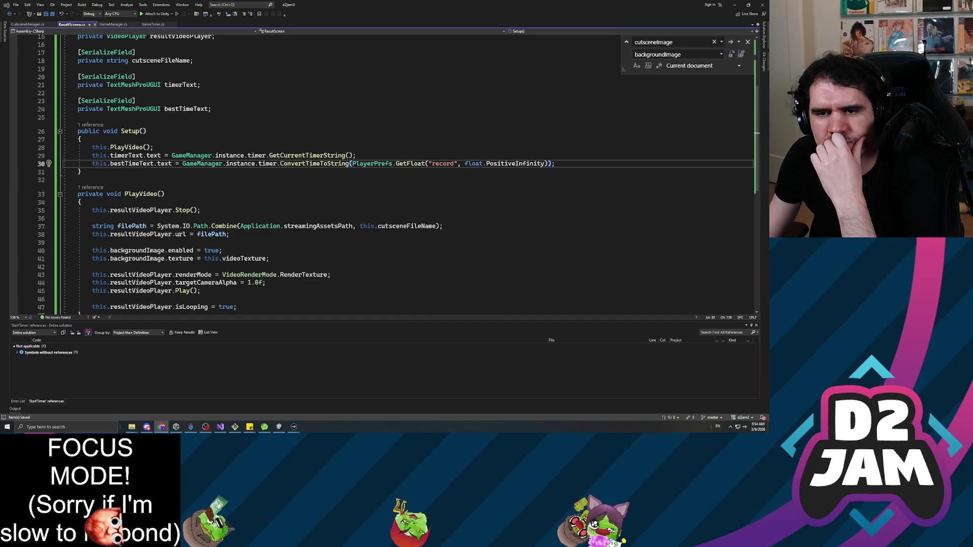
pyautogui.scroll(-4, 380, 172)
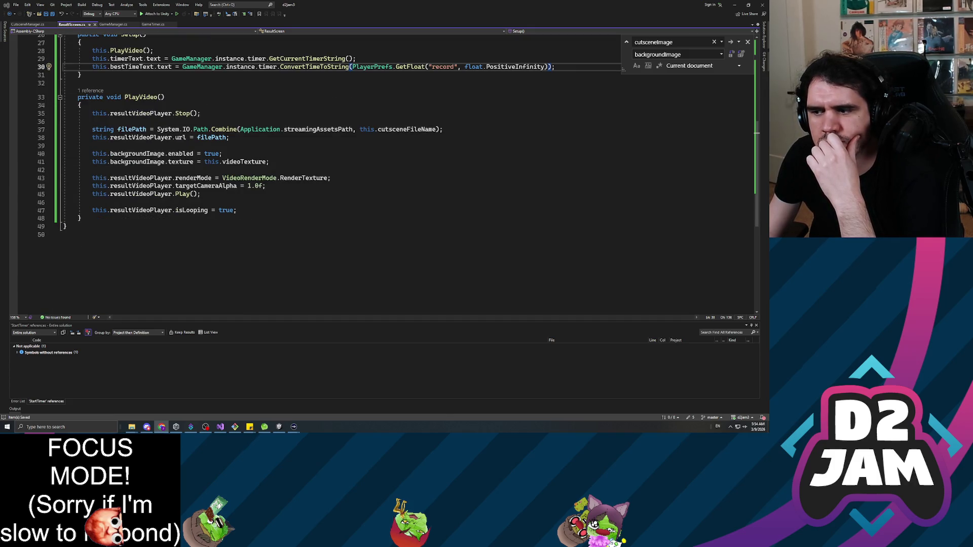
pyautogui.press('super+d')
pyautogui.press('super+d')
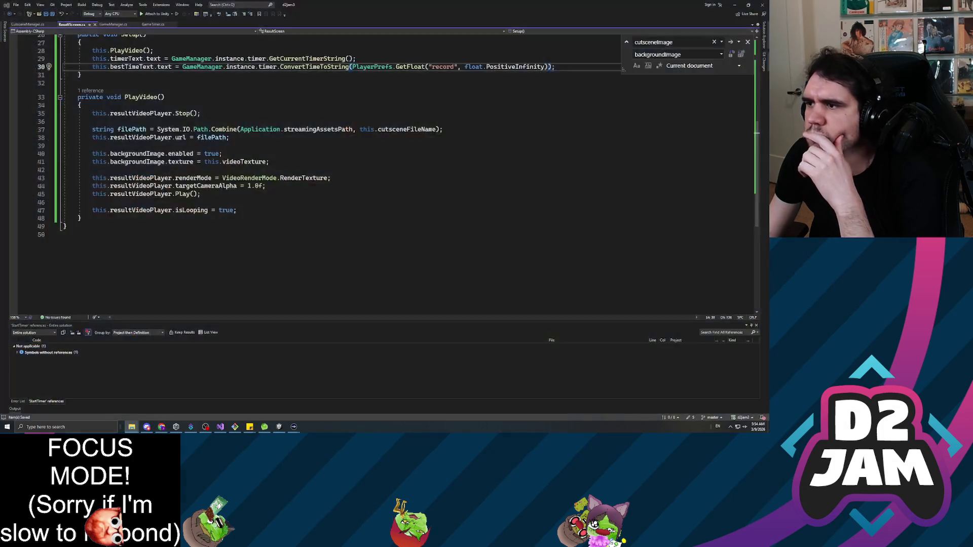
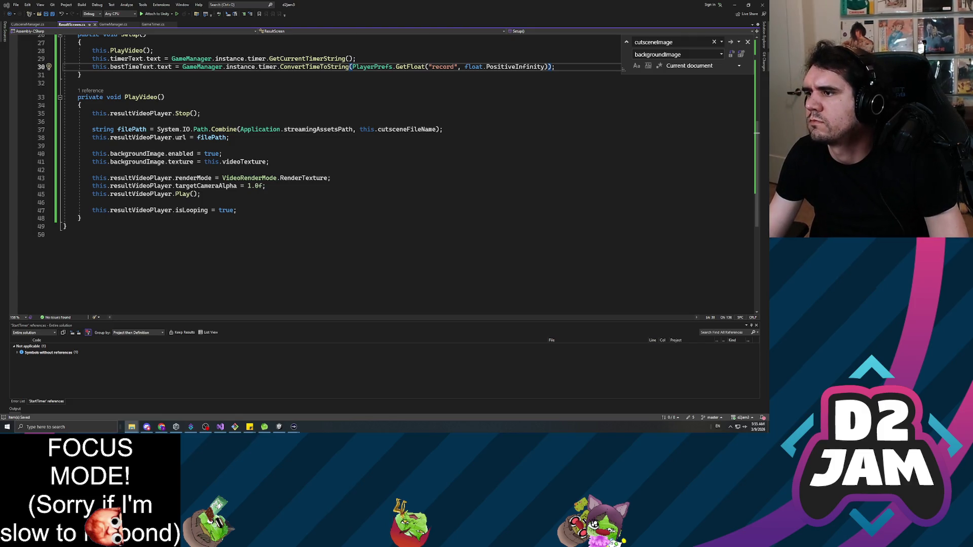
# Close the find-and-replace search and locate the end of the ResultScreen class
pyautogui.press('super')
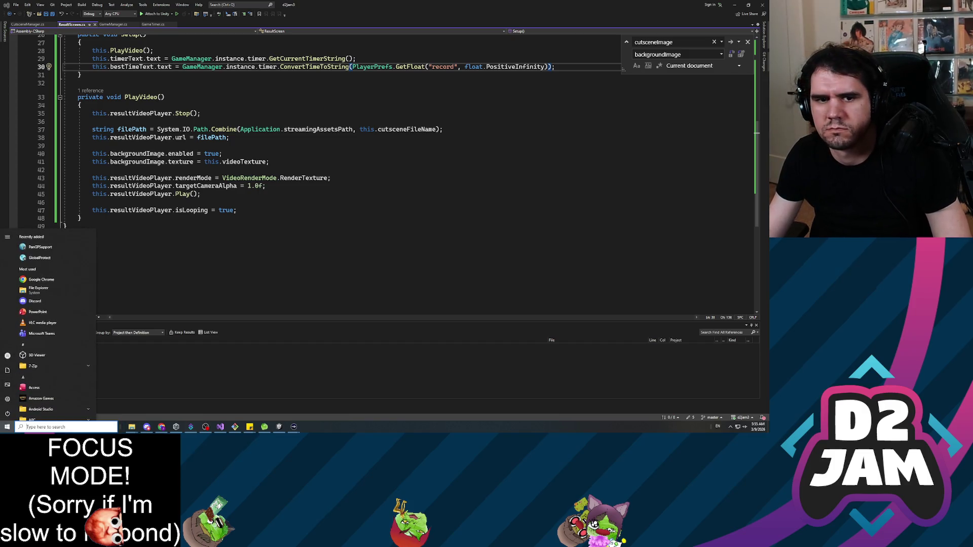
pyautogui.press('Escape')
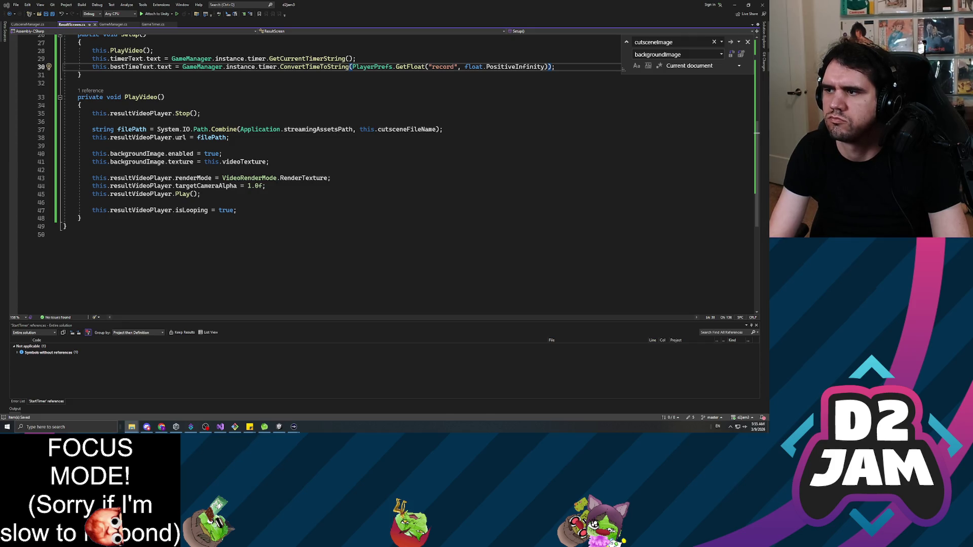
pyautogui.click(63, 234)
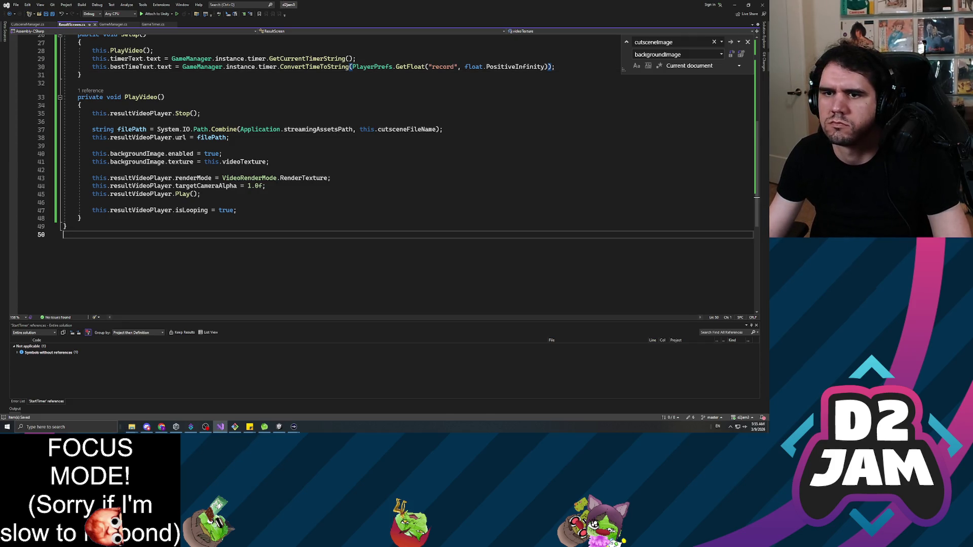
pyautogui.scroll(8, 385, 172)
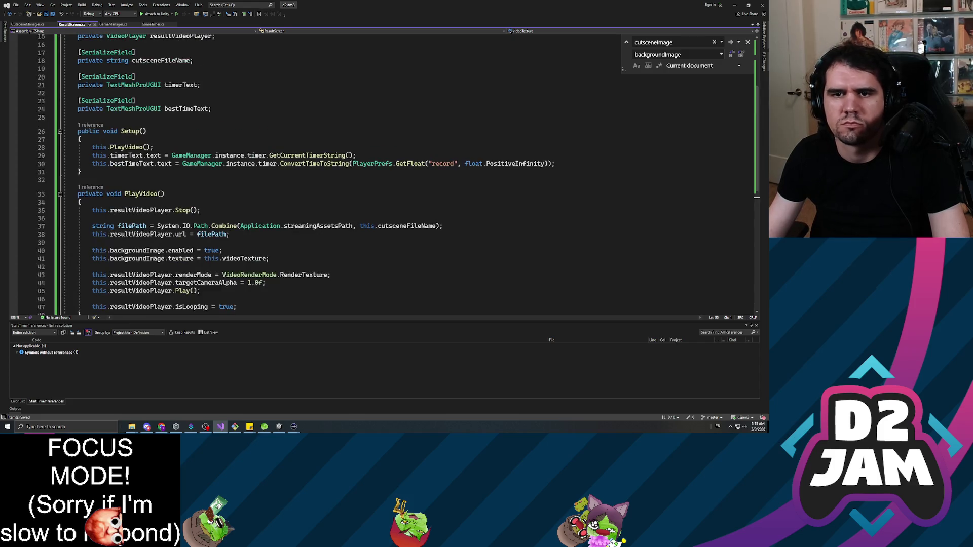
pyautogui.scroll(-5, 385, 172)
pyautogui.scroll(-1, 385, 172)
pyautogui.click(202, 186)
pyautogui.scroll(3, 385, 173)
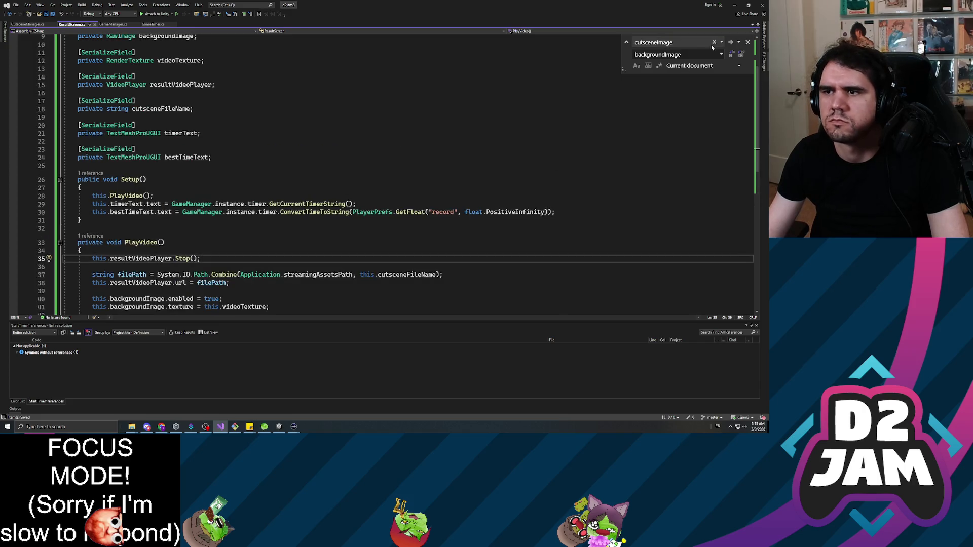
pyautogui.press('Escape')
pyautogui.click(152, 141)
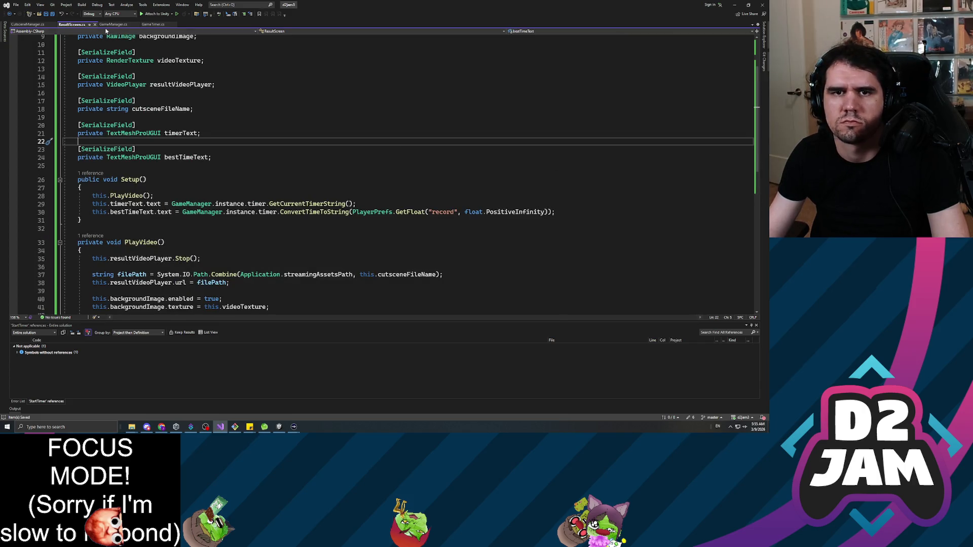
pyautogui.click(78, 166)
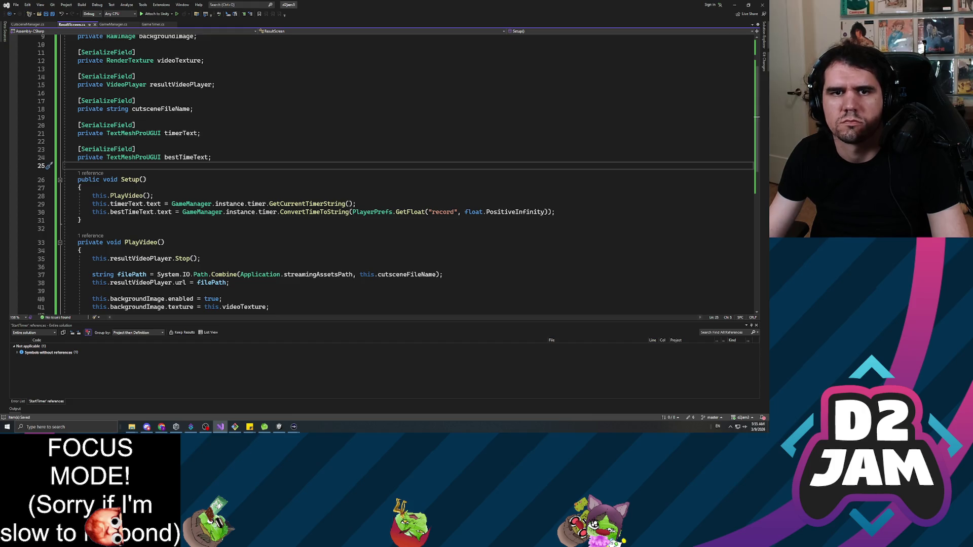
pyautogui.scroll(-5, 385, 173)
# Add a new line after PlayVideo's closing brace and begin it with 'public void'
pyautogui.click(78, 226)
pyautogui.press('Return')
pyautogui.write('public void')
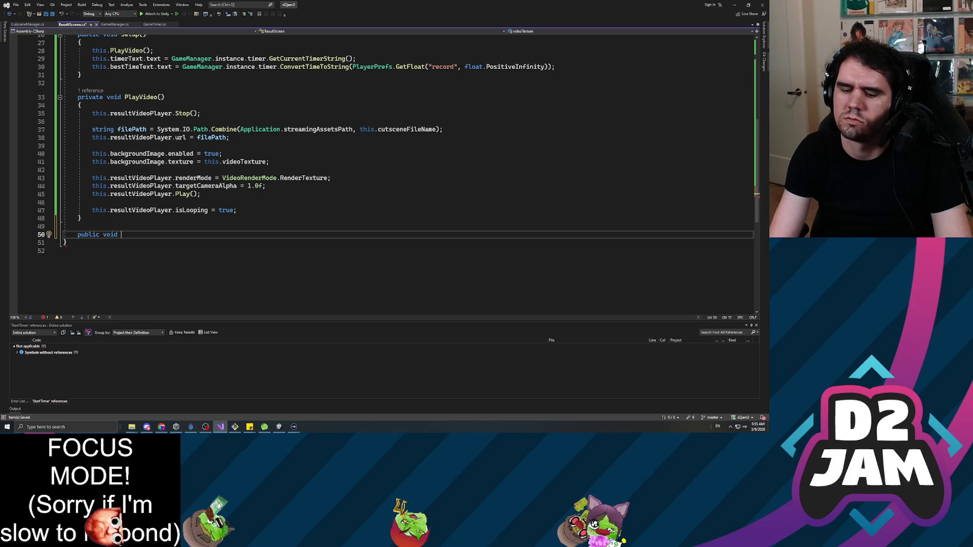
# Write RestartButtonPressed() calling SceneLoader.instance.LoadScene("MainScene")
pyautogui.write('RestartSele')
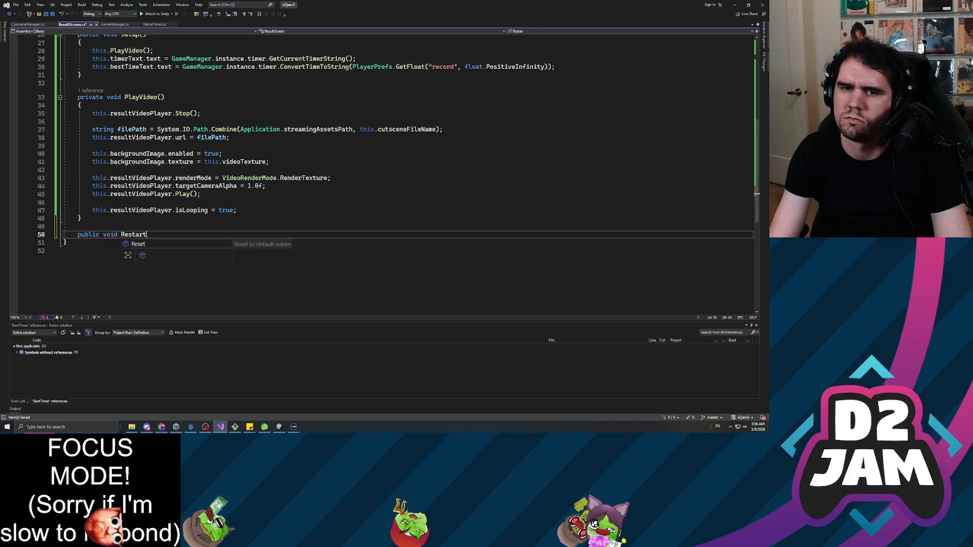
pyautogui.write('d() {')
pyautogui.press('Left')
pyautogui.press('Left')
pyautogui.press('Left')
pyautogui.press('BackSpace')
pyautogui.press('BackSpace')
pyautogui.press('BackSpace')
pyautogui.write('ButtonPre')
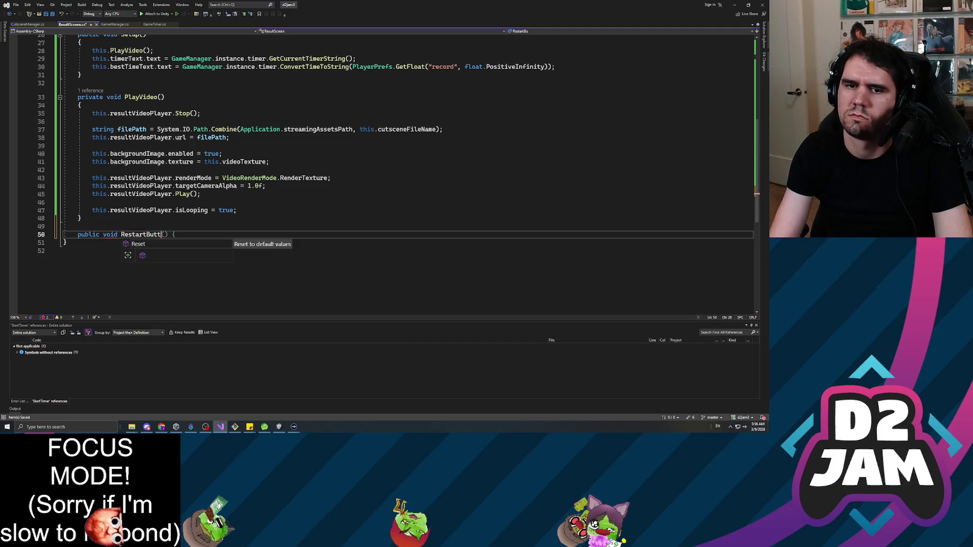
pyautogui.write('ssed')
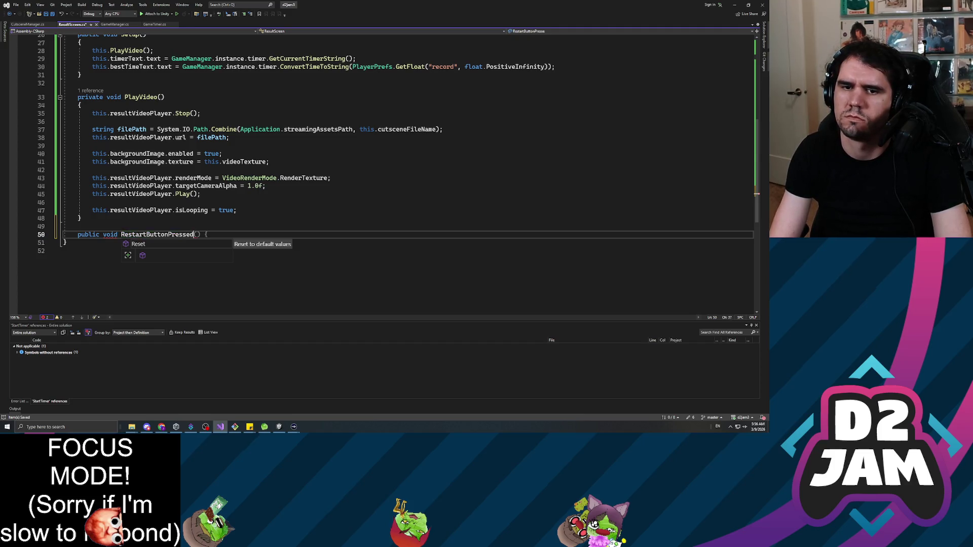
pyautogui.press('End')
pyautogui.write('}')
pyautogui.press('Left')
pyautogui.press('Return')
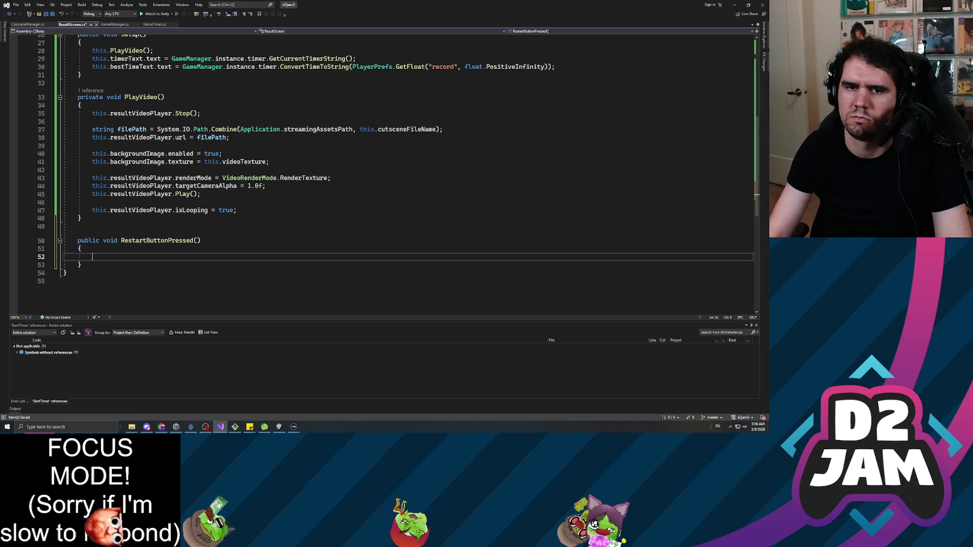
pyautogui.write('SceneLoader.')
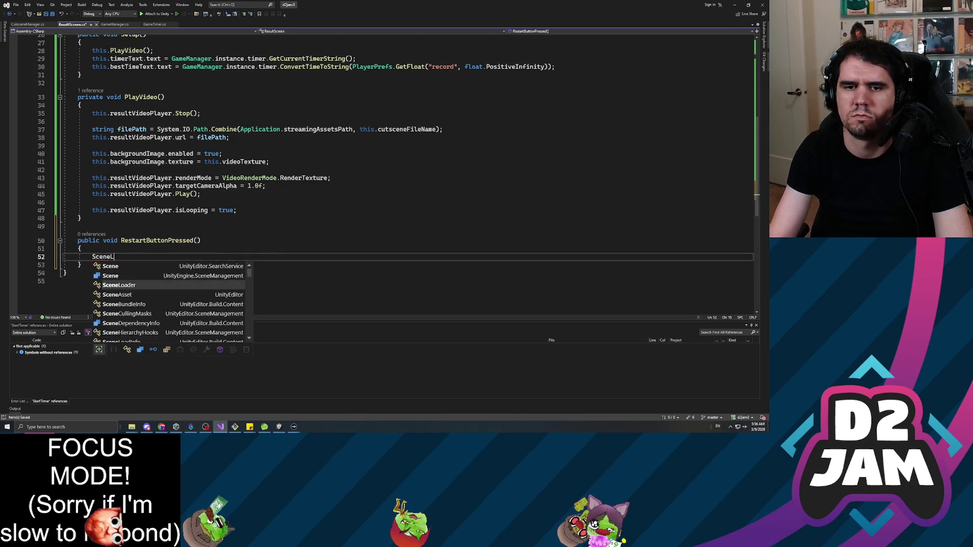
pyautogui.write('instance.LoadScene(')
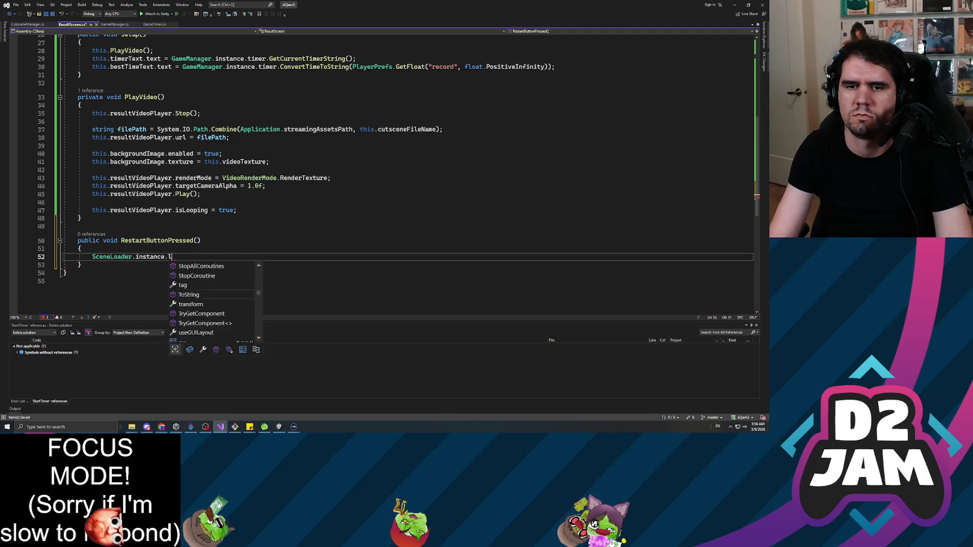
pyautogui.write('"MainScene")')
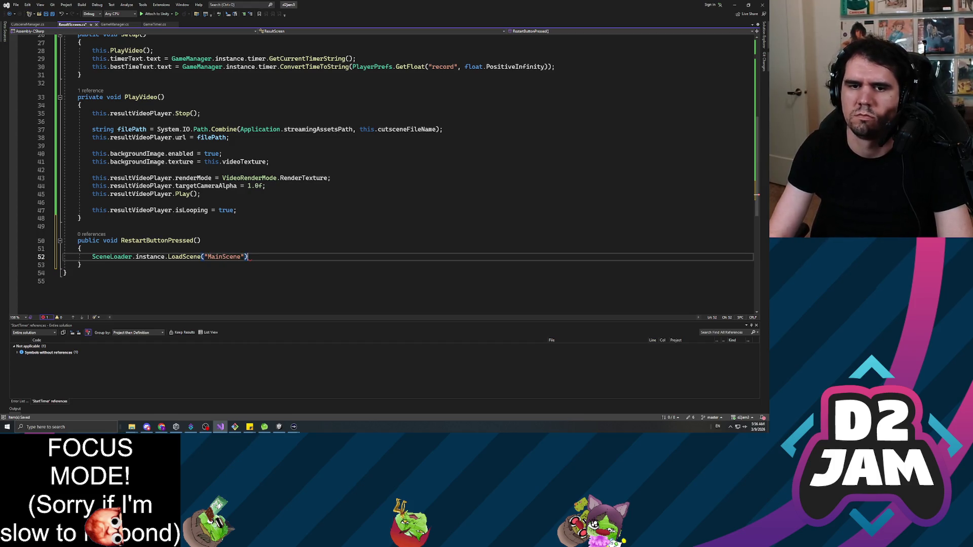
pyautogui.write(';')
pyautogui.press('Down')
# Add a public MenuButtonPressed() method calling SceneLoader.instance.LoadScene("MainMenu")
pyautogui.press('Return')
pyautogui.press('Return')
pyautogui.write('public void ')
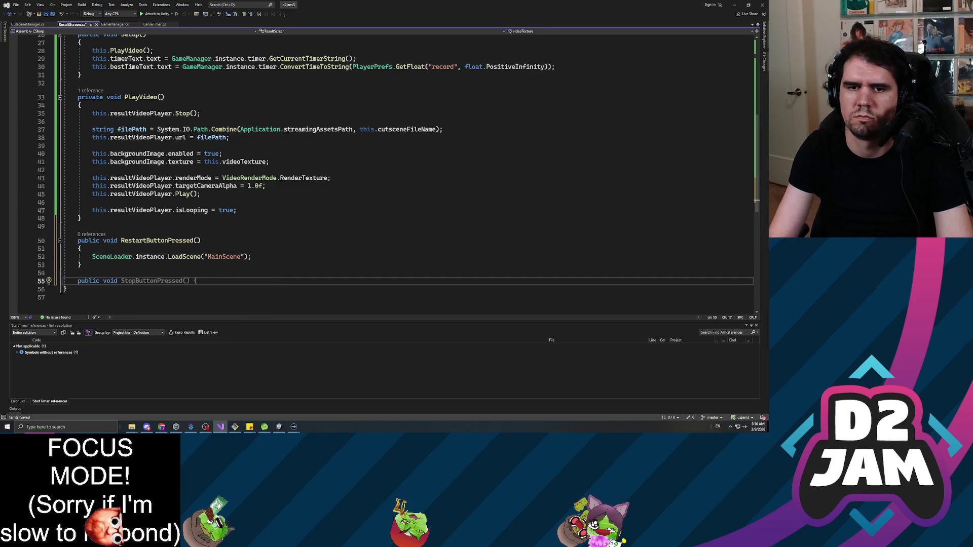
pyautogui.write('Menu')
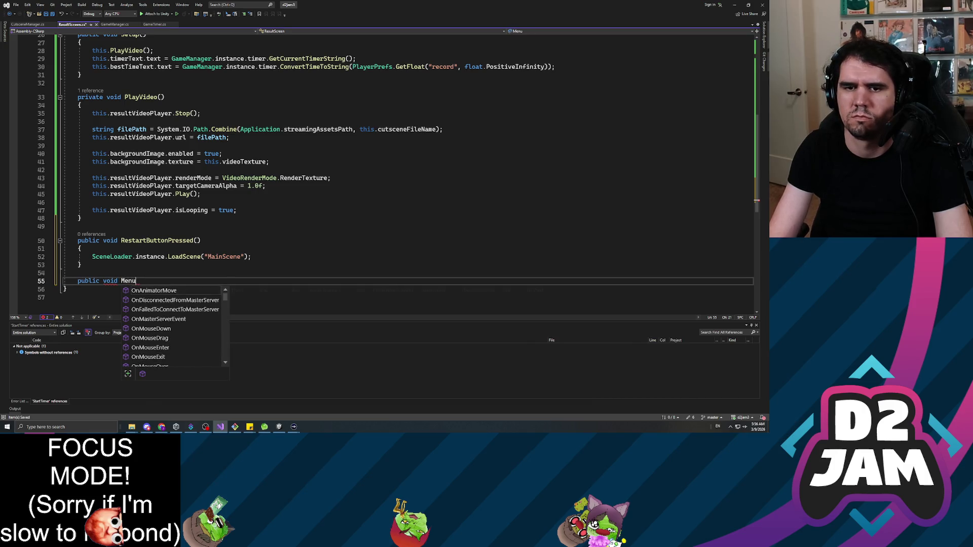
pyautogui.write('ButtonPressed()')
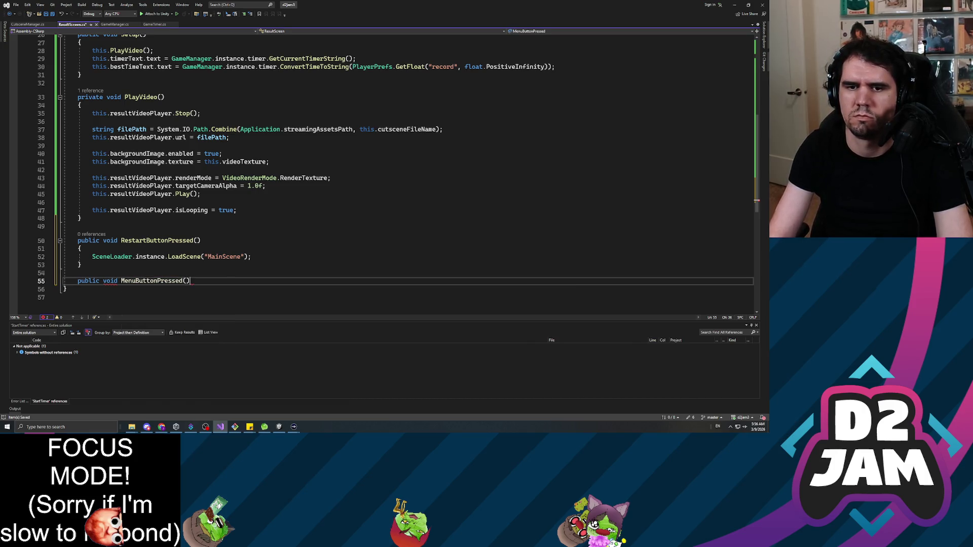
pyautogui.press('Return')
pyautogui.write('{')
pyautogui.press('Return')
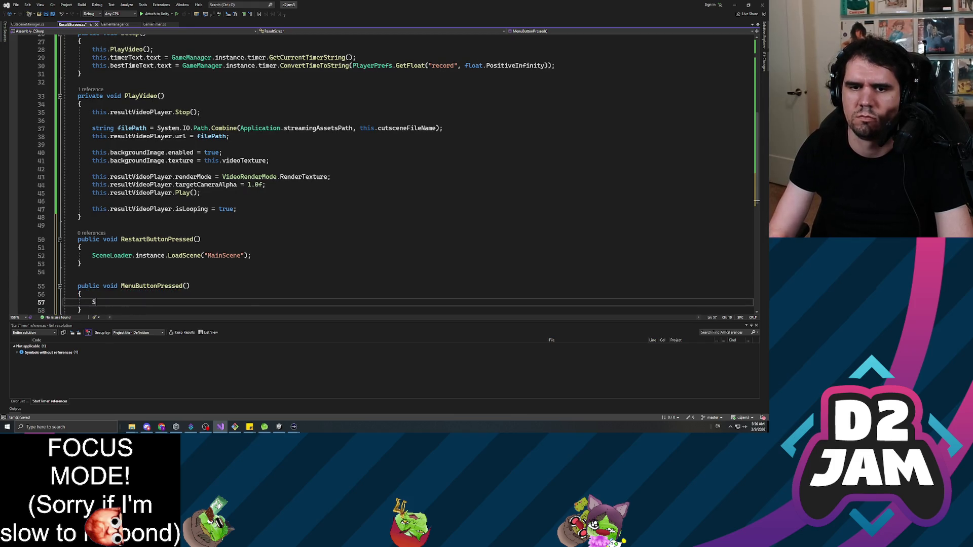
pyautogui.write('ceneLoader.isnta')
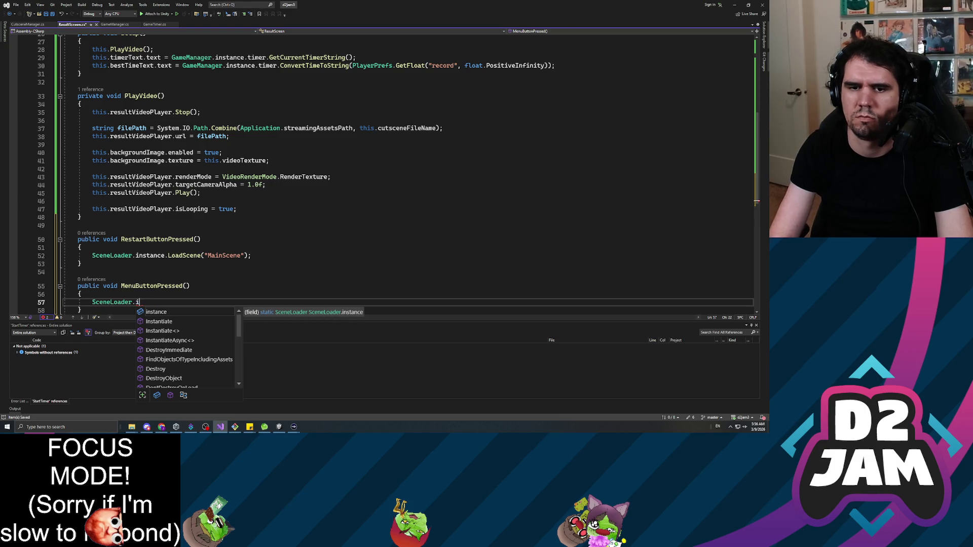
pyautogui.write('.LoadS')
pyautogui.press('Tab')
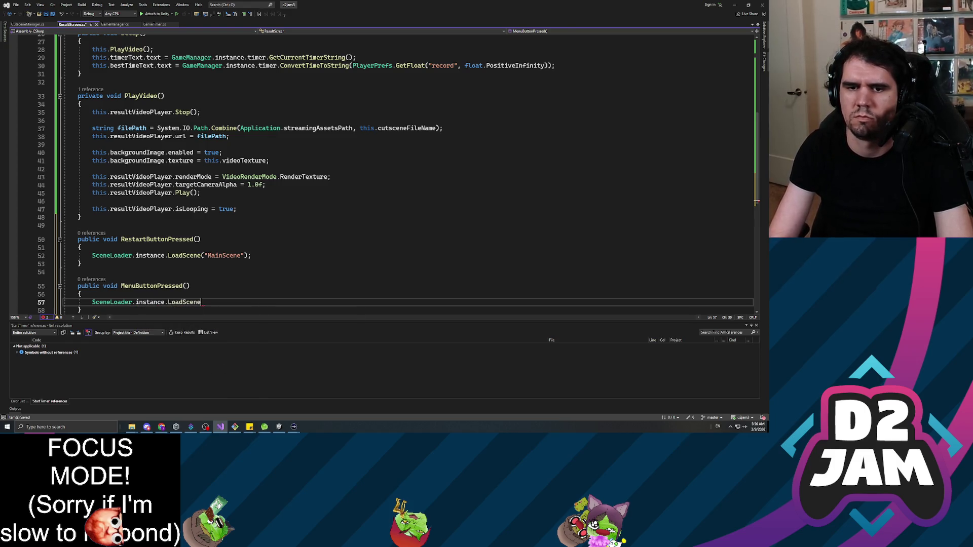
pyautogui.write('"')
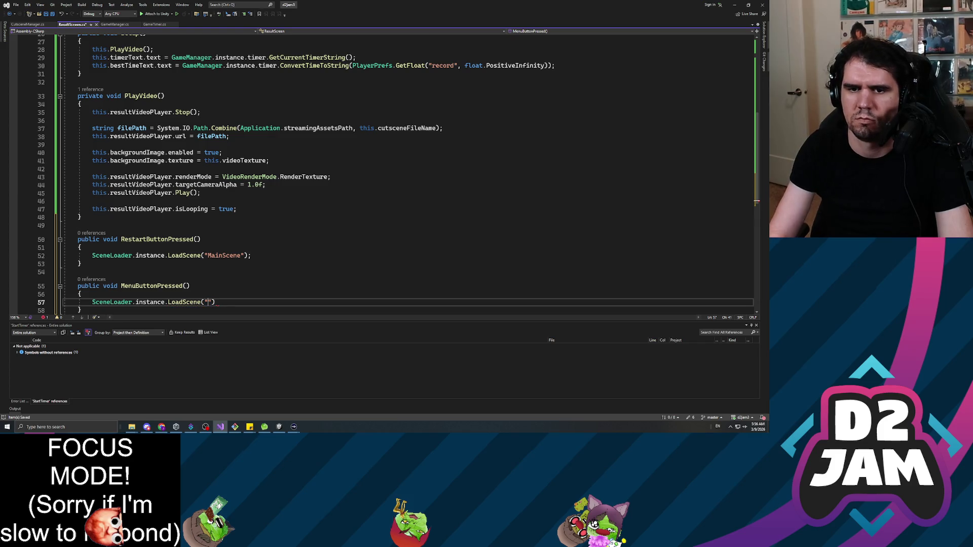
pyautogui.write('MainMenu");')
pyautogui.click(240, 184)
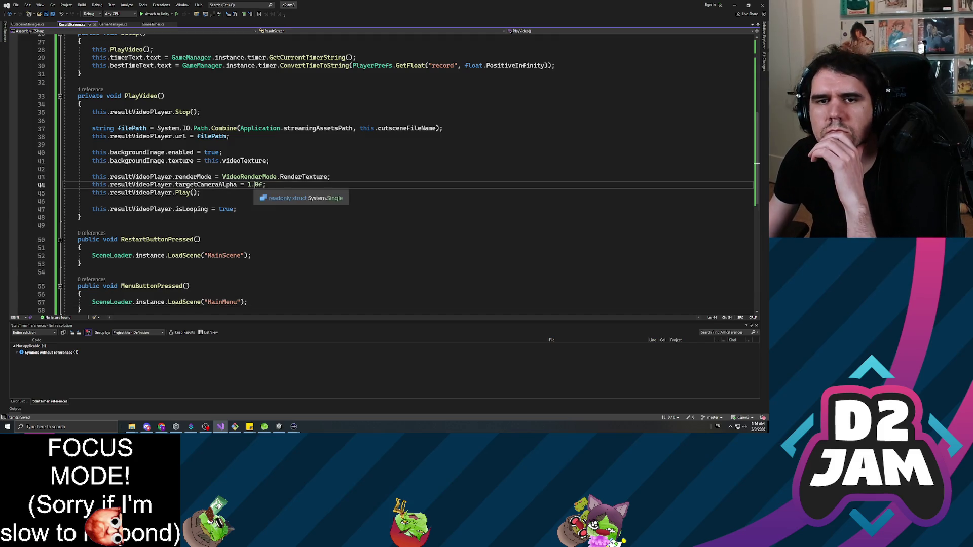
pyautogui.scroll(9, 355, 177)
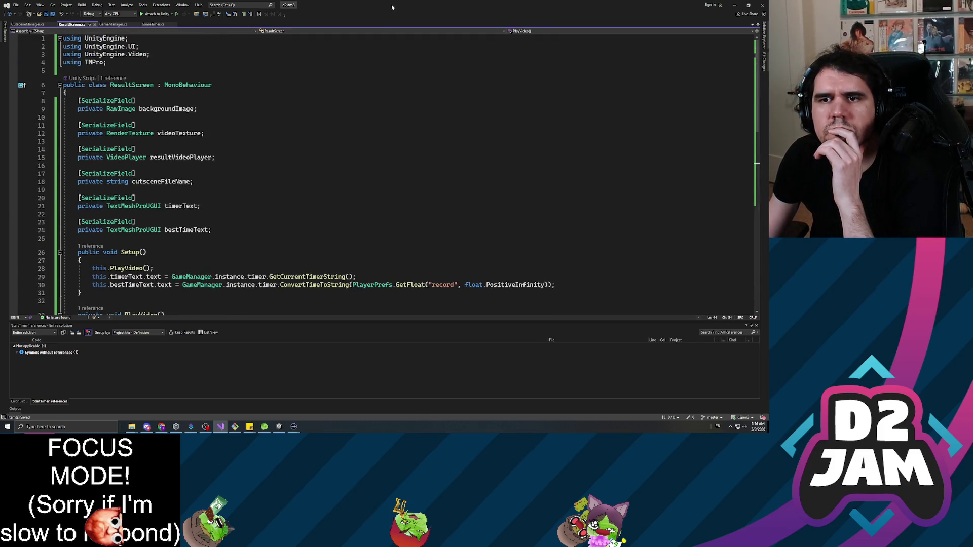
# Return to the Unity editor, clear console warnings, deselect the object and collapse the PreCode folder
pyautogui.hotkey('alt', 'Tab')
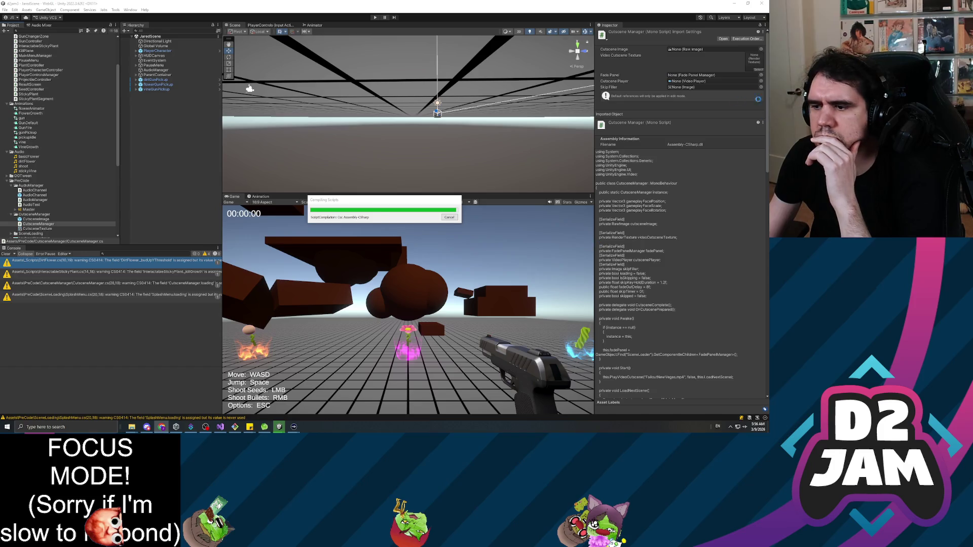
pyautogui.hotkey('alt', 'Tab')
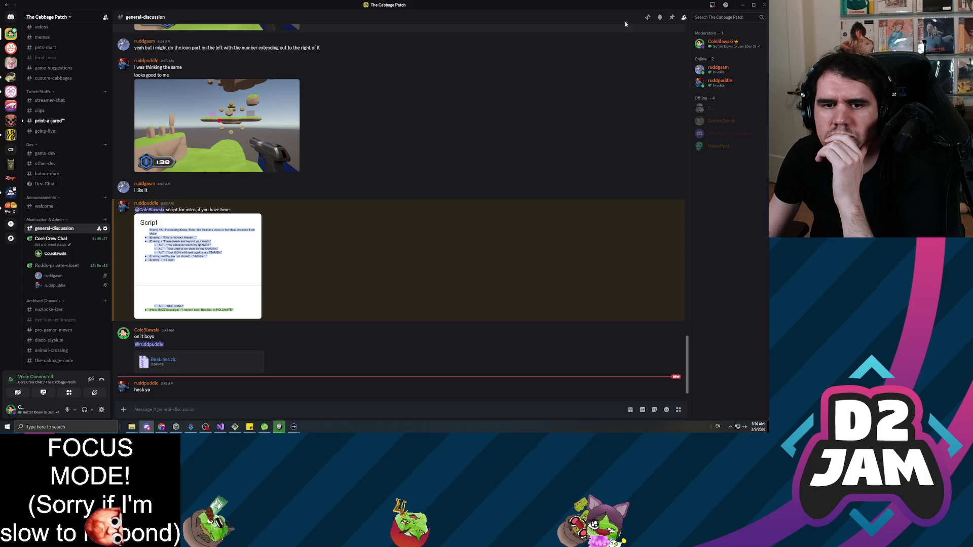
pyautogui.click(741, 7)
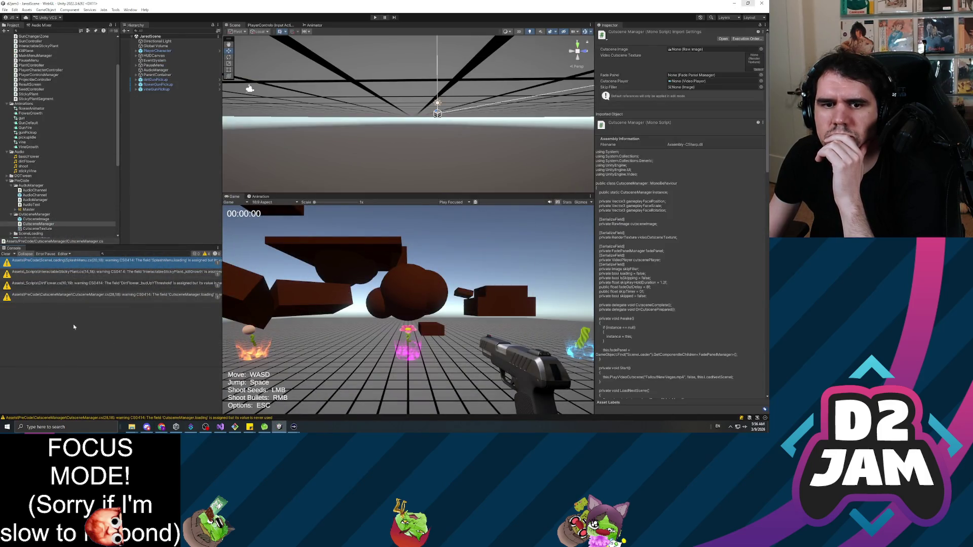
pyautogui.click(5, 254)
pyautogui.click(194, 222)
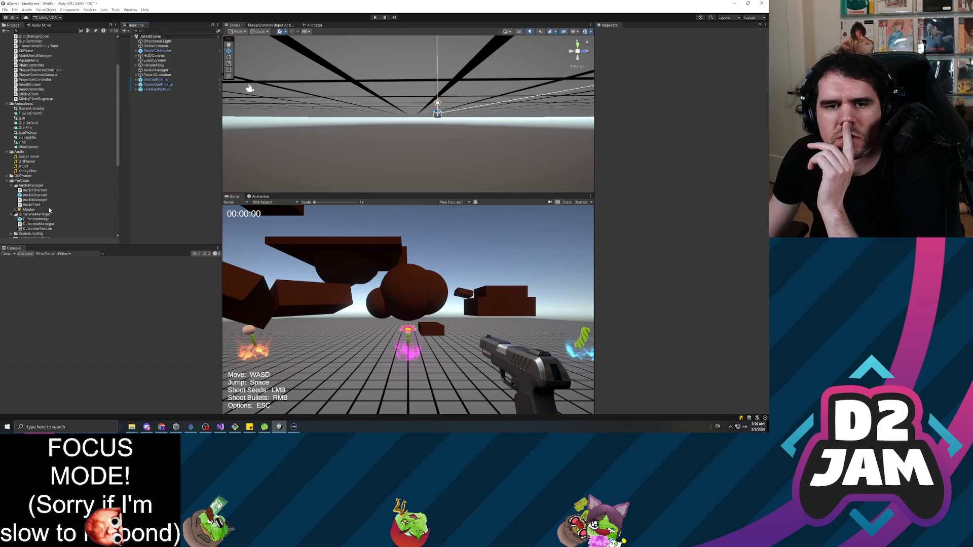
pyautogui.scroll(-3, 10, 147)
pyautogui.click(10, 146)
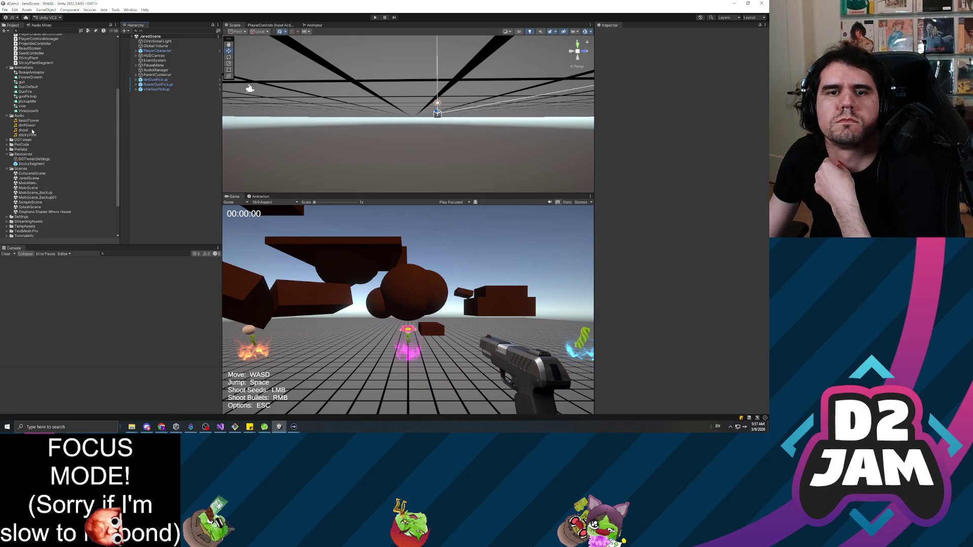
pyautogui.scroll(6, 42, 118)
pyautogui.scroll(2, 42, 118)
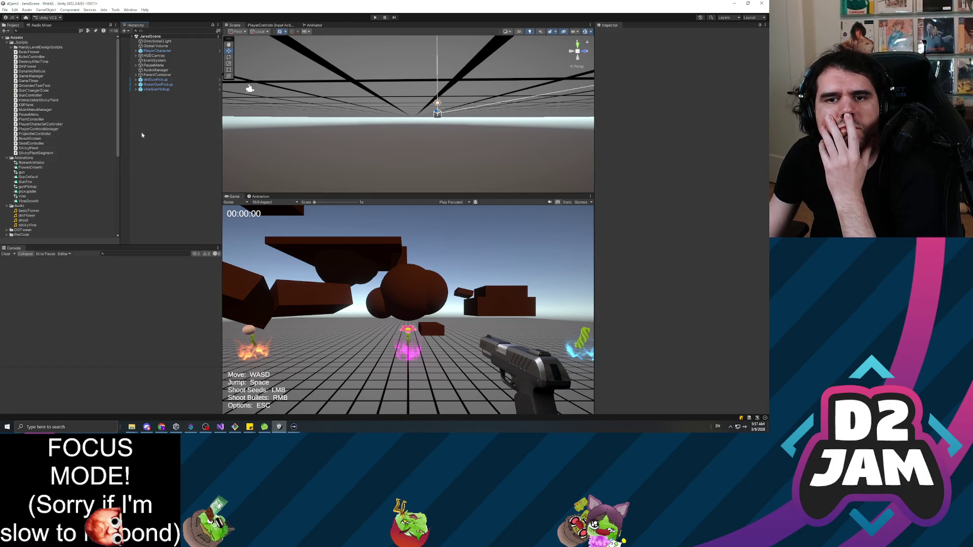
pyautogui.rightClick(175, 145)
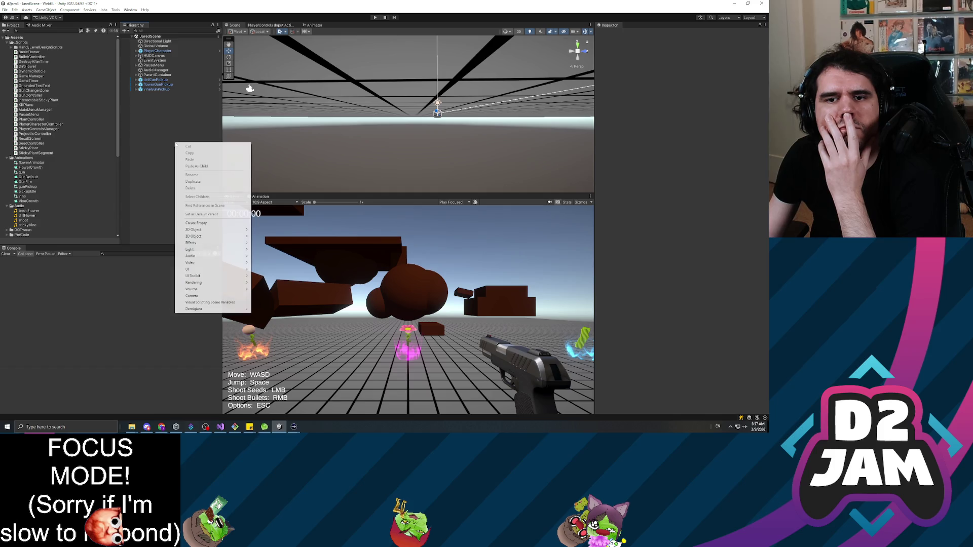
# Create an empty object named FinishLine and zero its position
pyautogui.click(204, 223)
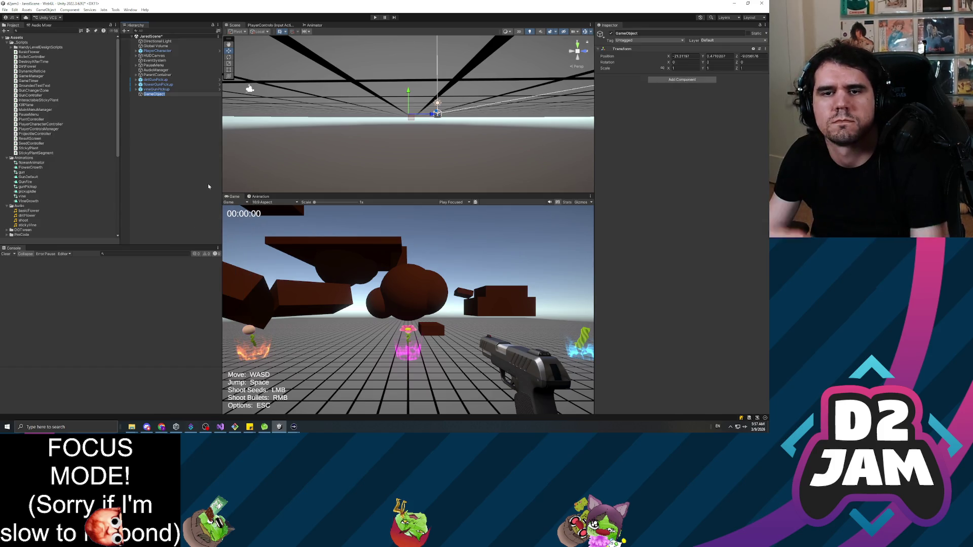
pyautogui.write('Finish')
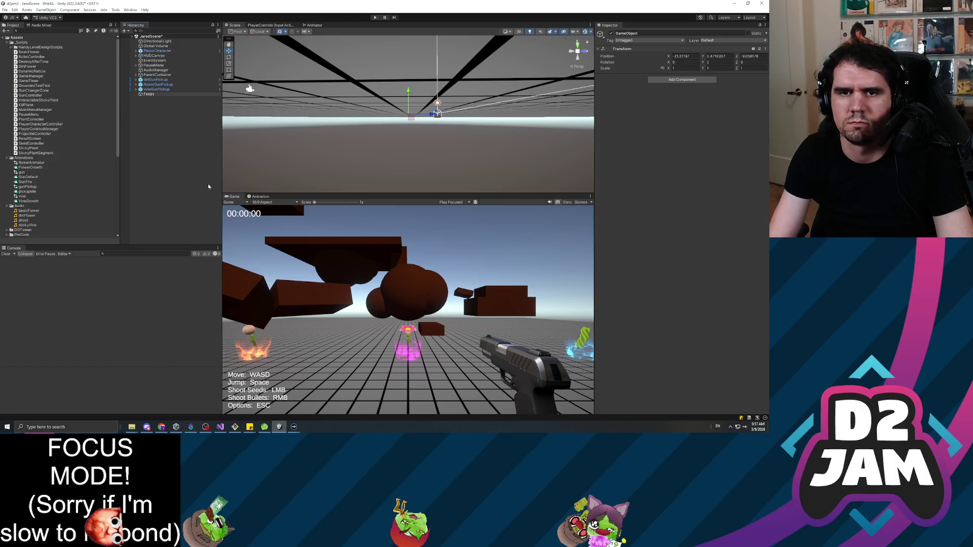
pyautogui.write('Line')
pyautogui.press('Return')
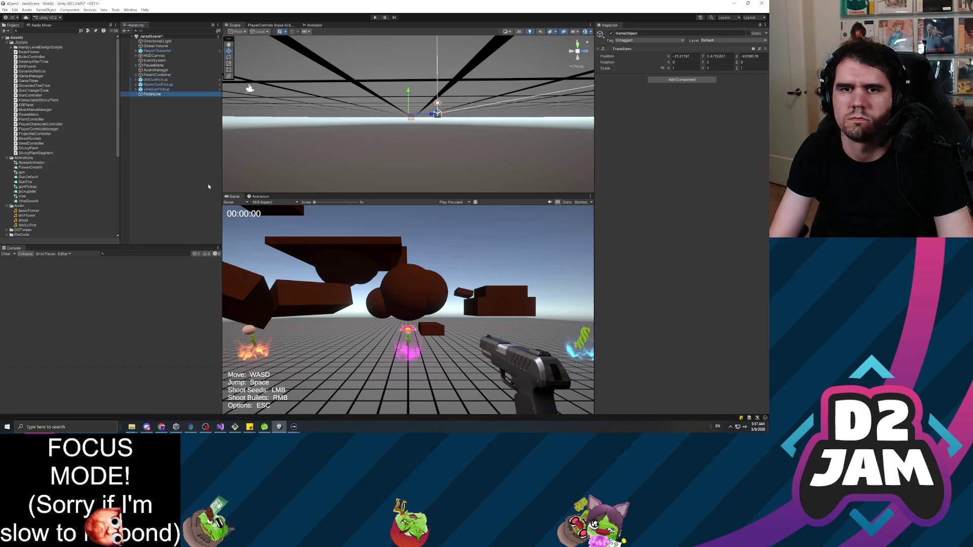
pyautogui.click(684, 56)
pyautogui.write('0')
pyautogui.press('Tab')
pyautogui.write('0')
pyautogui.press('Tab')
pyautogui.write('0')
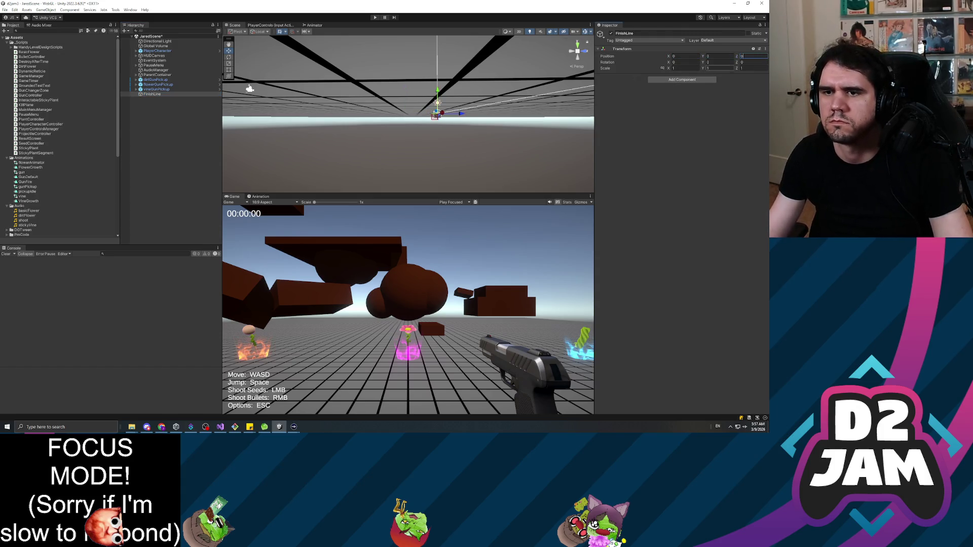
# Add a Box Collider and a Rigidbody to FinishLine
pyautogui.click(682, 80)
pyautogui.write('box')
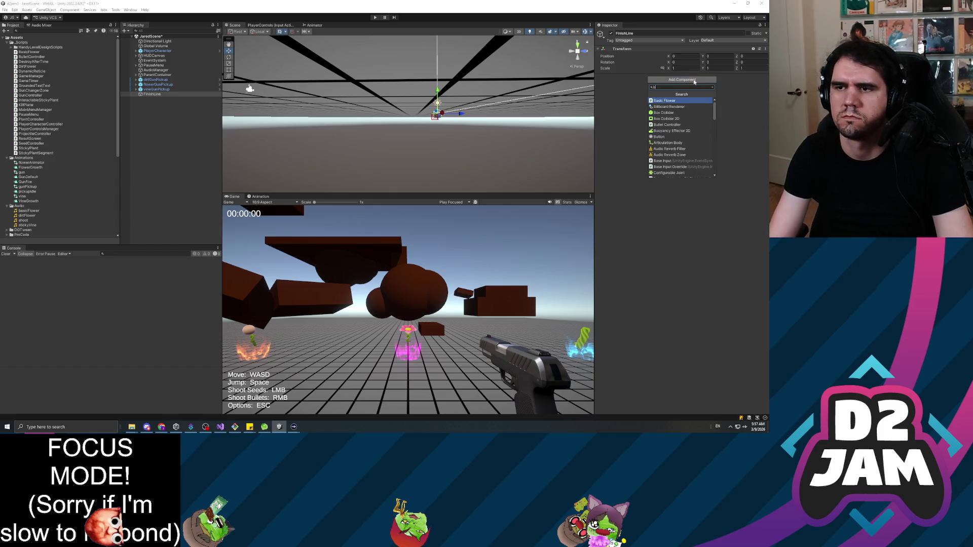
pyautogui.press('Return')
pyautogui.click(682, 134)
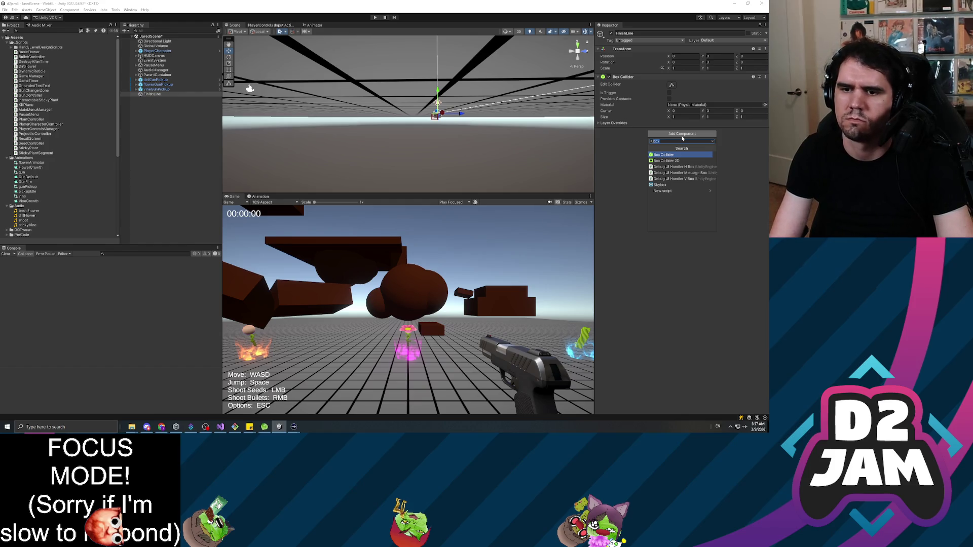
pyautogui.write('r')
pyautogui.press('Return')
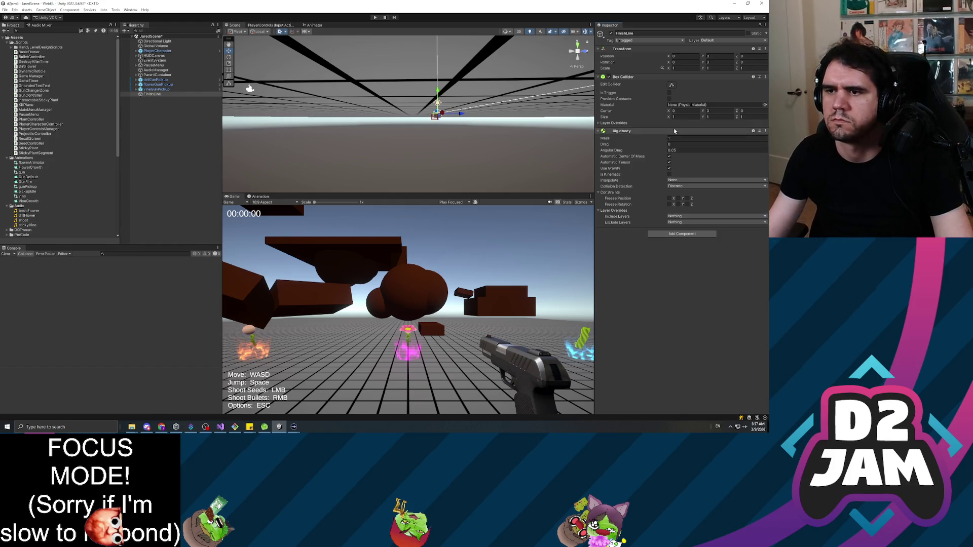
# Make the collider a trigger, disable gravity, and freeze all Rigidbody position and rotation axes
pyautogui.click(669, 168)
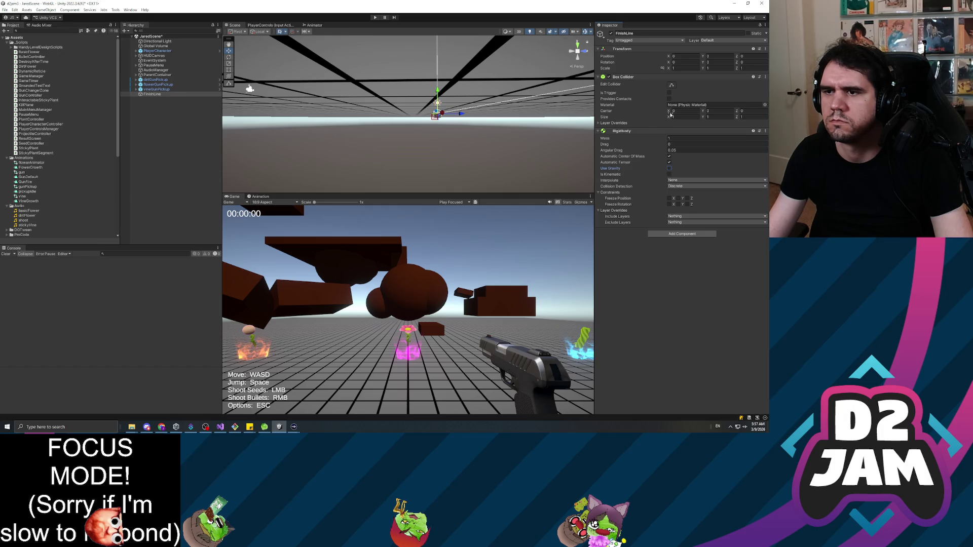
pyautogui.click(670, 94)
pyautogui.click(669, 198)
pyautogui.click(679, 198)
pyautogui.click(687, 198)
pyautogui.click(688, 204)
pyautogui.click(678, 204)
pyautogui.click(669, 204)
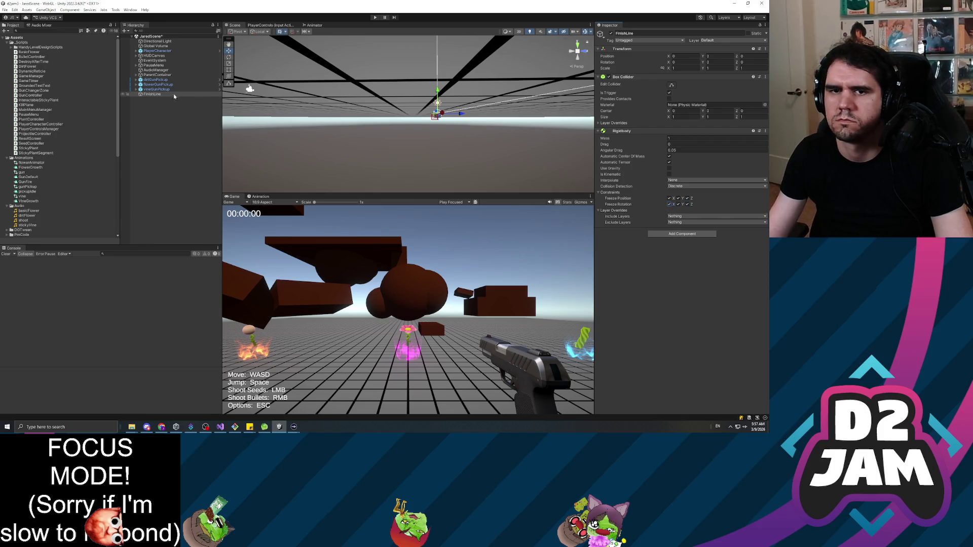
# Frame FinishLine in the scene view and keep its X scale at 1
pyautogui.press('f')
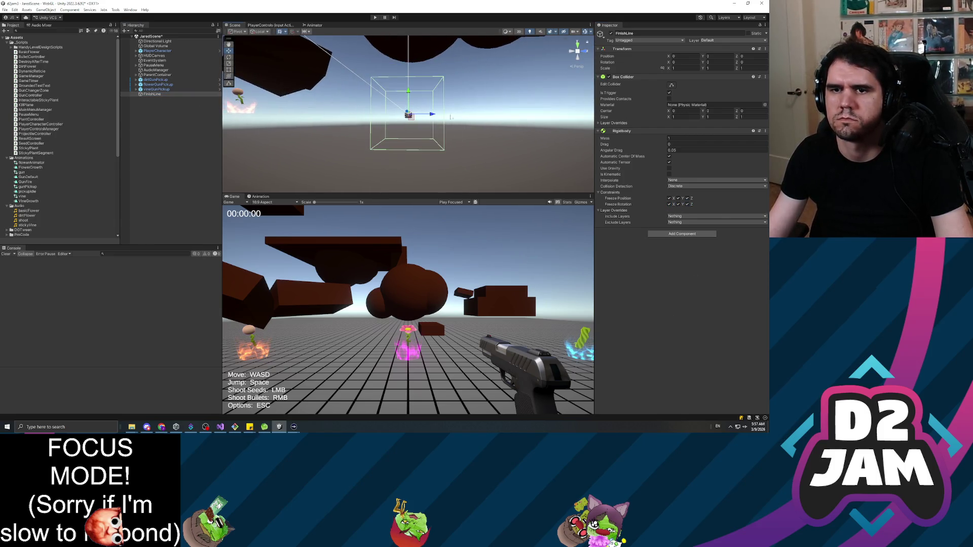
pyautogui.moveTo(450, 117)
pyautogui.mouseDown()
pyautogui.moveTo(219, 160)
pyautogui.moveTo(374, 86)
pyautogui.moveTo(394, 47)
pyautogui.moveTo(450, 273)
pyautogui.mouseUp()
pyautogui.moveTo(450, 152)
pyautogui.mouseDown()
pyautogui.moveTo(451, 111)
pyautogui.moveTo(413, 83)
pyautogui.moveTo(413, 22)
pyautogui.moveTo(416, 71)
pyautogui.moveTo(506, 91)
pyautogui.mouseUp()
pyautogui.press('f')
pyautogui.click(669, 69)
pyautogui.moveTo(669, 70); pyautogui.dragTo(696, 76)
pyautogui.press('f')
pyautogui.press('BackSpace')
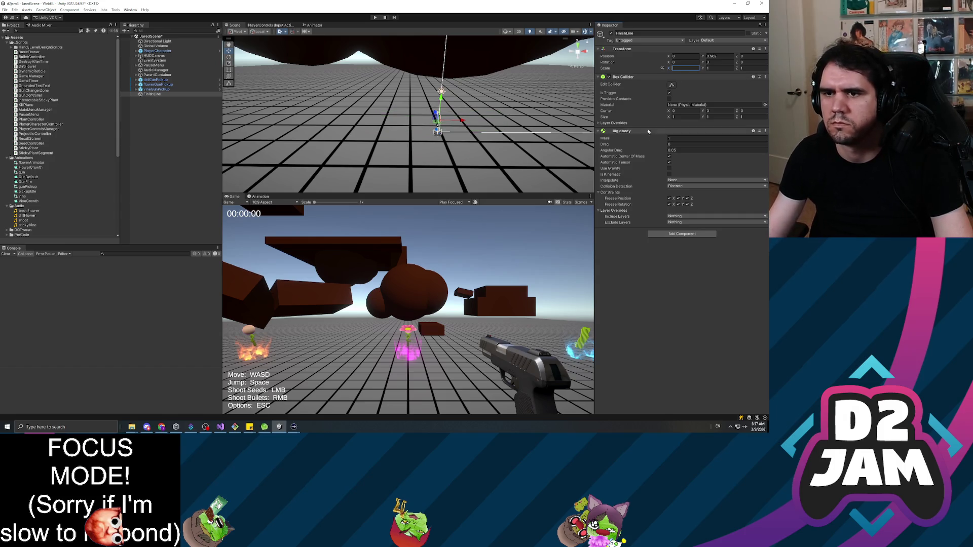
pyautogui.write('1')
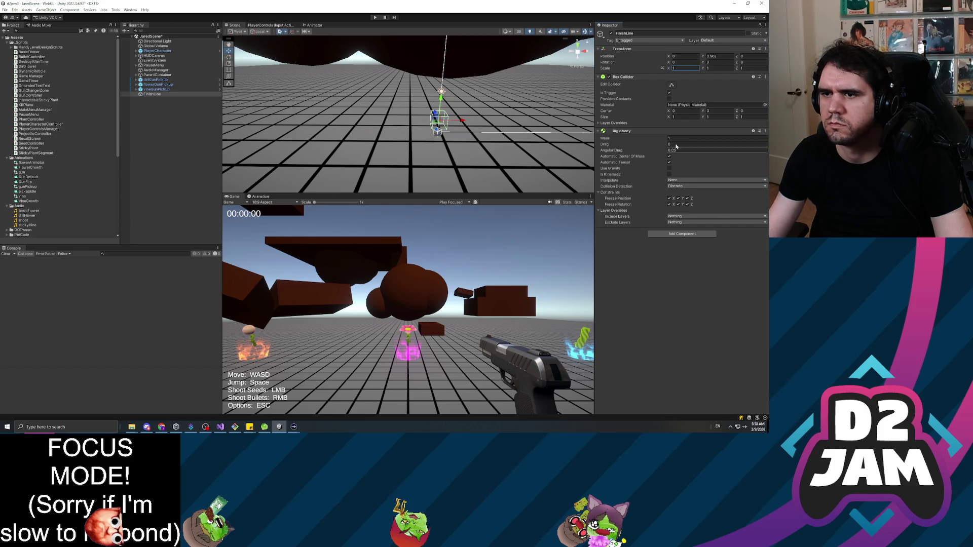
# Set the Box Collider size to 10 × 2 × 10
pyautogui.moveTo(670, 119); pyautogui.dragTo(711, 112)
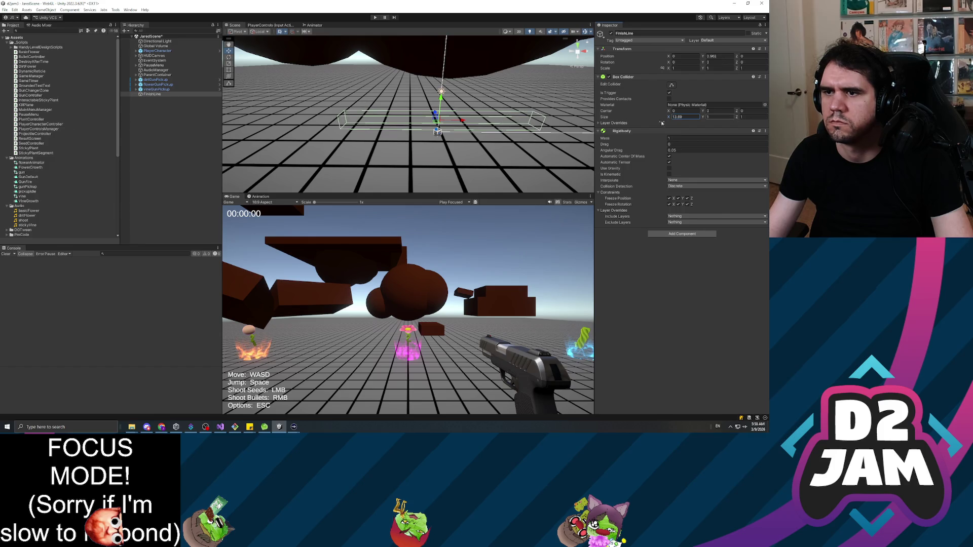
pyautogui.write('10')
pyautogui.press('Tab')
pyautogui.write('10')
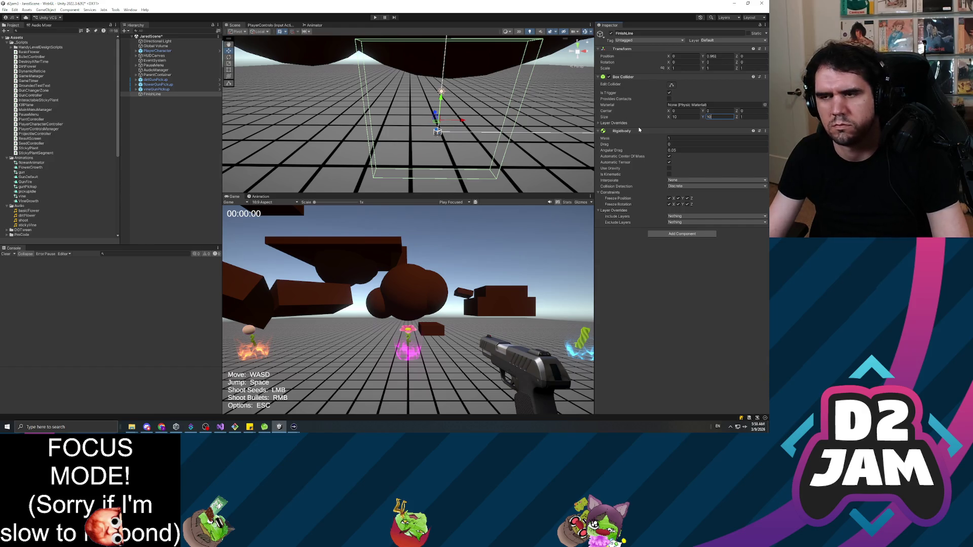
pyautogui.hotkey('shift', 'Tab')
pyautogui.press('Tab')
pyautogui.press('Tab')
pyautogui.write('10')
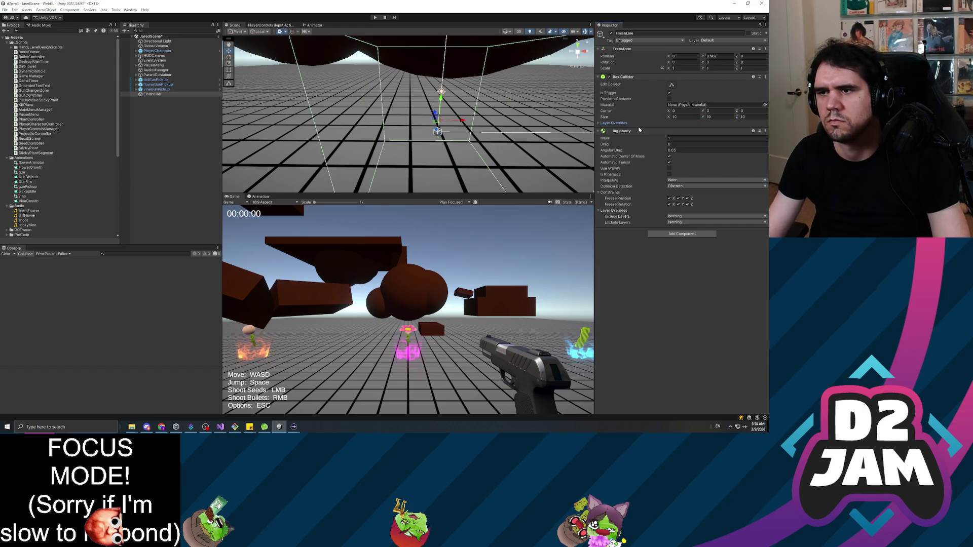
pyautogui.hotkey('shift', 'Tab')
pyautogui.write('2')
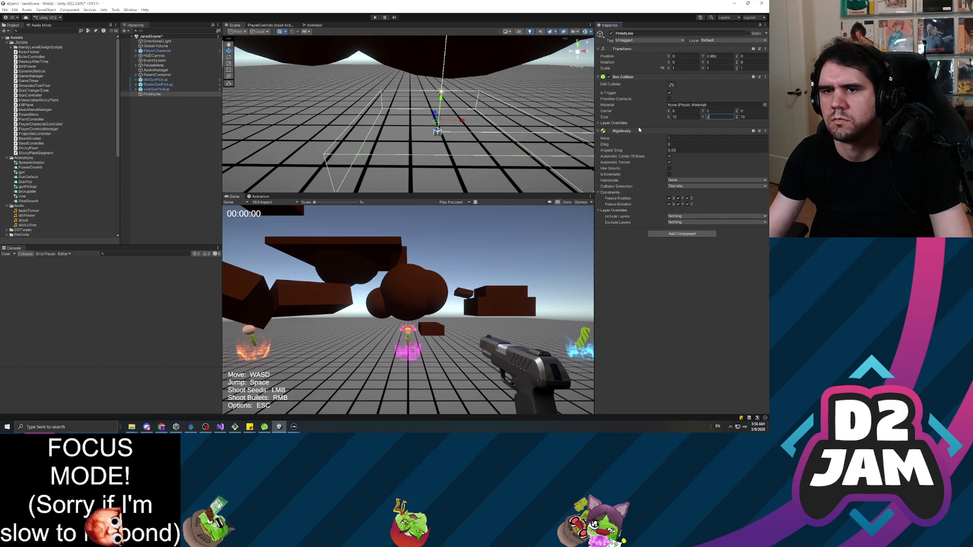
# Move FinishLine to about X -11.31, Z -14.63 with the move gizmo
pyautogui.scroll(-5, 456, 138)
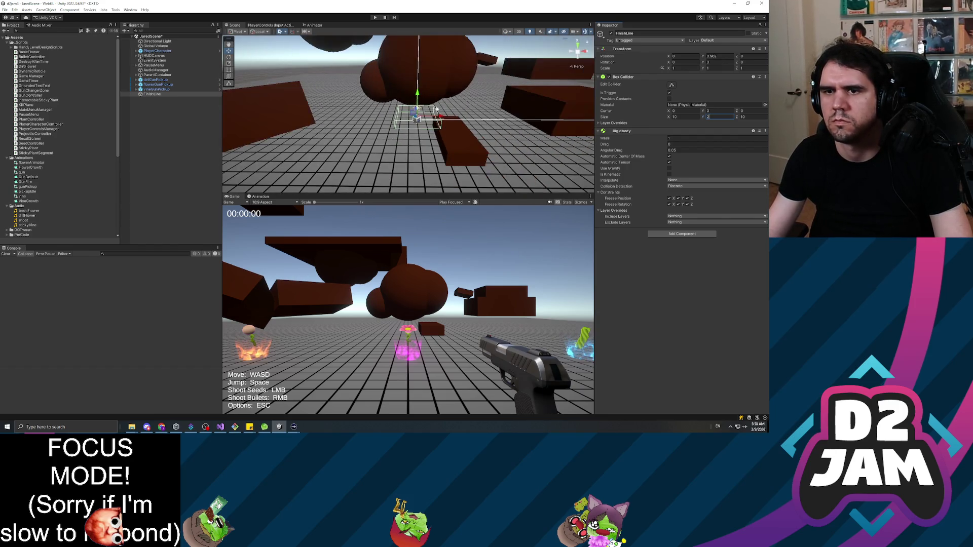
pyautogui.moveTo(438, 115); pyautogui.dragTo(393, 114)
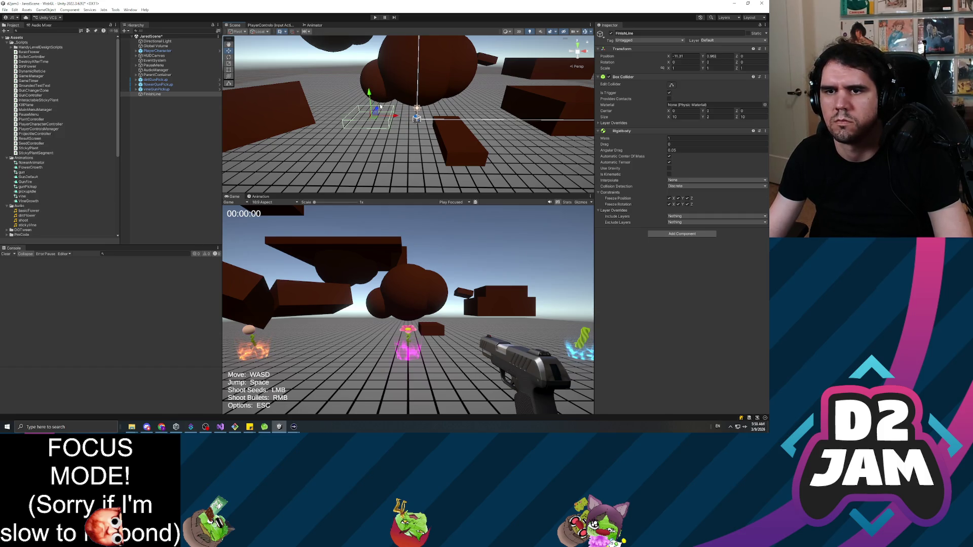
pyautogui.moveTo(377, 108); pyautogui.dragTo(360, 145)
pyautogui.moveTo(390, 152); pyautogui.dragTo(400, 183)
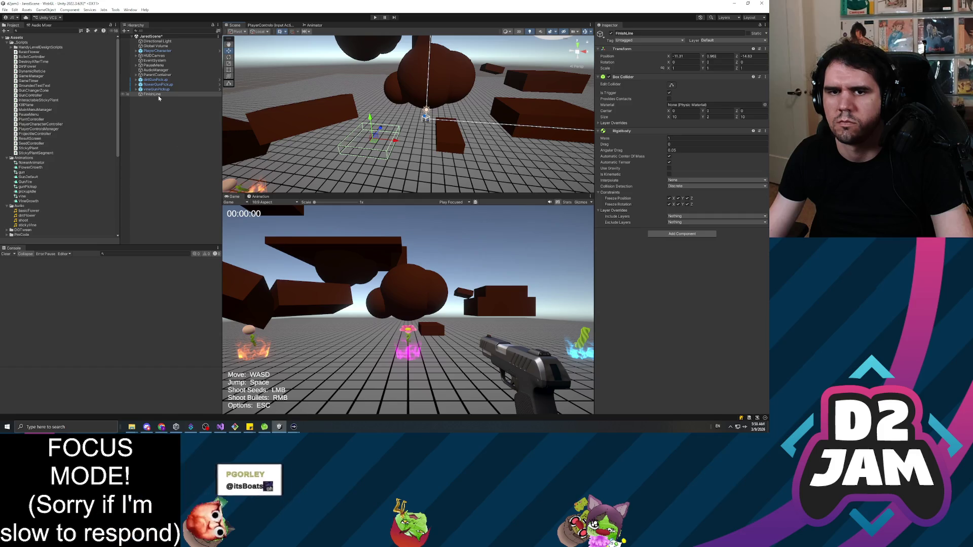
# Create a FinishLine C# script in the _Scripts folder and open it for editing
pyautogui.click(682, 235)
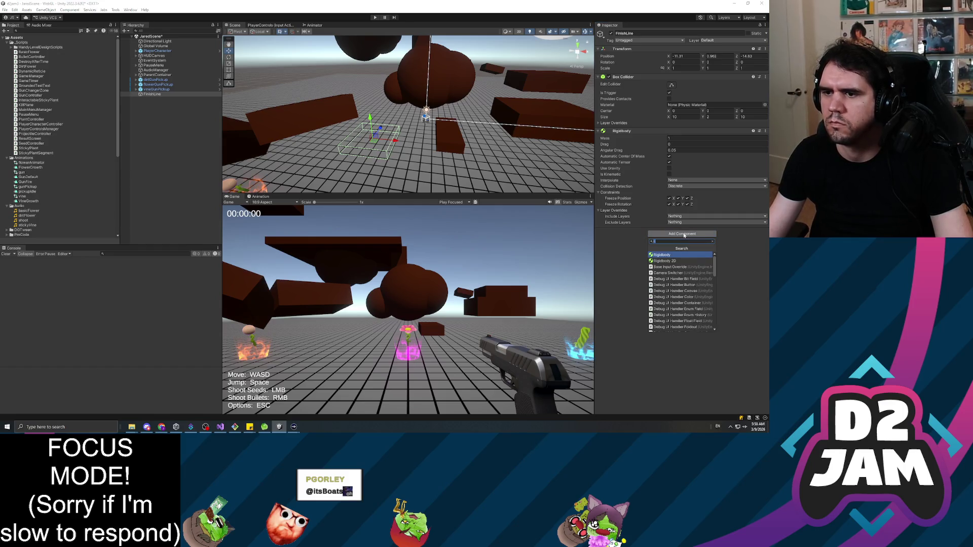
pyautogui.click(736, 259)
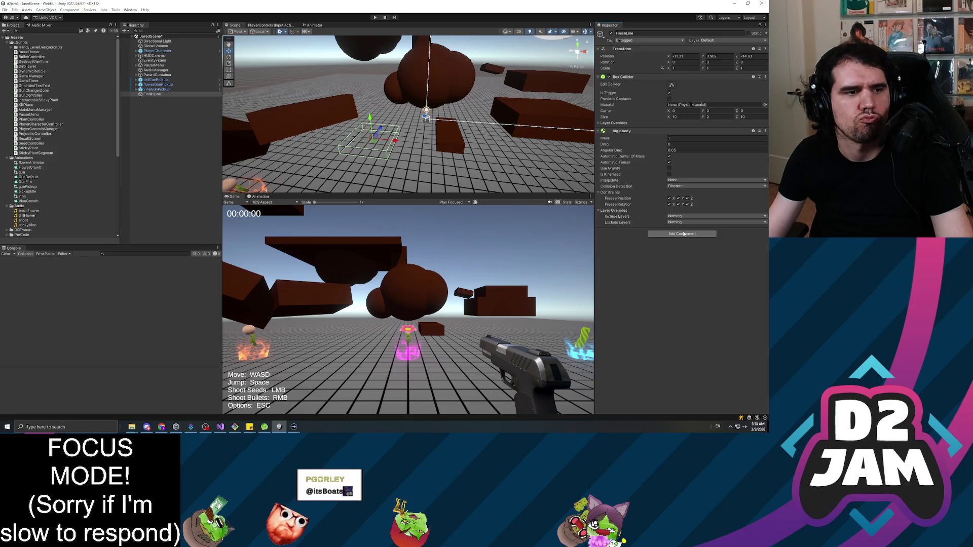
pyautogui.click(138, 177)
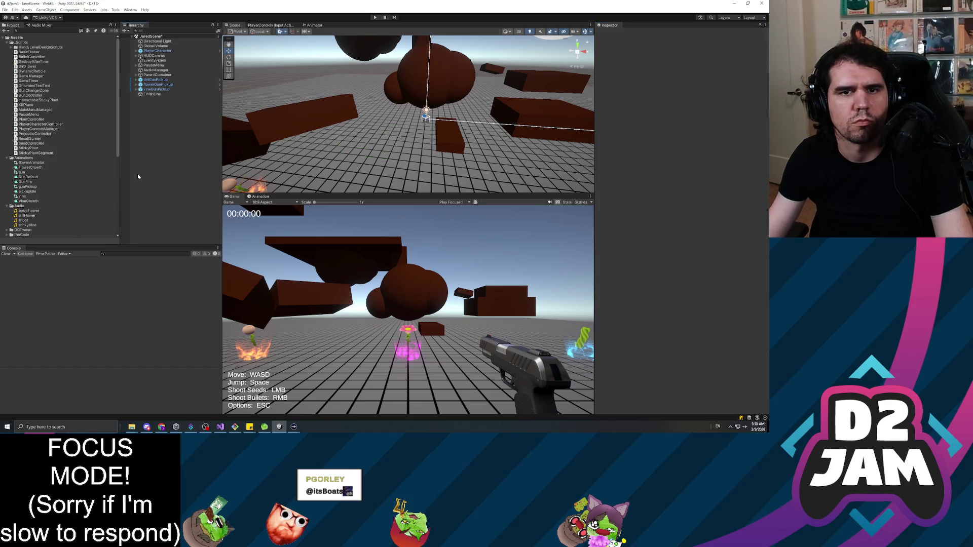
pyautogui.rightClick(20, 43)
pyautogui.moveTo(61, 46)
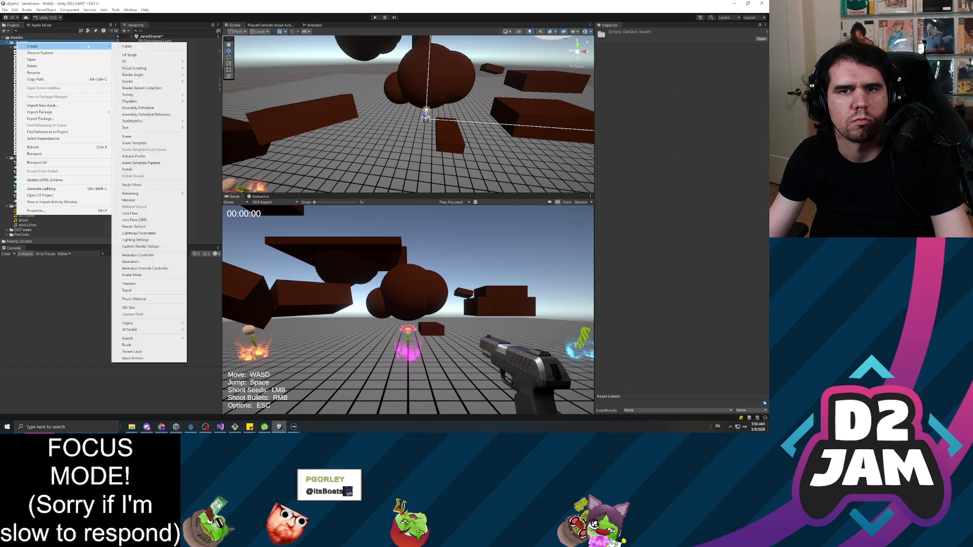
pyautogui.click(160, 56)
pyautogui.write('Finish')
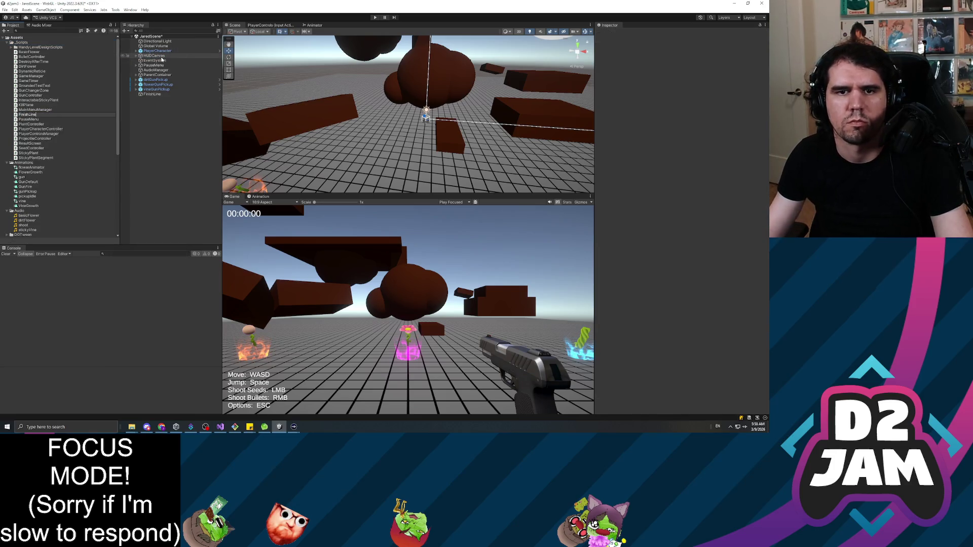
pyautogui.write('Line')
pyautogui.press('Return')
pyautogui.doubleClick(30, 78)
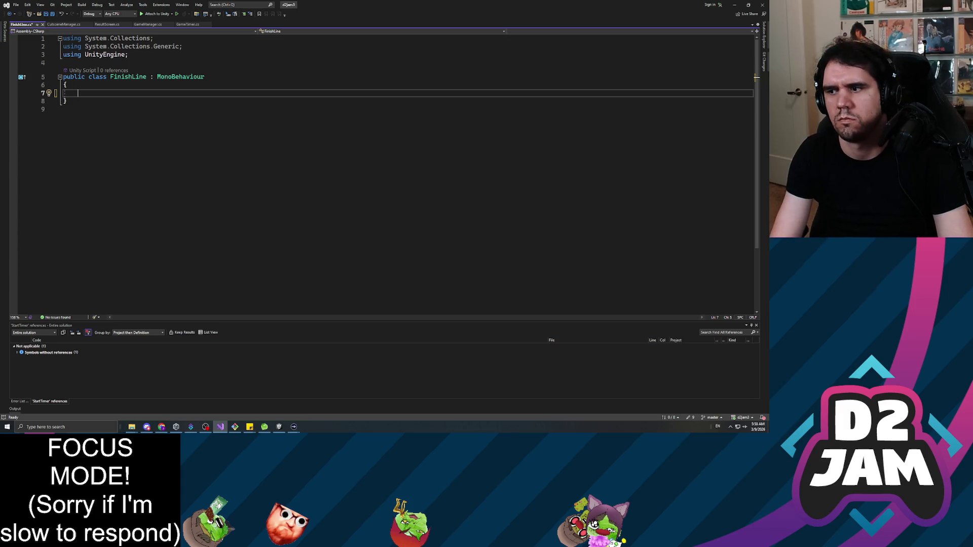
# Add a private OnTriggerEnter method to FinishLine
pyautogui.write('public')
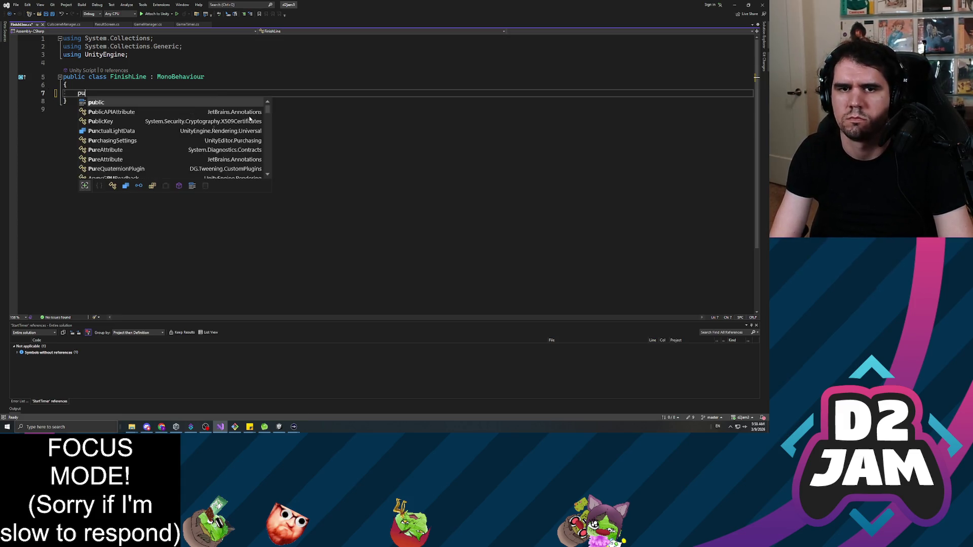
pyautogui.press('BackSpace')
pyautogui.press('BackSpace')
pyautogui.press('BackSpace')
pyautogui.write('rivate v')
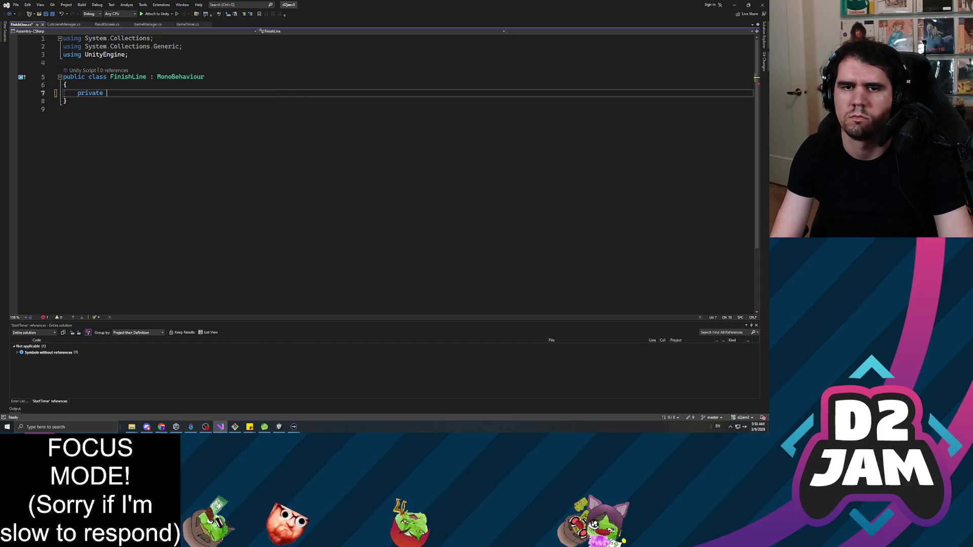
pyautogui.write('oid Ontri')
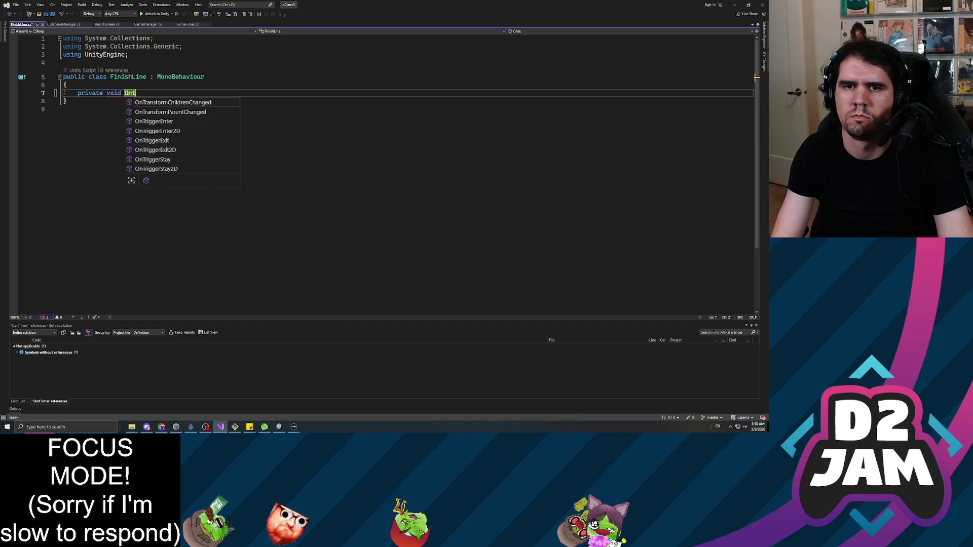
pyautogui.press('Tab')
# Call GameManager.instance.EndGame() when an object tagged "Player" enters, and save the script
pyautogui.write('i')
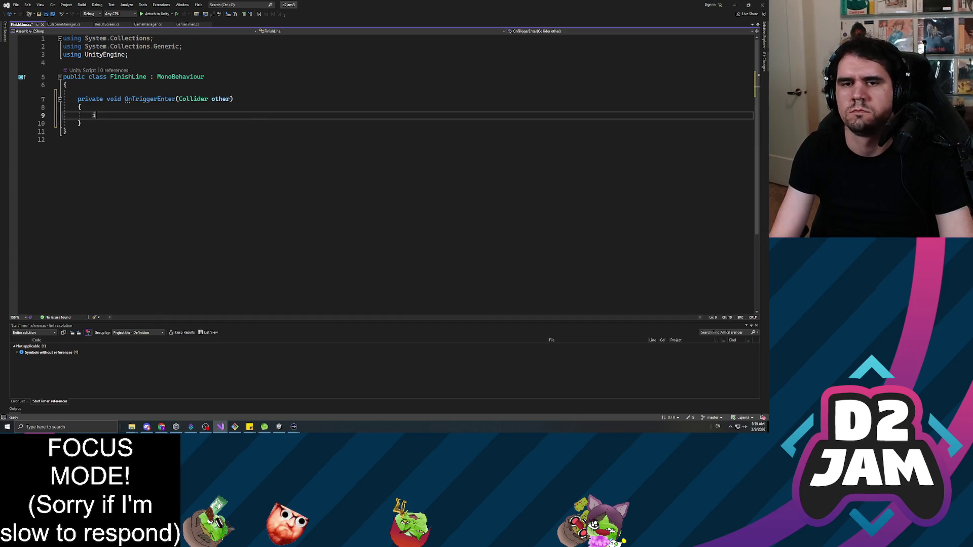
pyautogui.write('other.tage ')
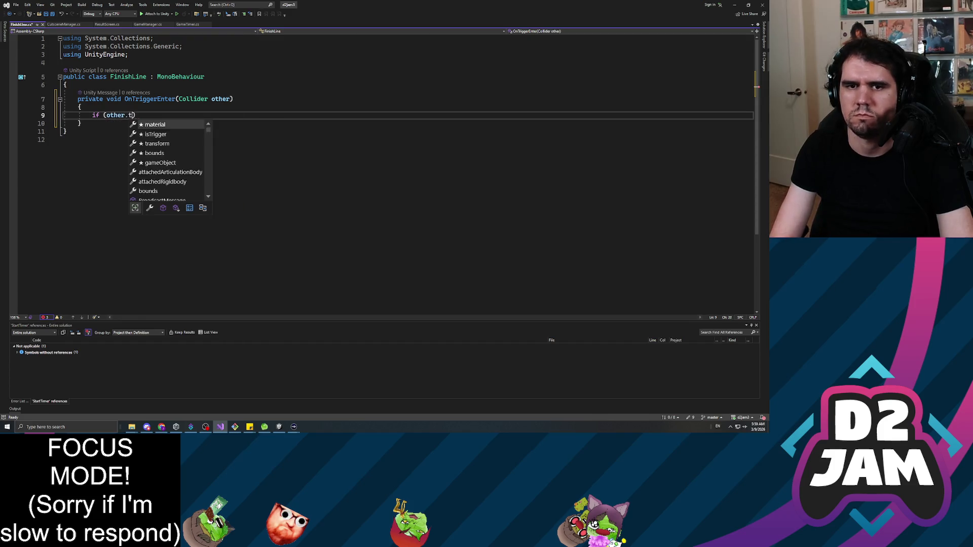
pyautogui.write('= "')
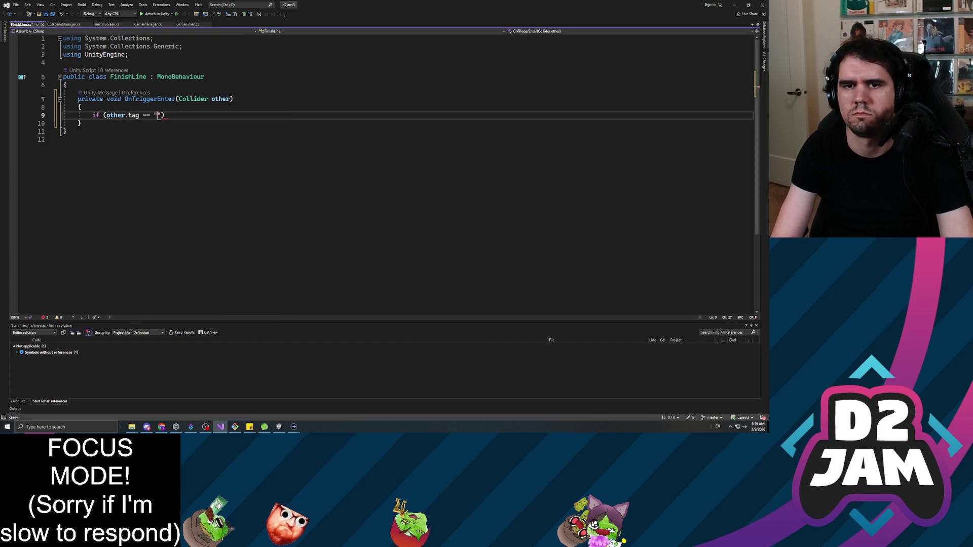
pyautogui.write('layer')
pyautogui.press('Return')
pyautogui.write('{')
pyautogui.press('Return')
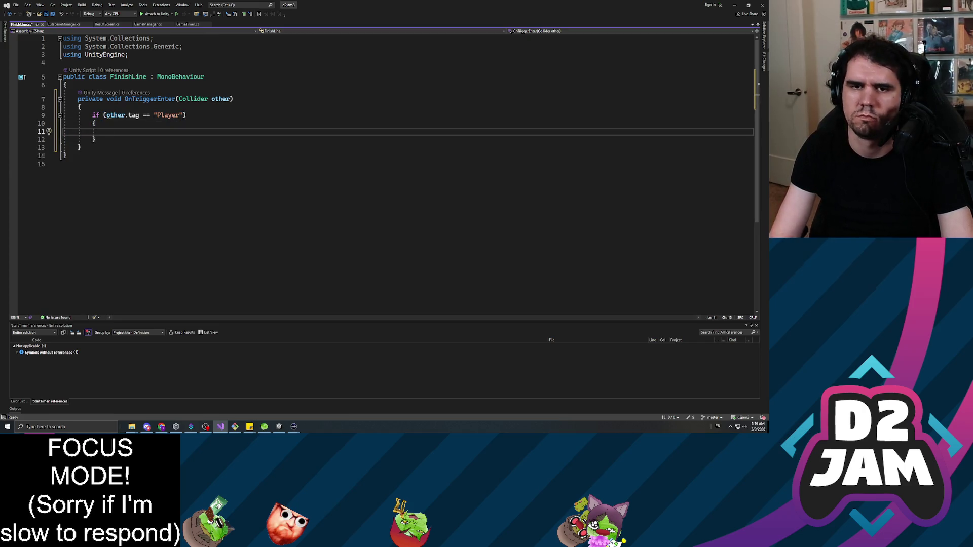
pyautogui.write('ameManager.i')
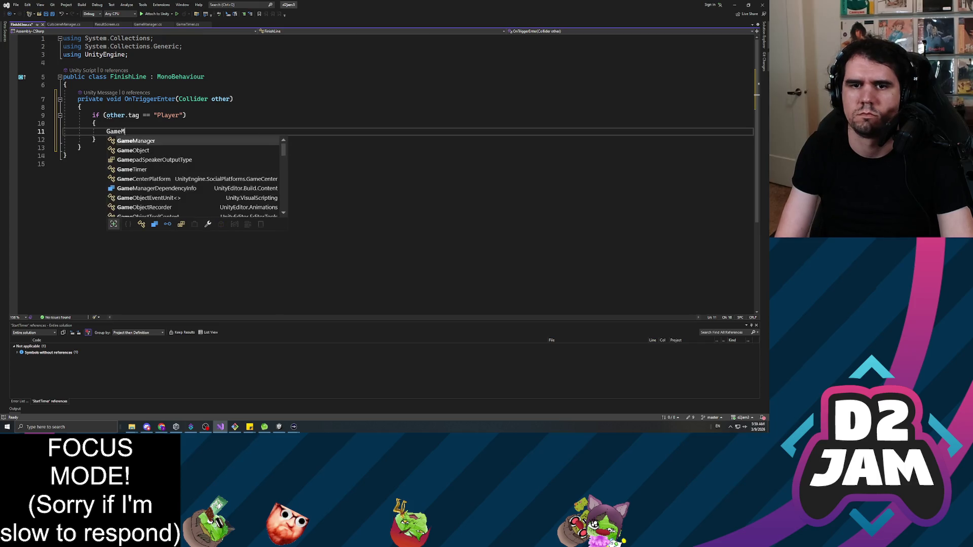
pyautogui.write('nstance.')
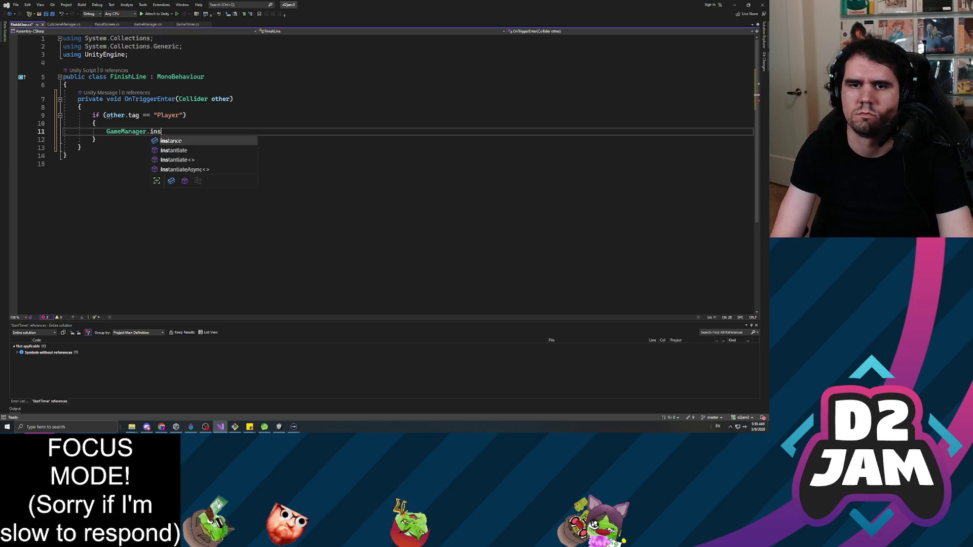
pyautogui.write('End')
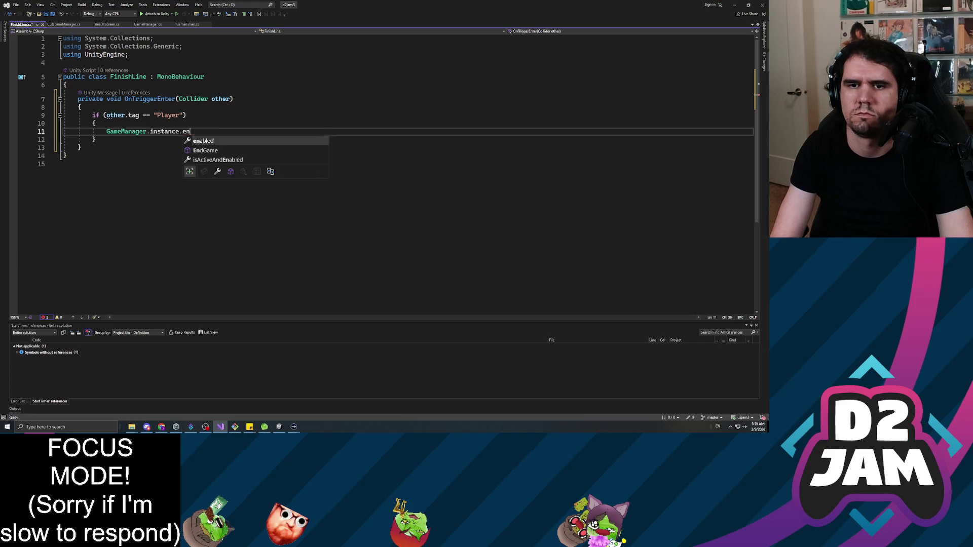
pyautogui.press('Tab')
pyautogui.write('();')
pyautogui.hotkey('ctrl', 's')
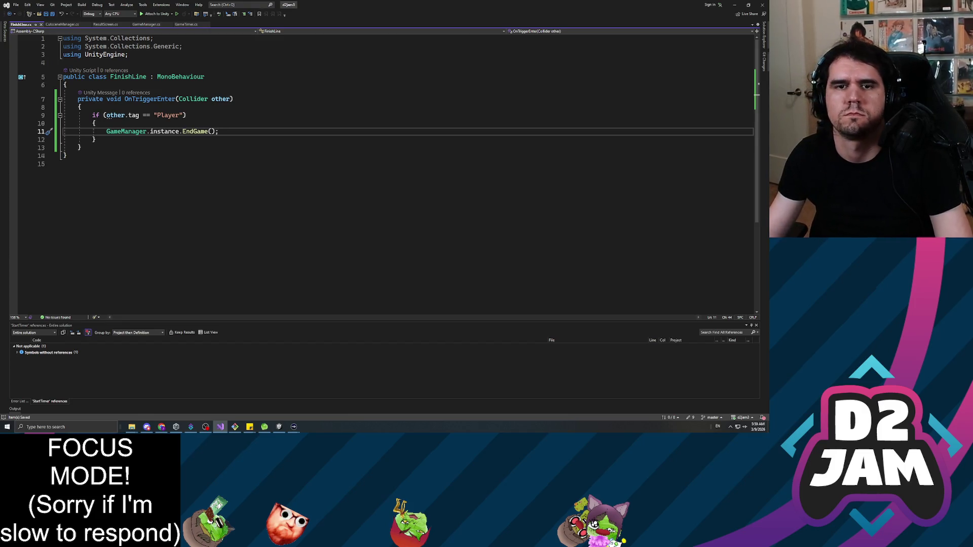
pyautogui.hotkey('ctrl', 'Tab')
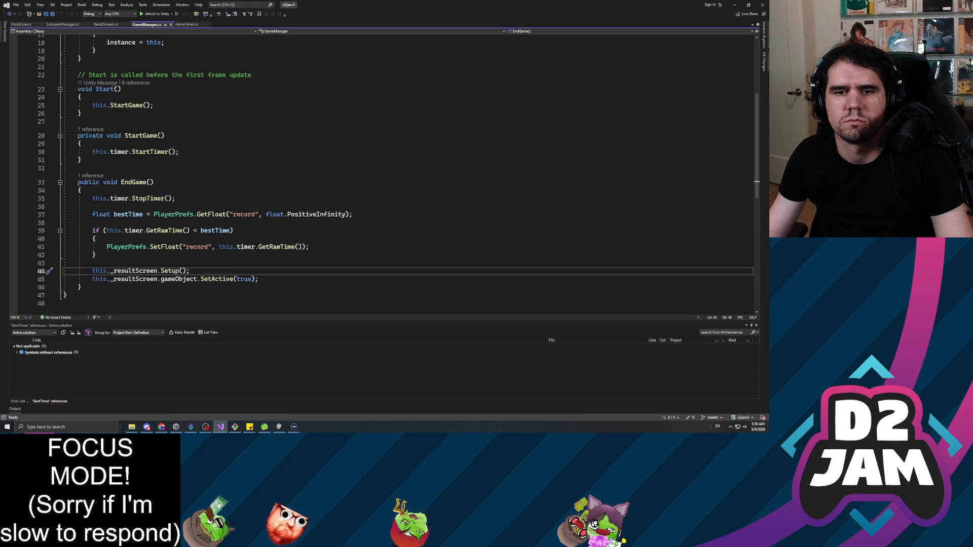
# Start a PlayerControlsManager.instance line at the end of EndGame and inspect that class's definition
pyautogui.click(259, 279)
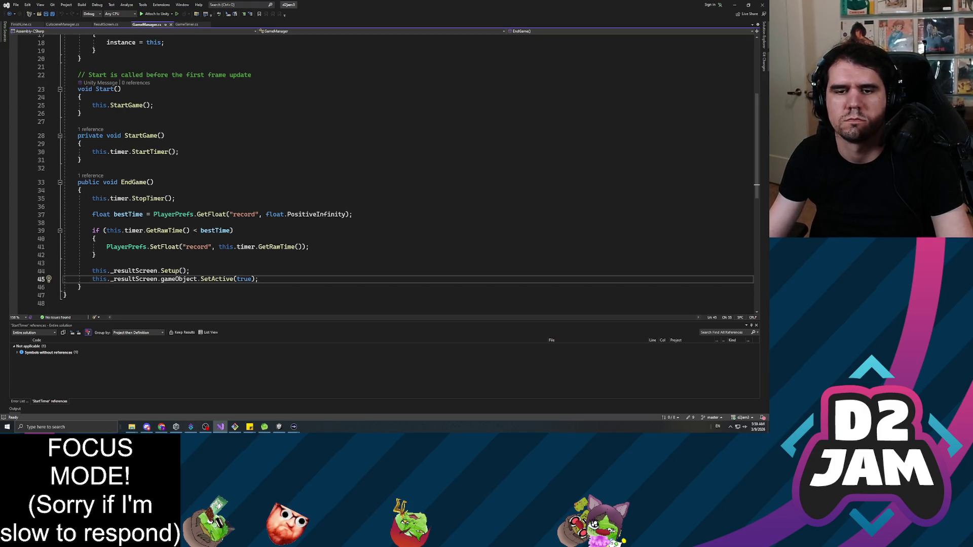
pyautogui.scroll(-3, 380, 172)
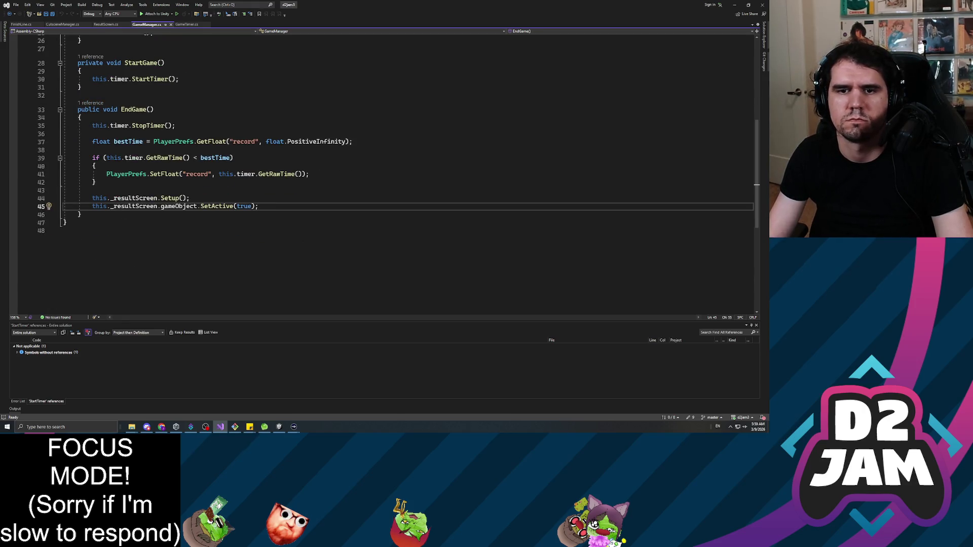
pyautogui.press('Return')
pyautogui.press('Return')
pyautogui.write('Playercontrolsm')
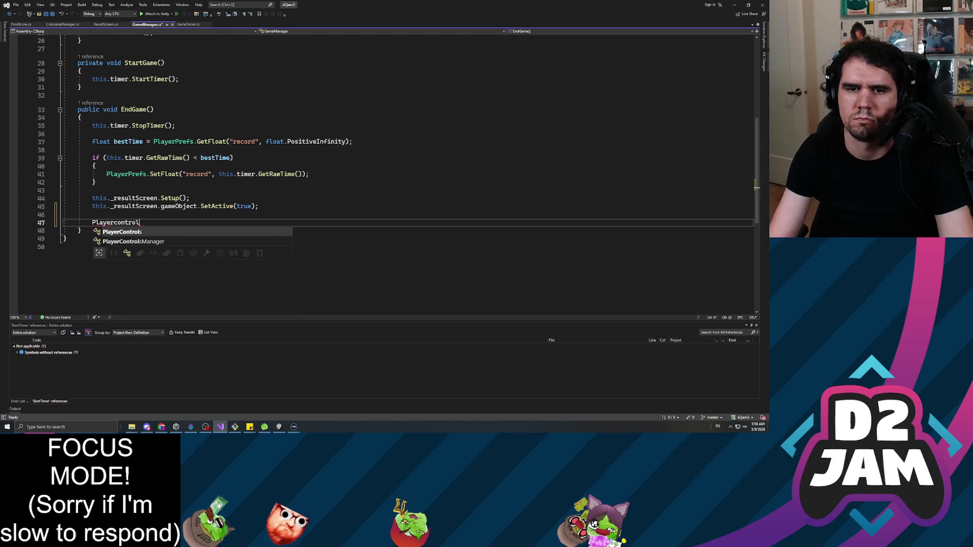
pyautogui.press('Tab')
pyautogui.write('.')
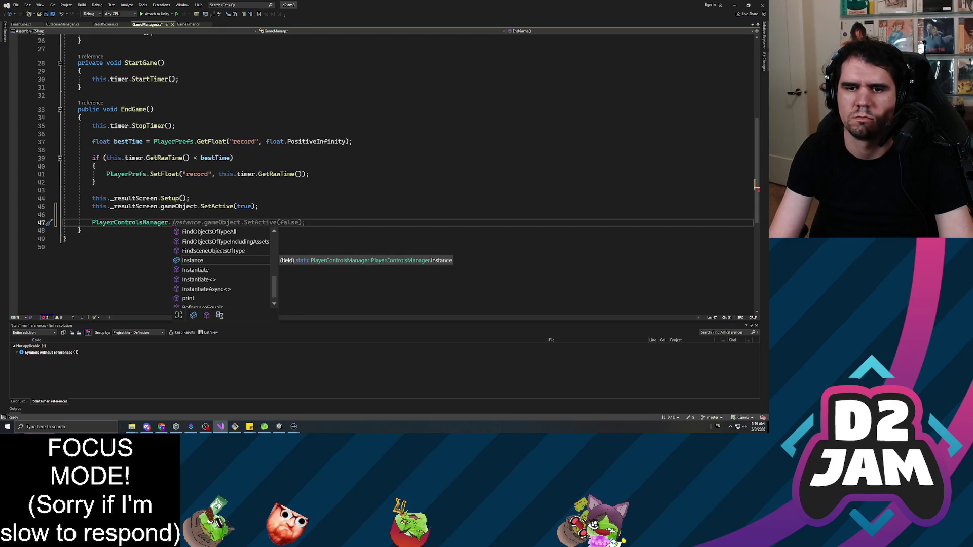
pyautogui.write('instance.')
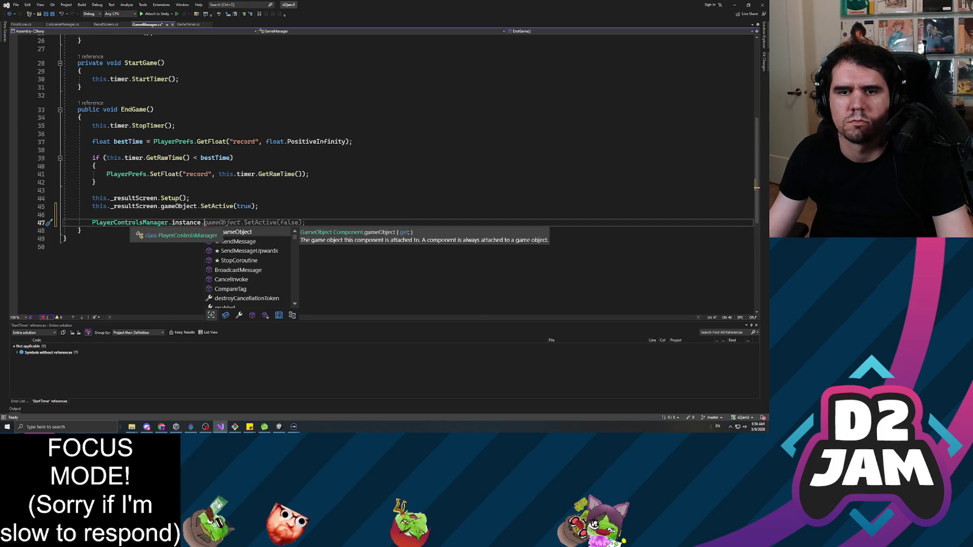
pyautogui.rightClick(131, 224)
pyautogui.click(152, 260)
pyautogui.scroll(-10, 385, 172)
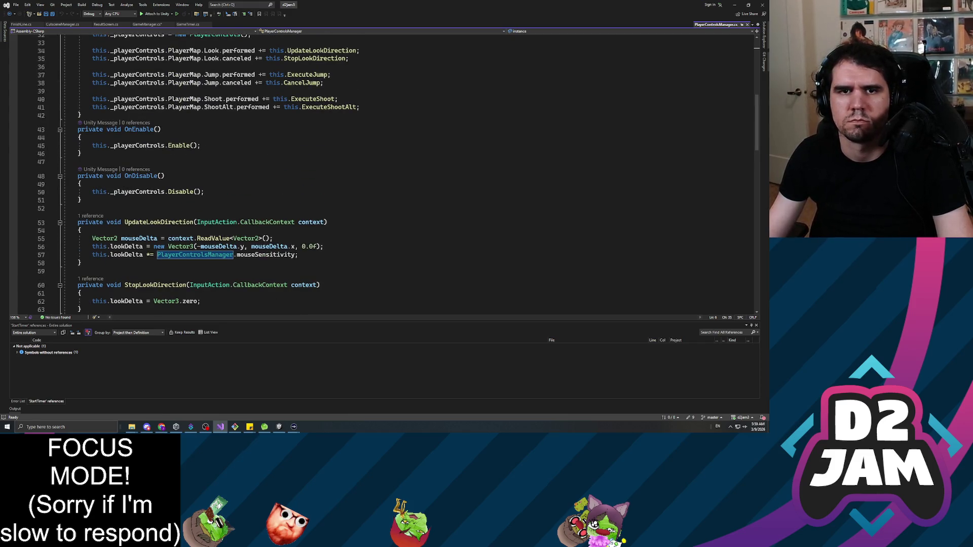
# Complete the line as PlayerControlsManager.instance.gameObject.SetActive(false) and save GameManager
pyautogui.click(21, 24)
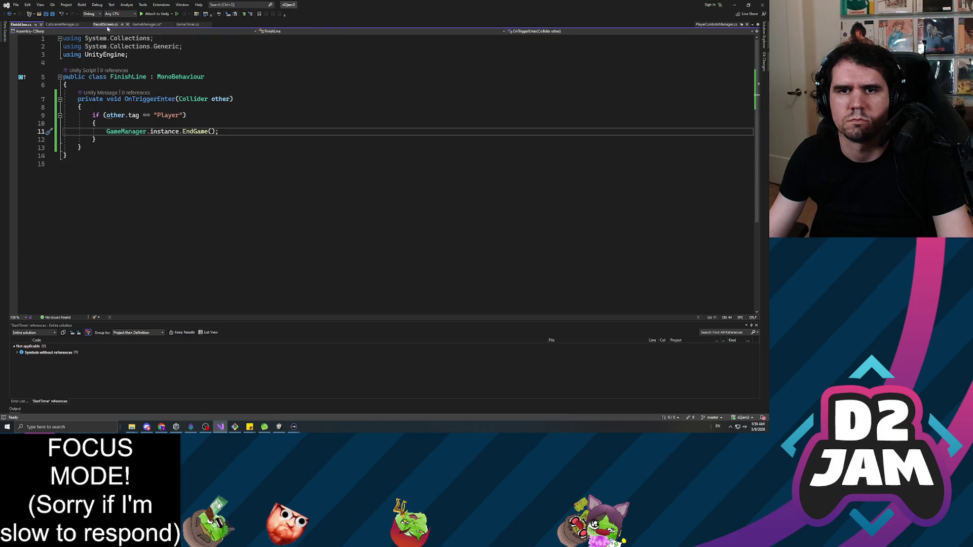
pyautogui.click(147, 24)
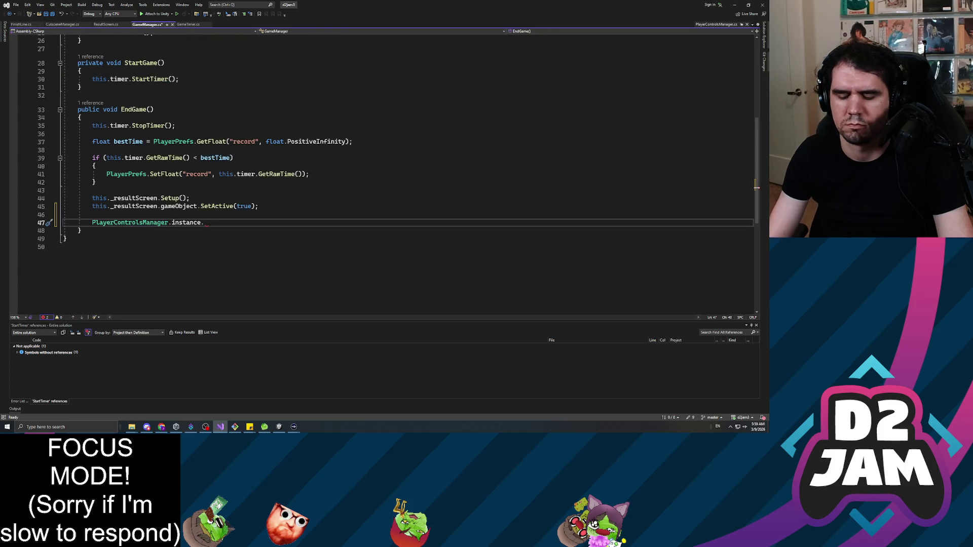
pyautogui.press('BackSpace')
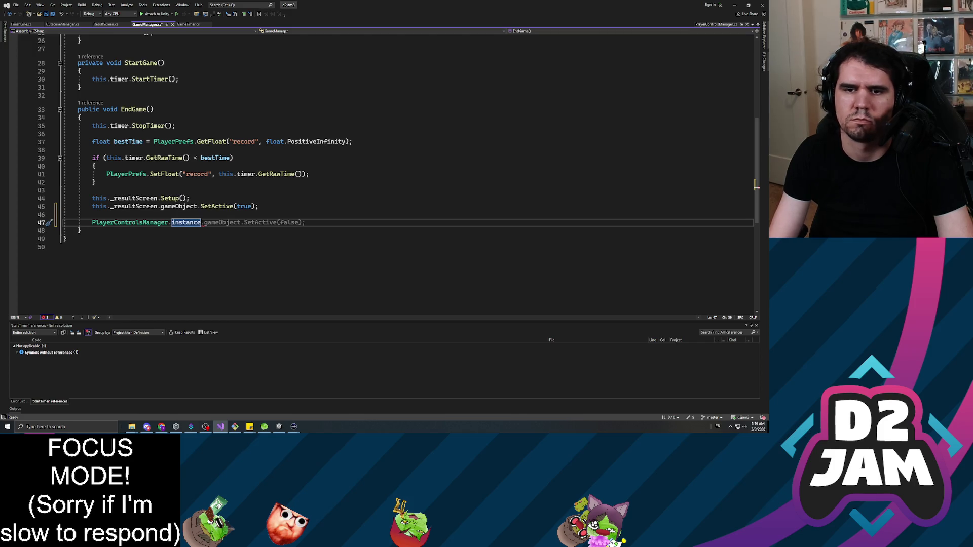
pyautogui.write('.g.')
pyautogui.press('Tab')
pyautogui.hotkey('ctrl', 's')
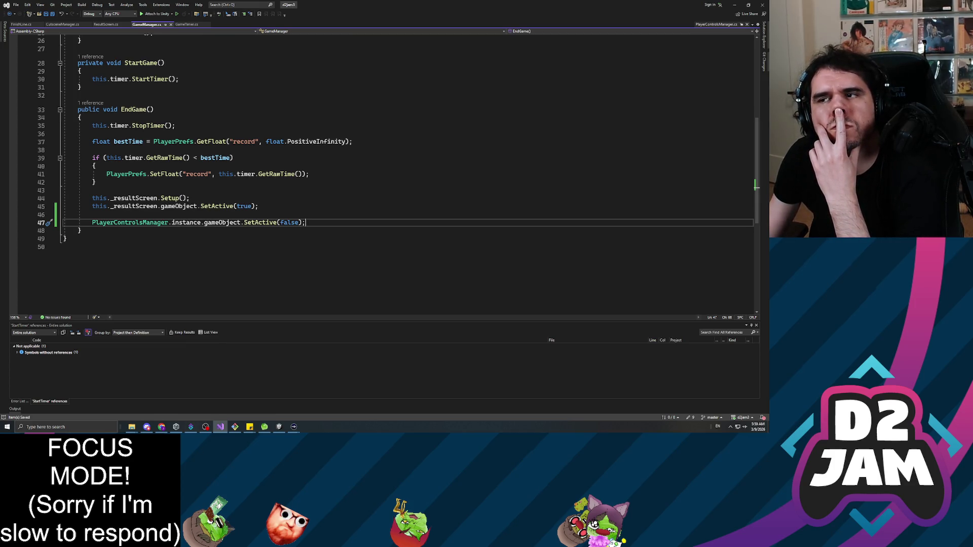
pyautogui.click(190, 198)
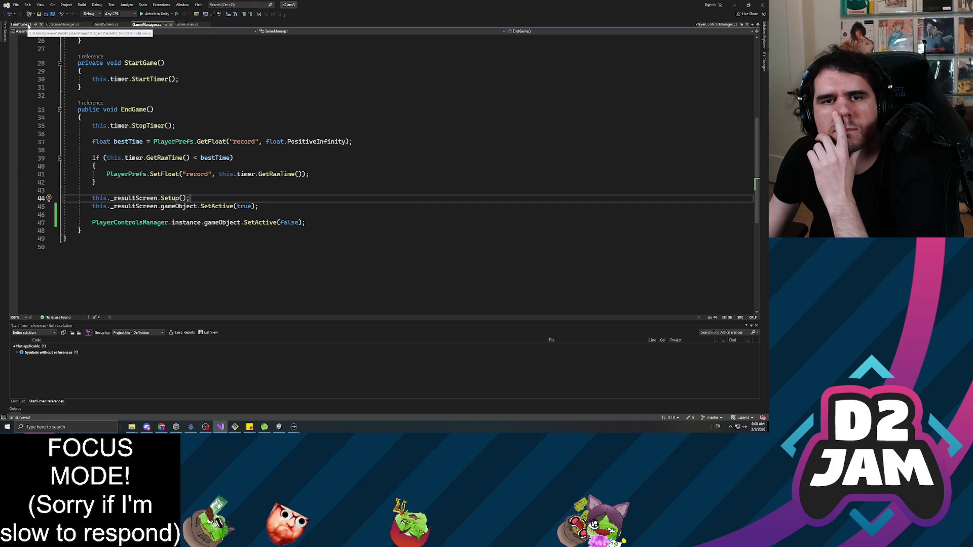
# Add a new UI Canvas to the scene and rename it ResultsCanvas
pyautogui.hotkey('alt', 'Tab')
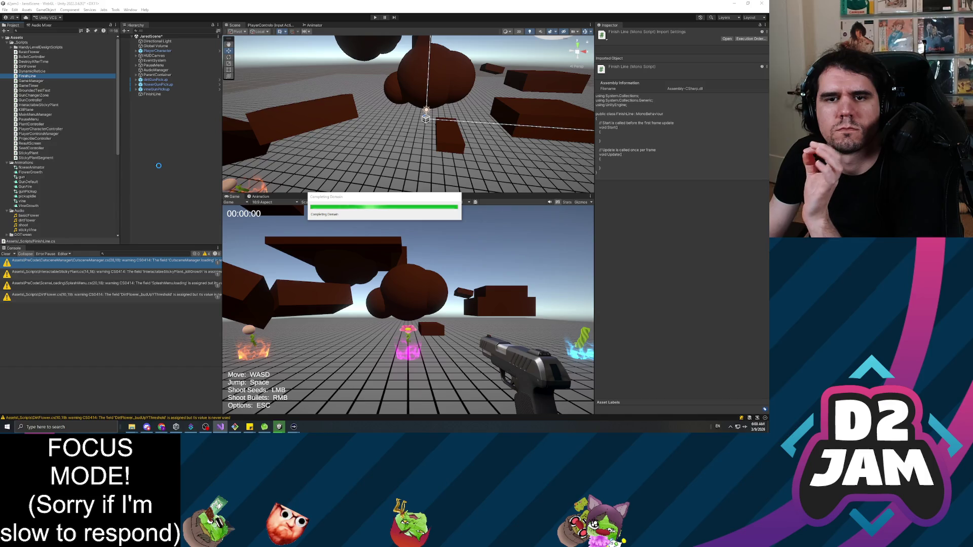
pyautogui.click(159, 168)
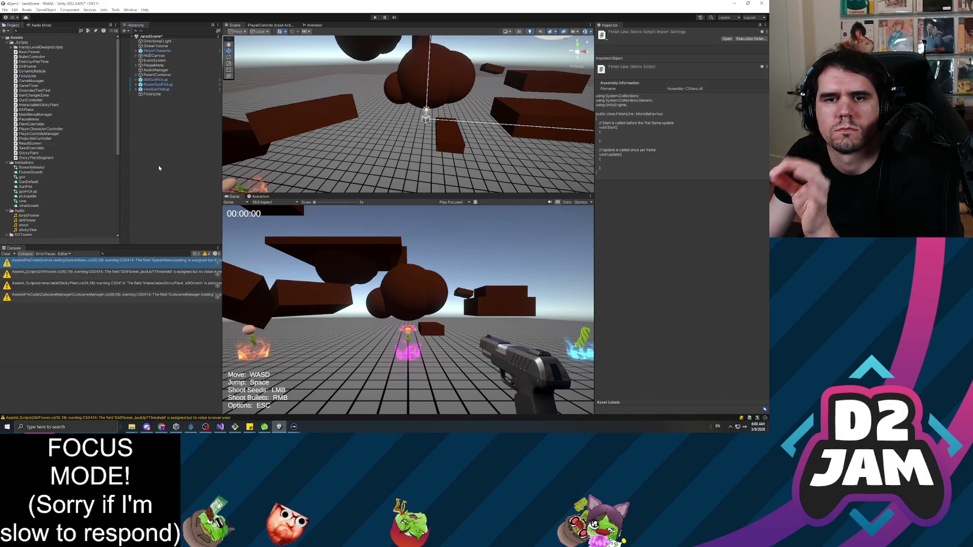
pyautogui.rightClick(157, 127)
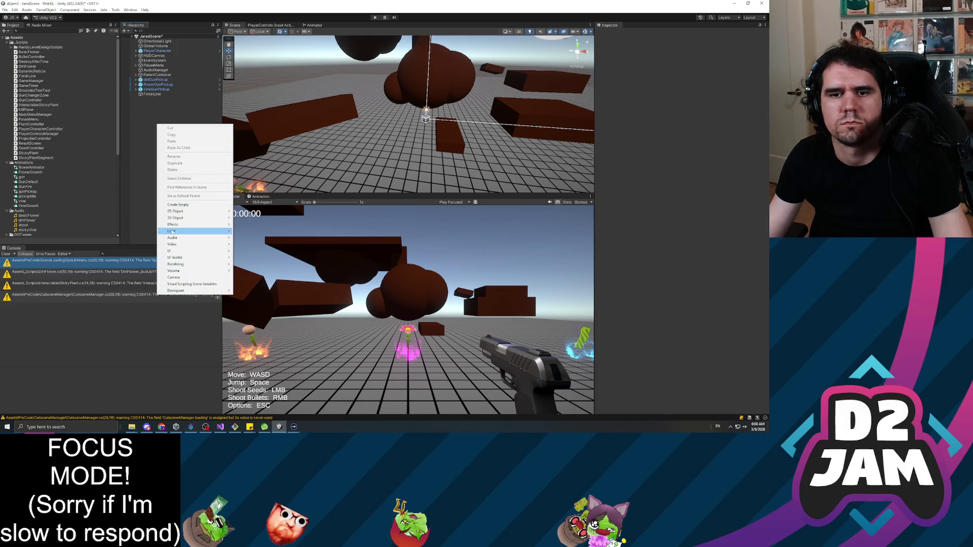
pyautogui.moveTo(181, 251)
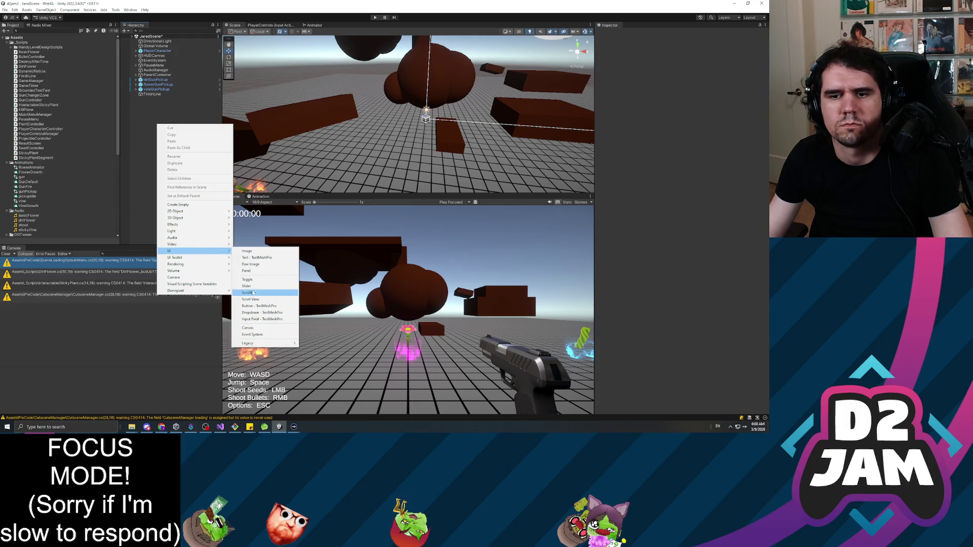
pyautogui.click(248, 328)
pyautogui.click(152, 100)
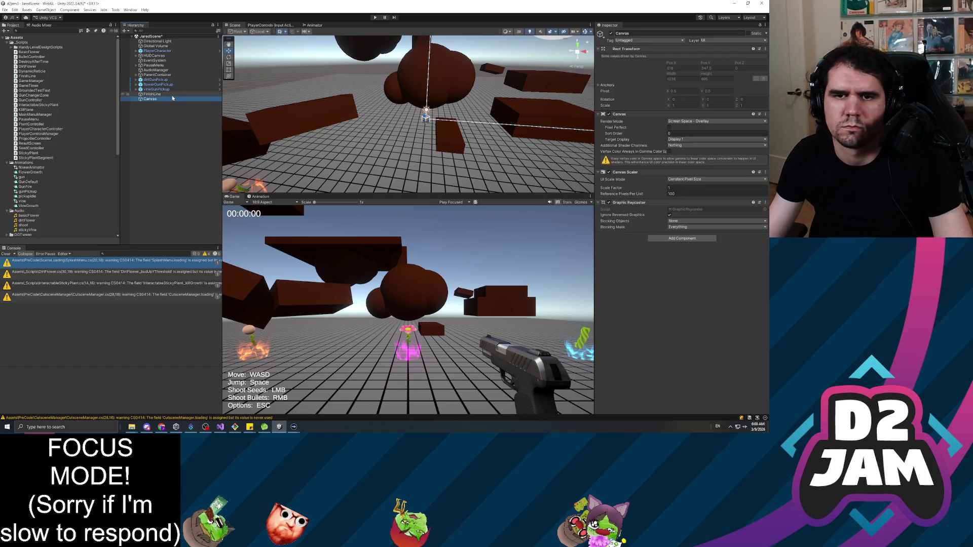
pyautogui.press('F2')
pyautogui.write('ResultsCa')
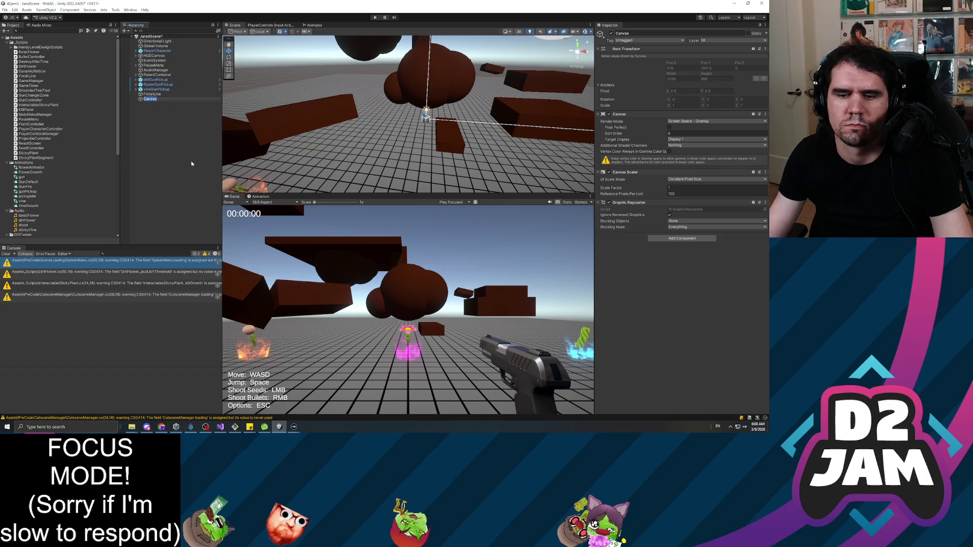
pyautogui.write('nvas')
pyautogui.click(164, 167)
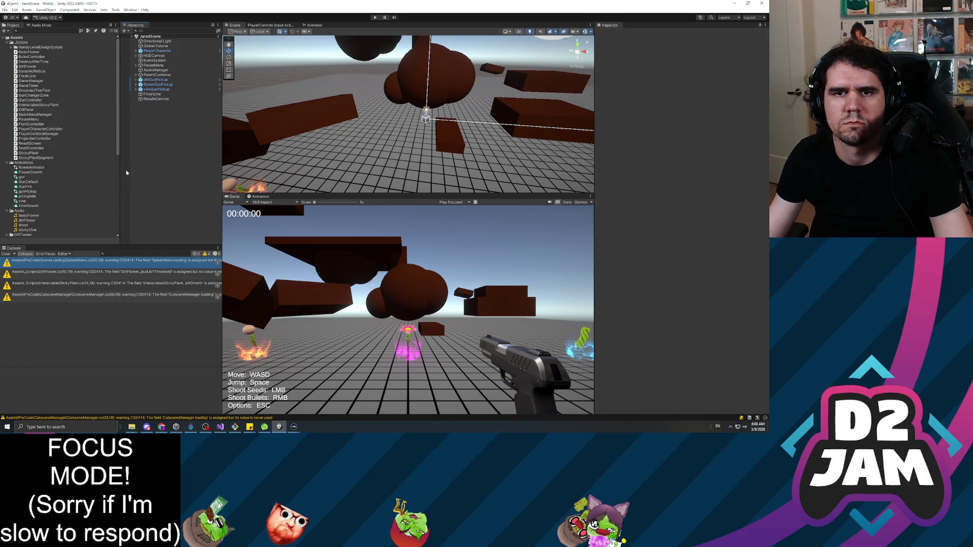
# Save ResultsCanvas as a prefab in the Prefabs folder and open it for editing
pyautogui.scroll(-3, 68, 172)
pyautogui.scroll(3, 94, 148)
pyautogui.click(157, 99)
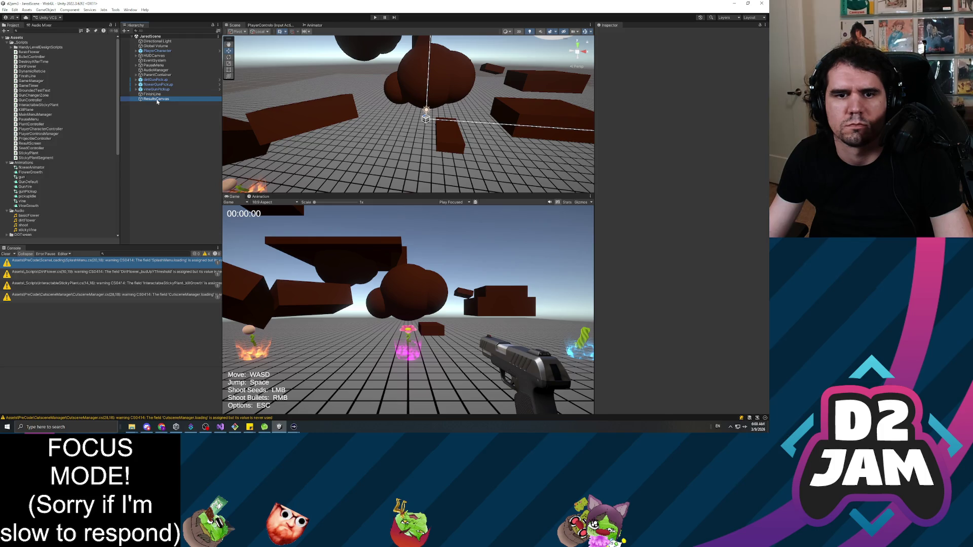
pyautogui.scroll(-5, 61, 156)
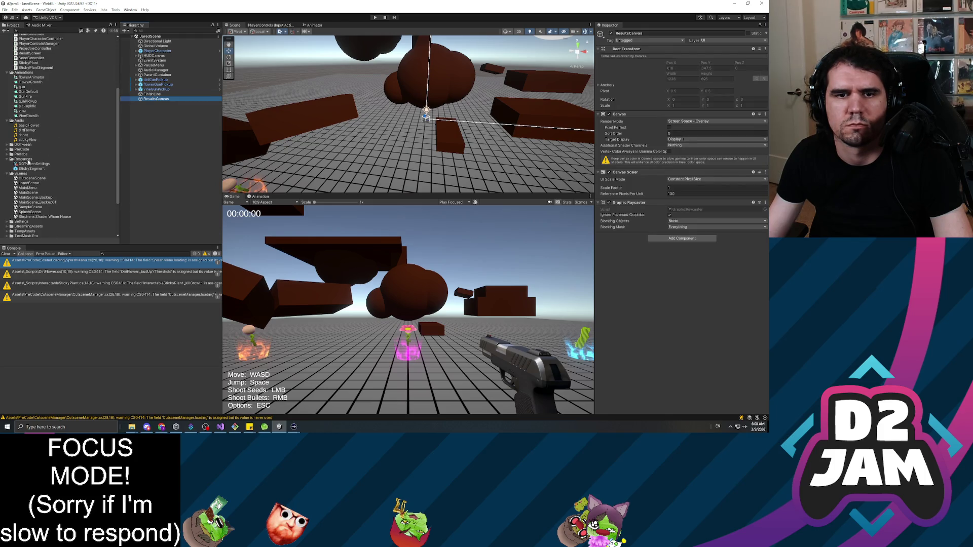
pyautogui.click(9, 154)
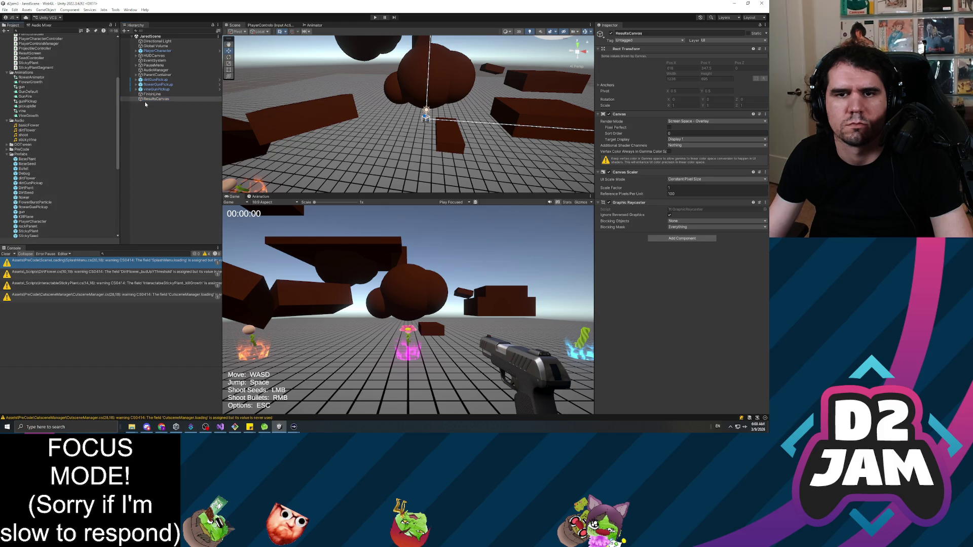
pyautogui.moveTo(25, 155); pyautogui.dragTo(25, 155)
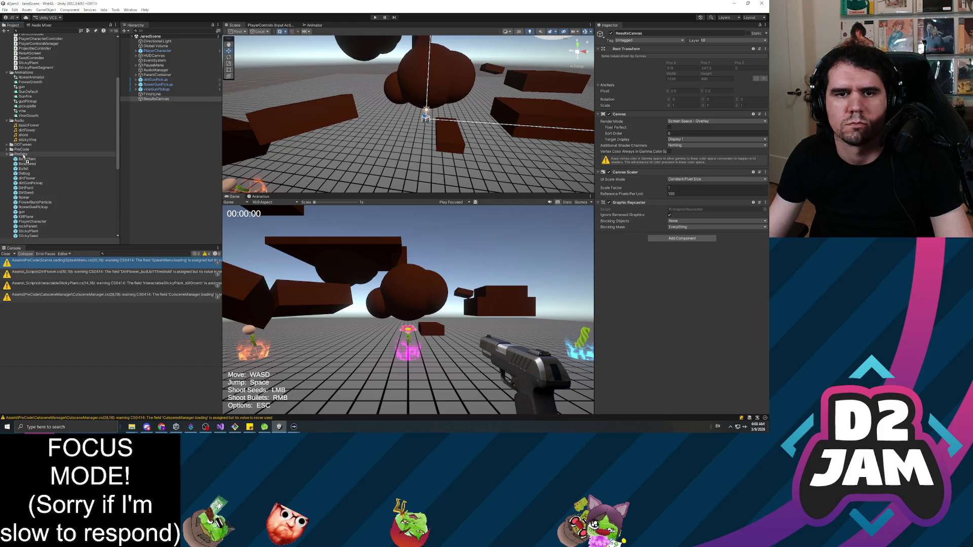
pyautogui.click(29, 227)
pyautogui.doubleClick(29, 227)
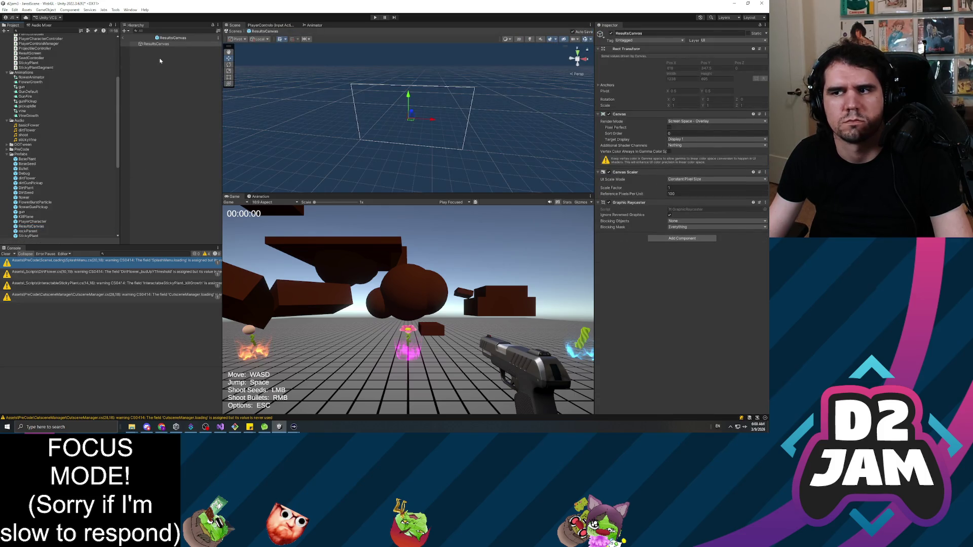
# Load CutsceneScene without saving and inspect its Canvas > CutsceneImage object
pyautogui.scroll(-5, 58, 171)
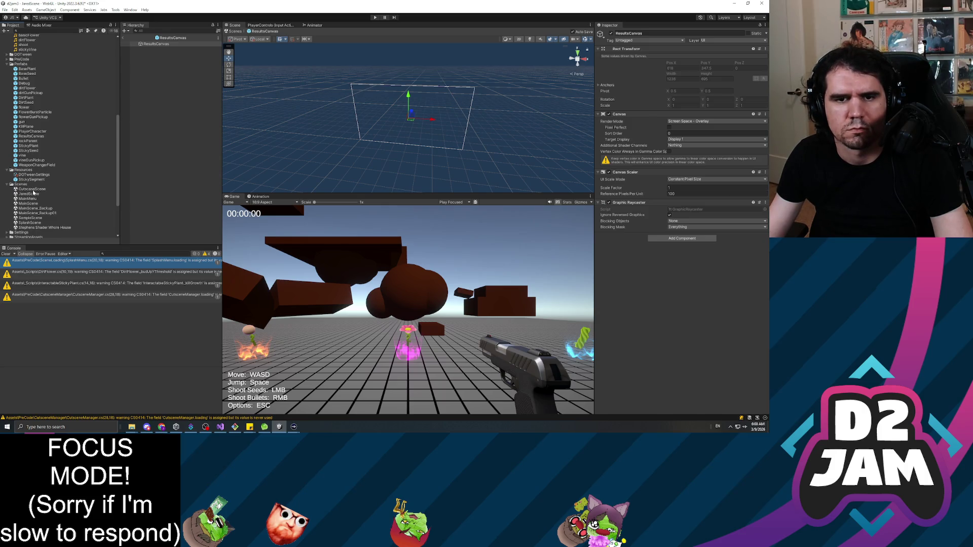
pyautogui.doubleClick(31, 190)
pyautogui.click(377, 226)
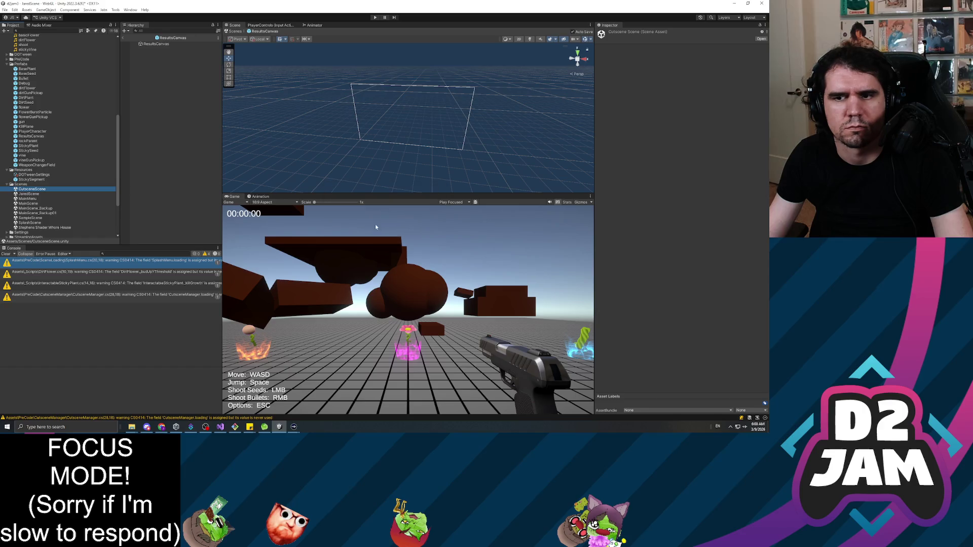
pyautogui.click(135, 46)
pyautogui.click(150, 46)
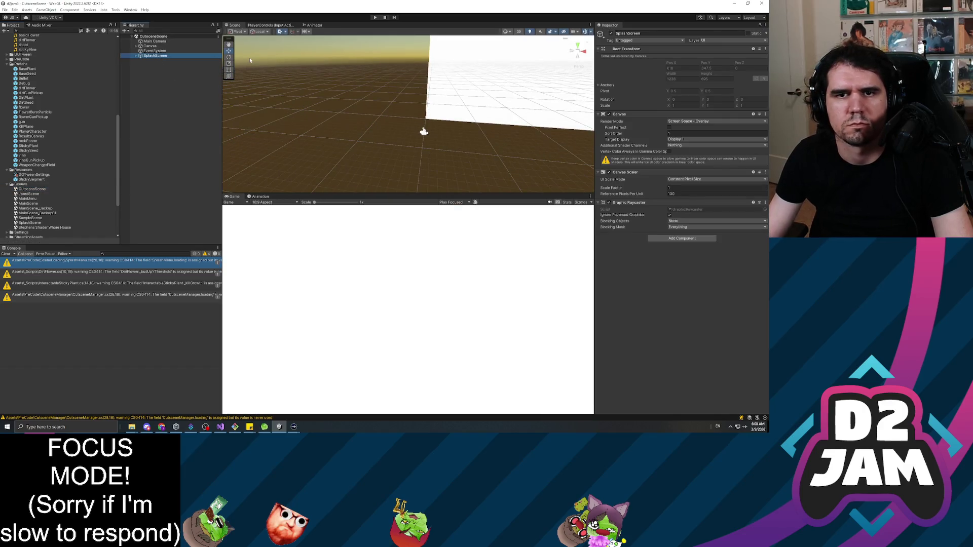
pyautogui.press('Down')
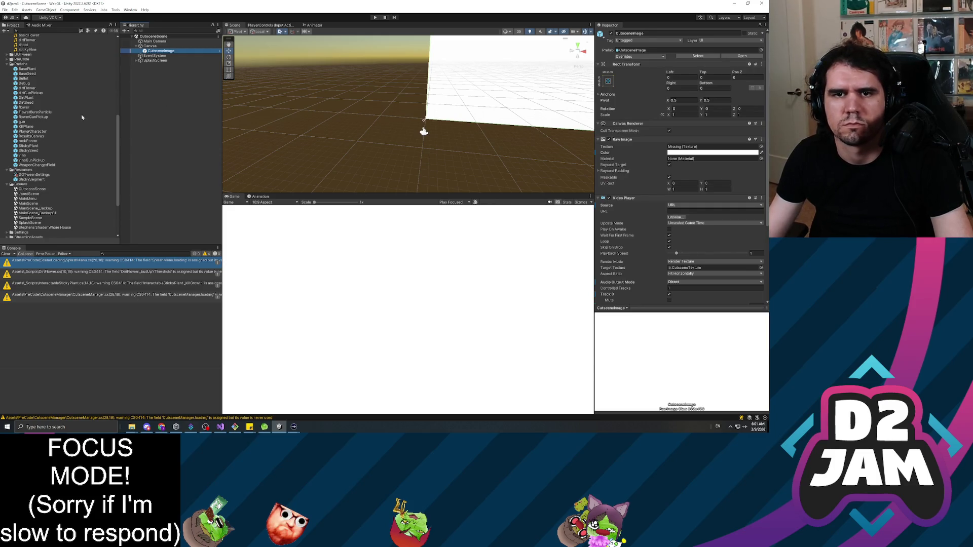
# Reopen the ResultsCanvas prefab in Prefab Mode, then switch to Chrome
pyautogui.click(33, 93)
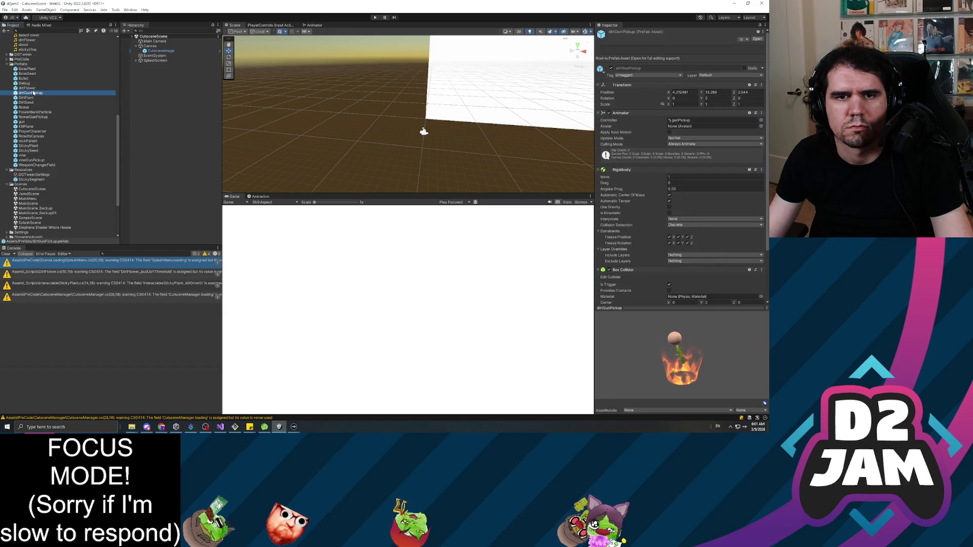
pyautogui.doubleClick(31, 136)
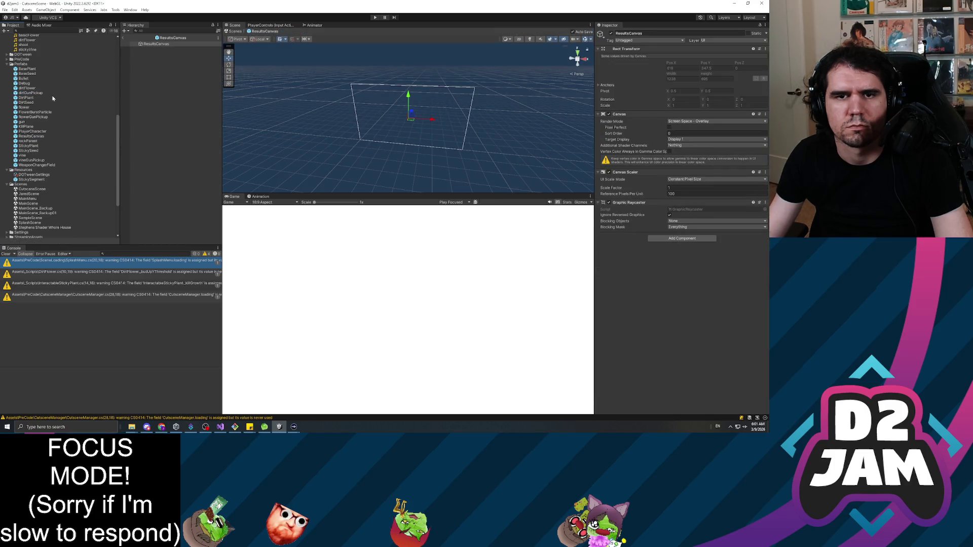
pyautogui.scroll(-3, 41, 128)
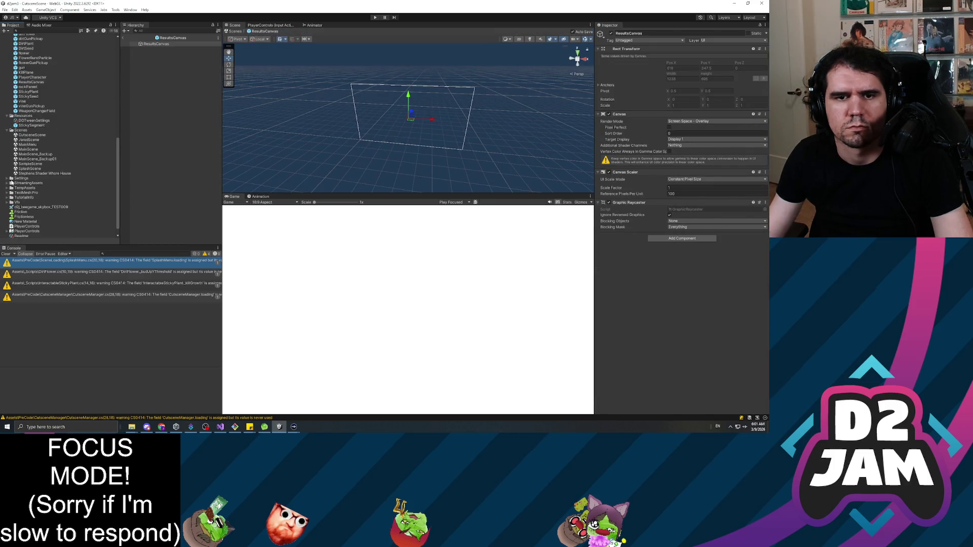
pyautogui.scroll(9, 16, 171)
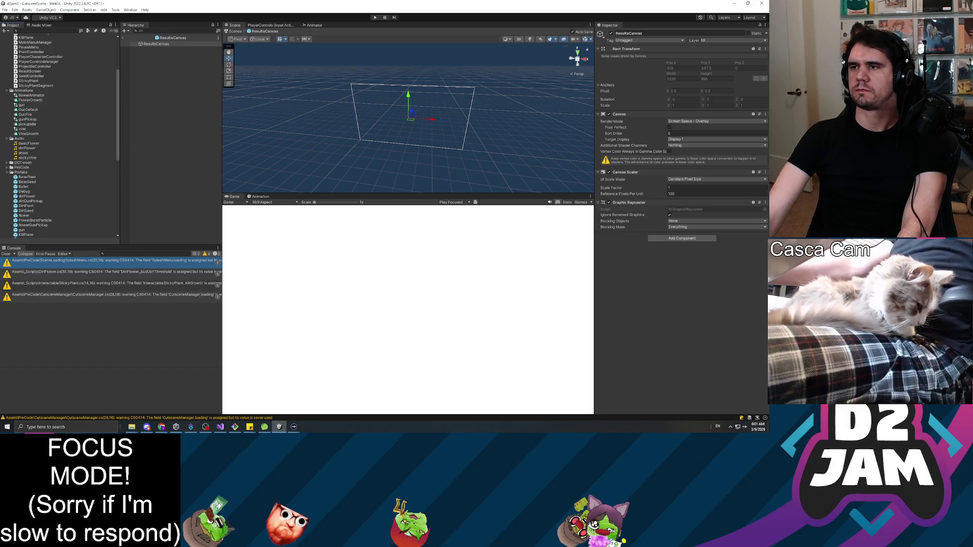
pyautogui.hotkey('alt', 'Tab')
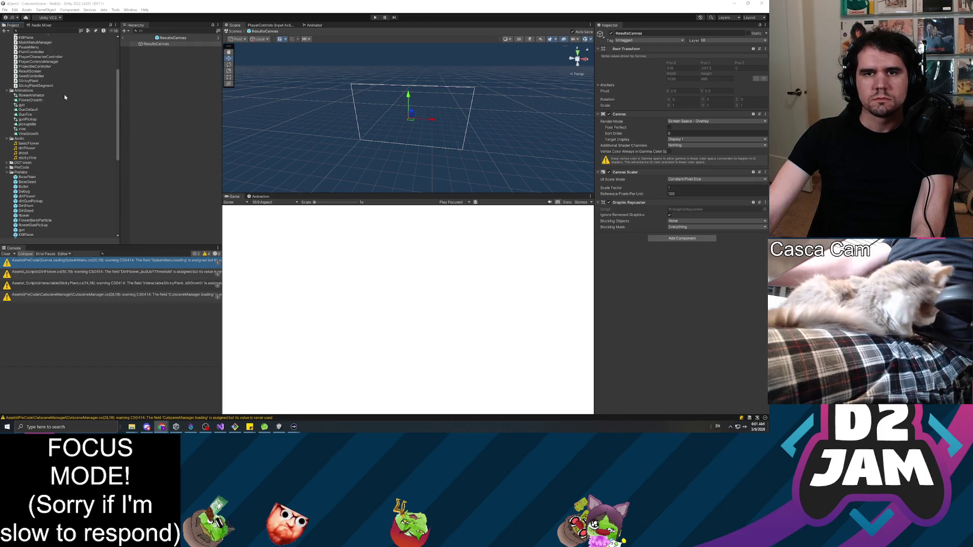
pyautogui.scroll(5, 26, 145)
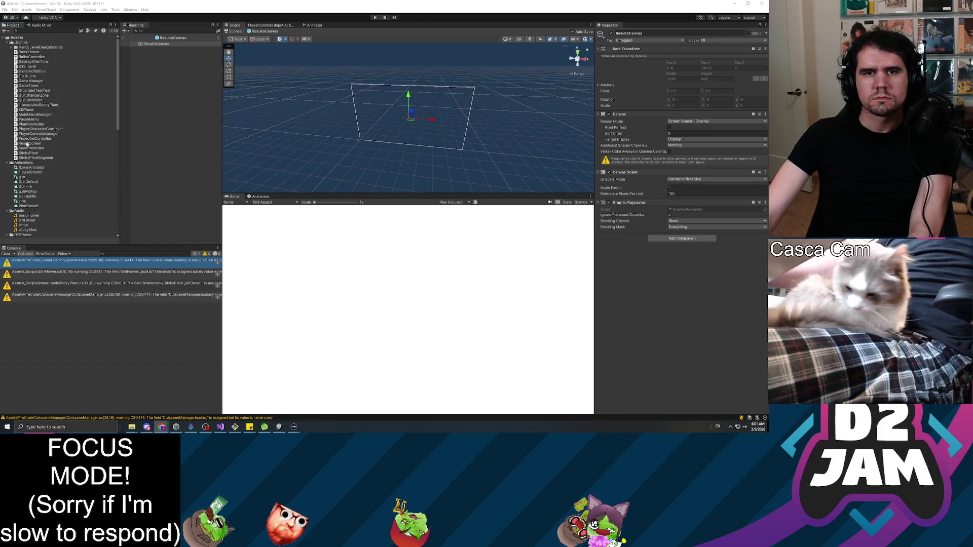
pyautogui.scroll(-5, 27, 144)
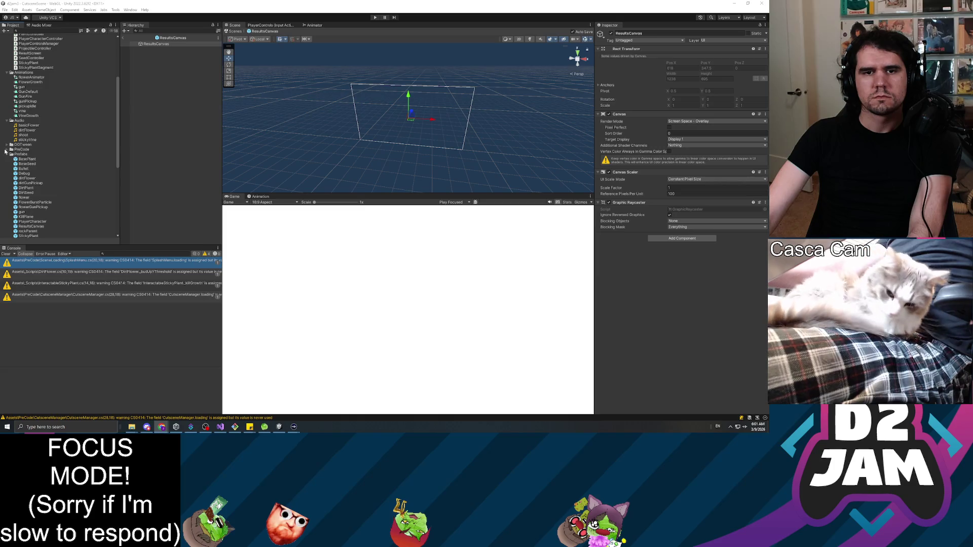
# Place the CutsceneImage prefab from PreCode inside ResultsCanvas, review its components, and exit Prefab Mode
pyautogui.click(21, 150)
pyautogui.click(7, 150)
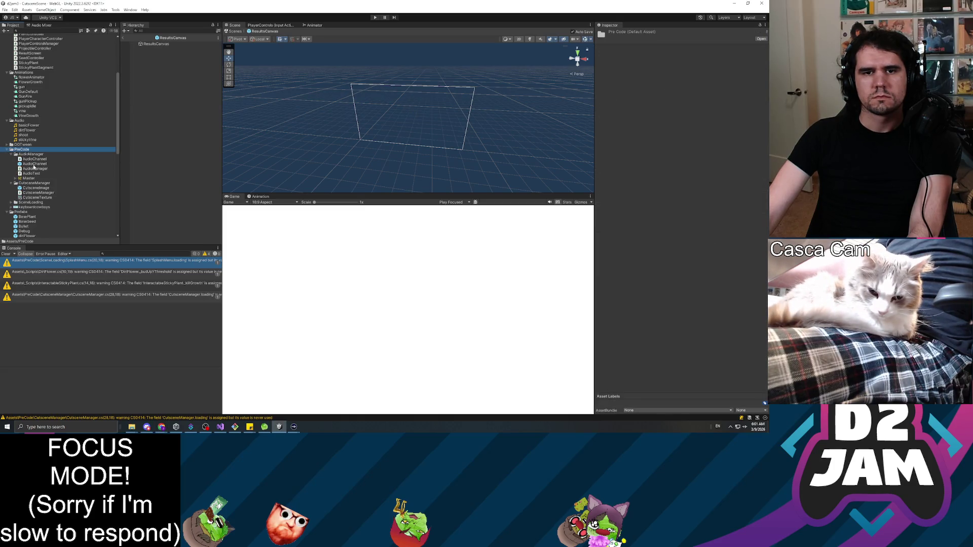
pyautogui.moveTo(37, 189)
pyautogui.mouseDown()
pyautogui.moveTo(76, 162)
pyautogui.moveTo(160, 45)
pyautogui.mouseUp()
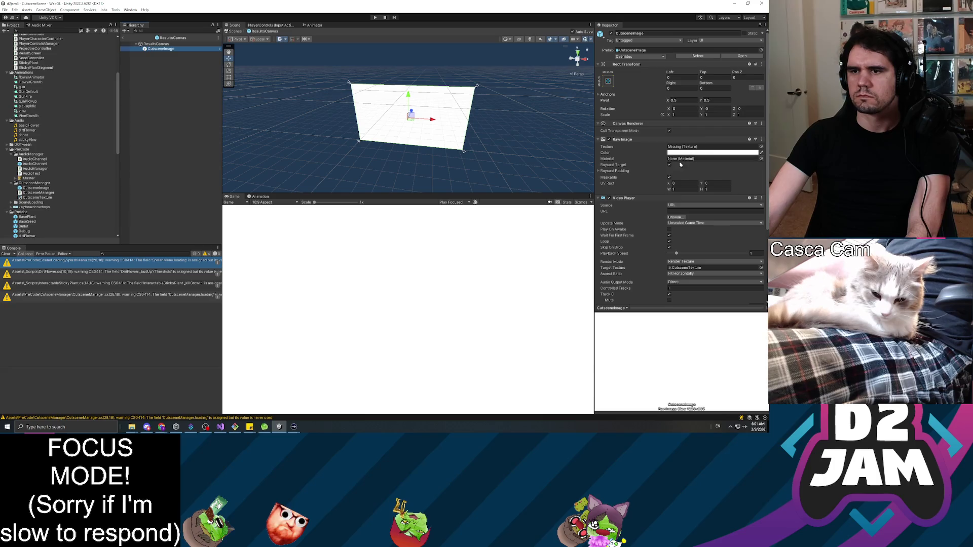
pyautogui.scroll(-5, 646, 190)
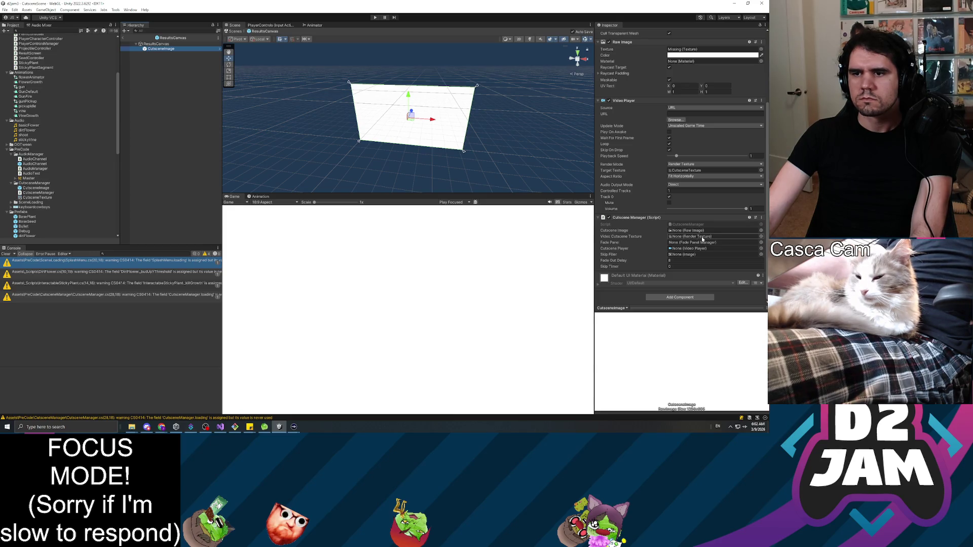
pyautogui.click(37, 197)
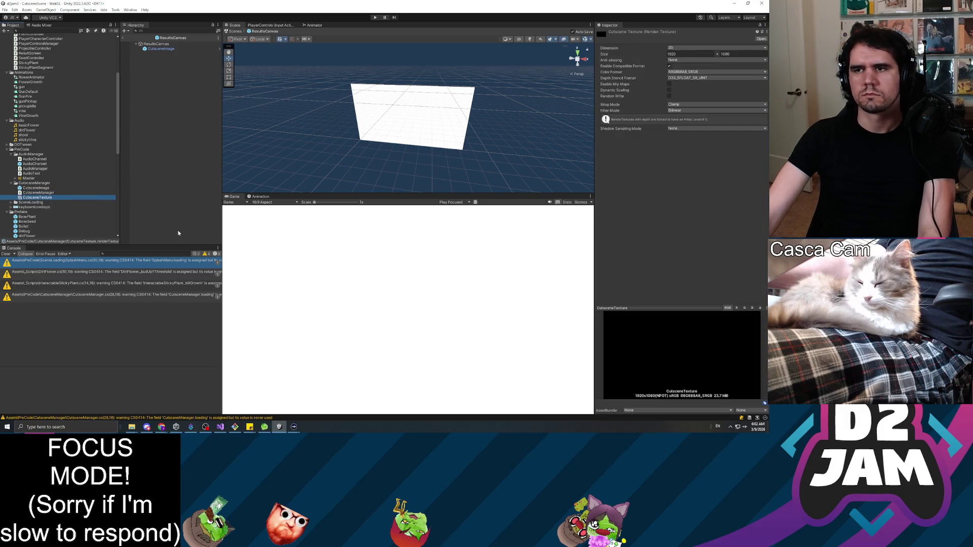
pyautogui.click(161, 49)
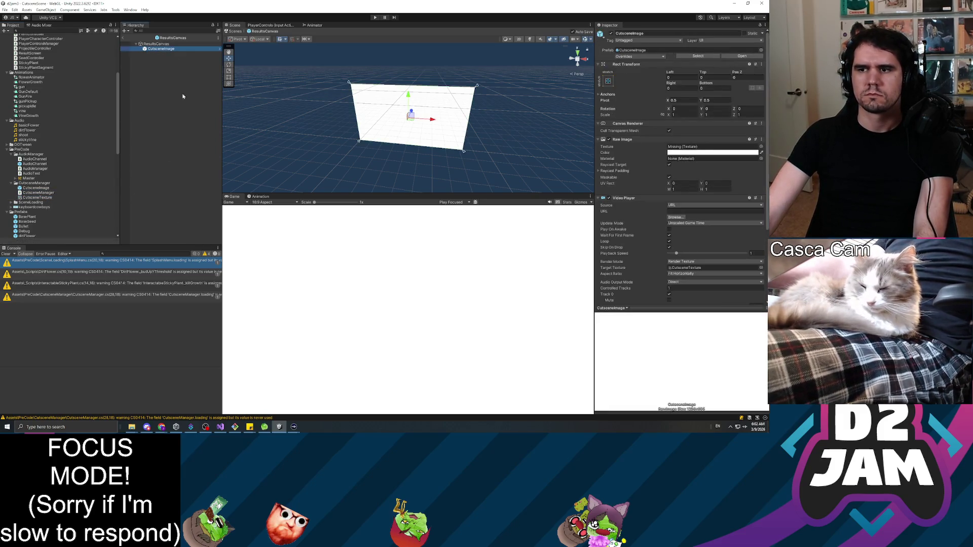
pyautogui.scroll(-5, 688, 252)
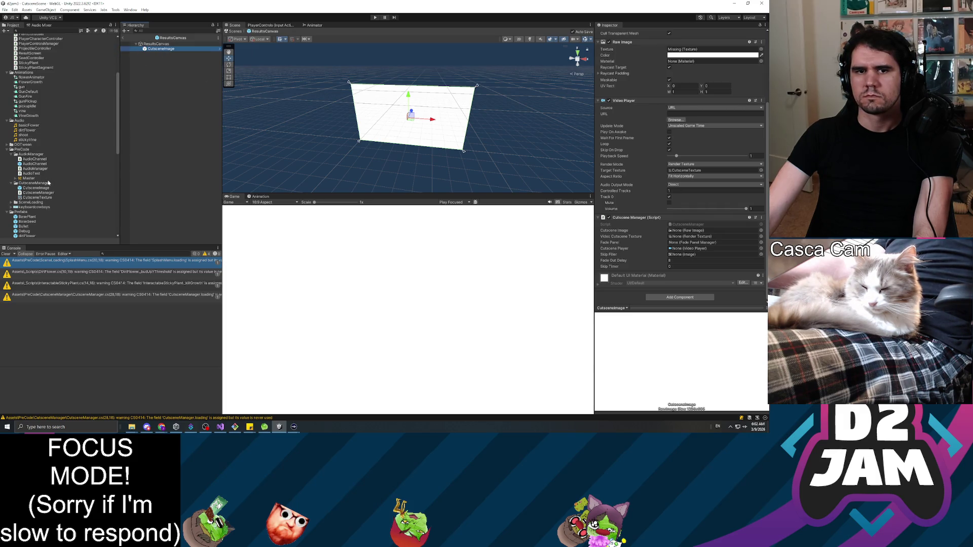
pyautogui.click(125, 40)
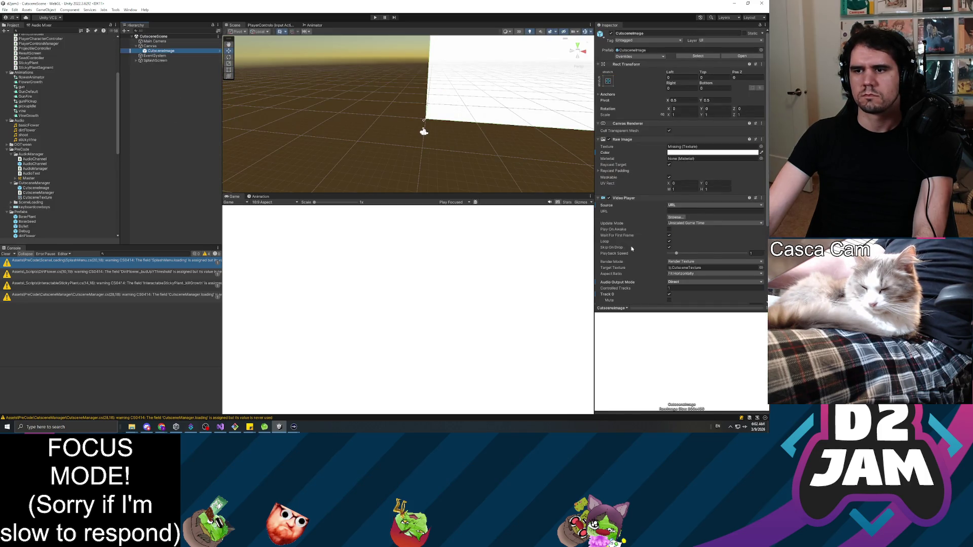
# Ping the Cutscene Manager's Cutscene Player, Skip Filler and Cutscene Image references
pyautogui.scroll(-3, 630, 247)
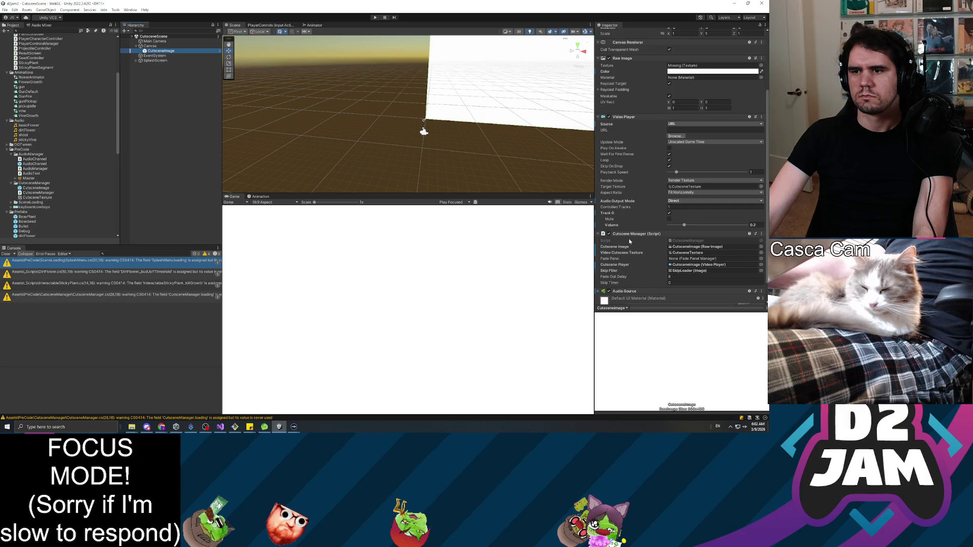
pyautogui.scroll(-1, 630, 241)
pyautogui.click(713, 242)
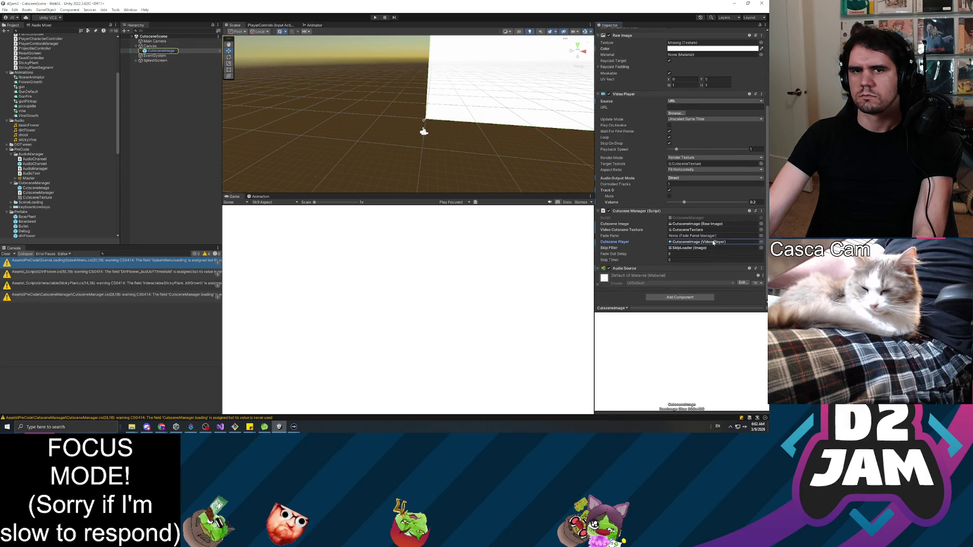
pyautogui.click(697, 248)
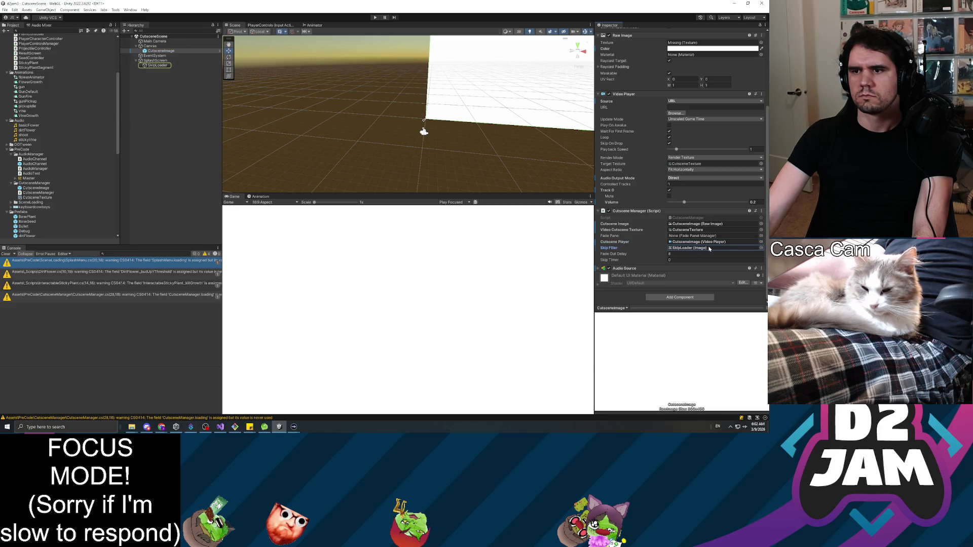
pyautogui.click(694, 225)
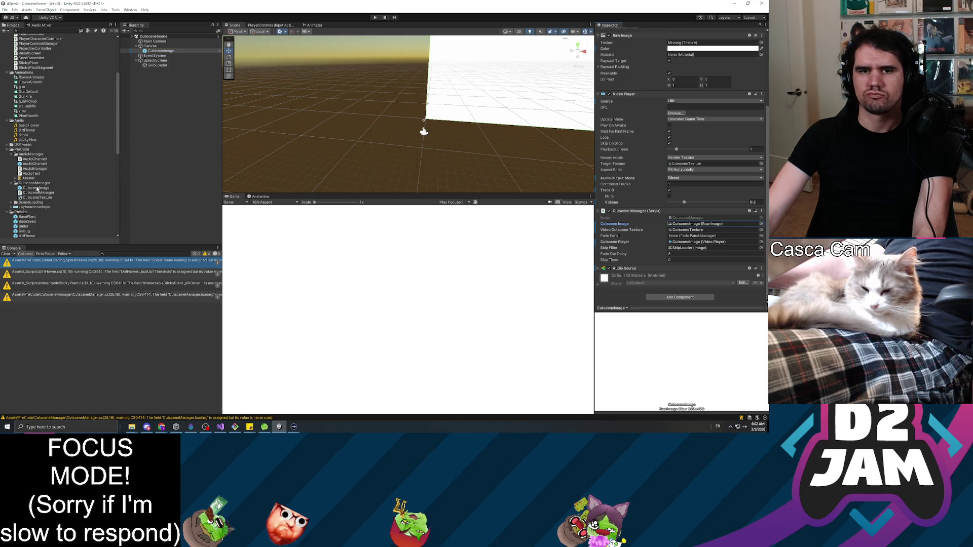
# Inspect the CutsceneTexture render texture and reopen the ResultsCanvas prefab
pyautogui.scroll(-5, 41, 152)
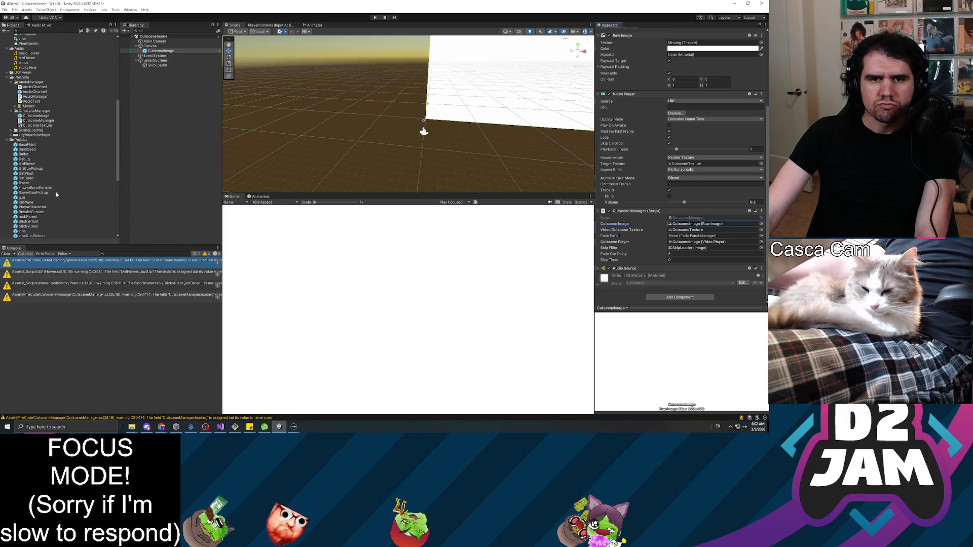
pyautogui.scroll(-1, 57, 192)
pyautogui.click(33, 170)
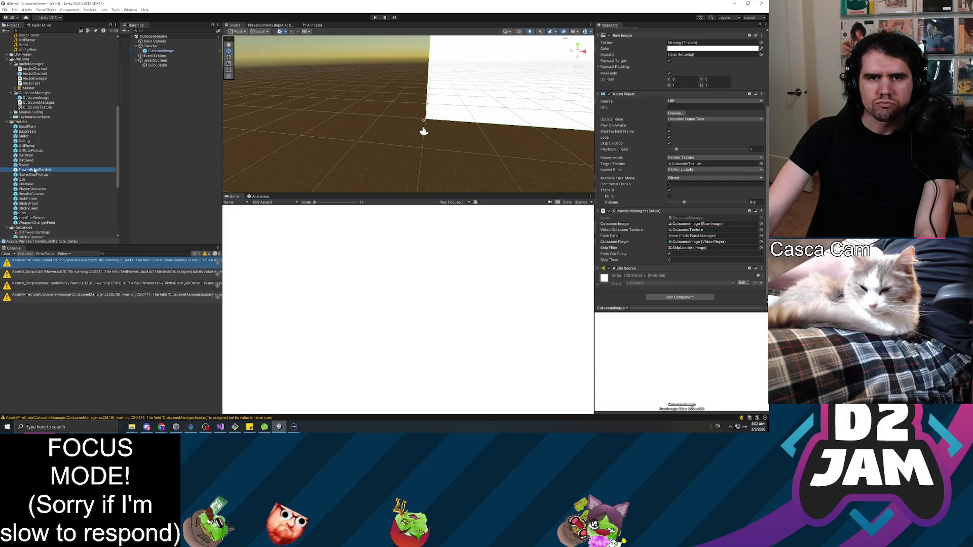
pyautogui.click(39, 108)
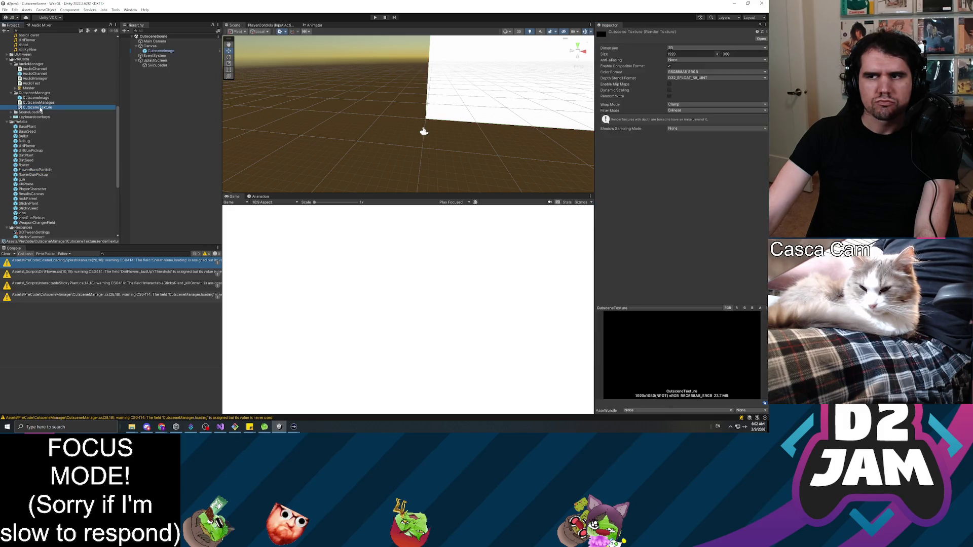
pyautogui.doubleClick(31, 194)
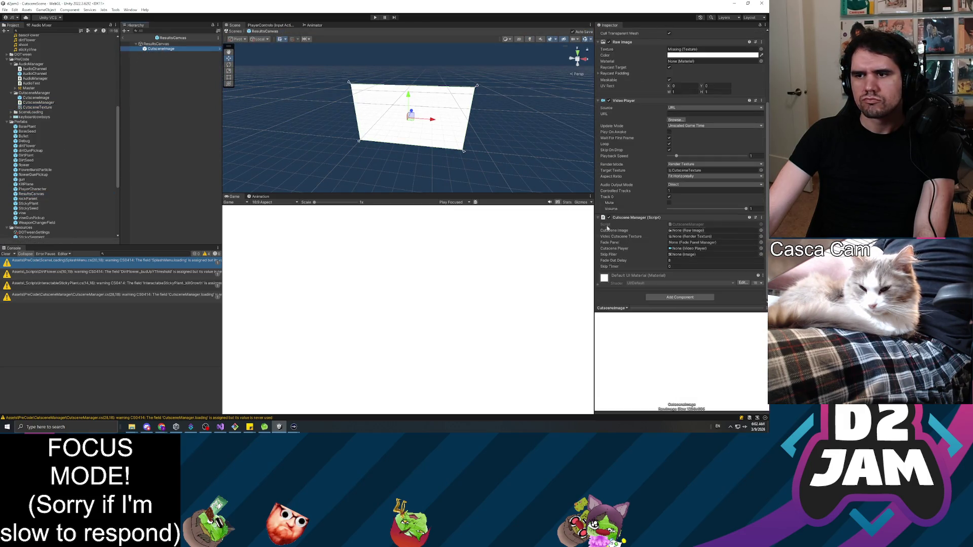
pyautogui.moveTo(187, 60)
pyautogui.mouseDown()
pyautogui.moveTo(684, 243)
pyautogui.moveTo(710, 231)
pyautogui.moveTo(708, 253)
pyautogui.mouseUp()
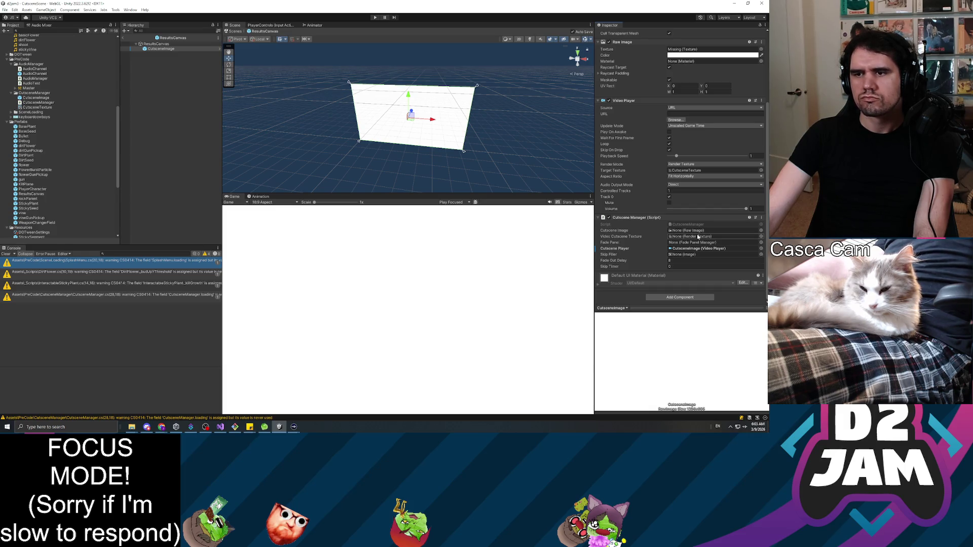
pyautogui.scroll(4, 624, 204)
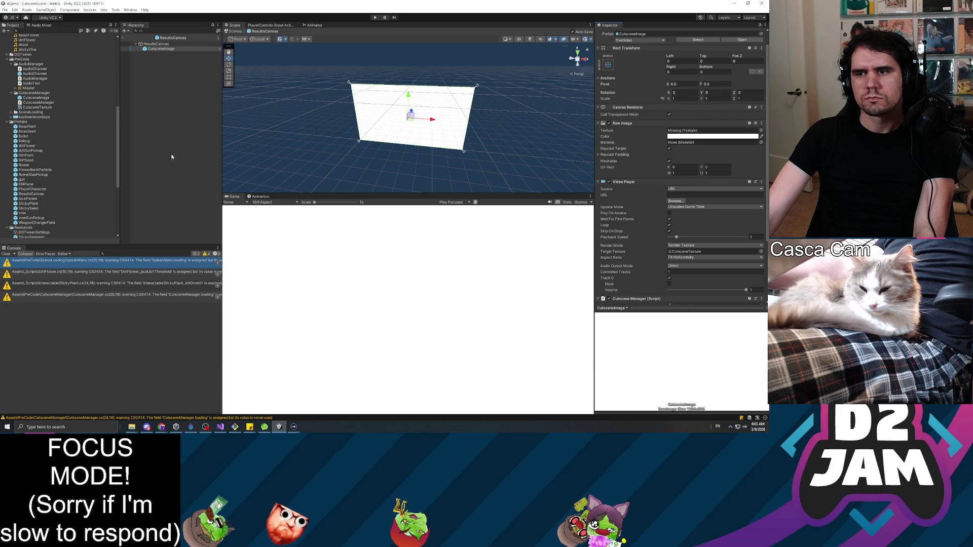
pyautogui.scroll(-4, 674, 199)
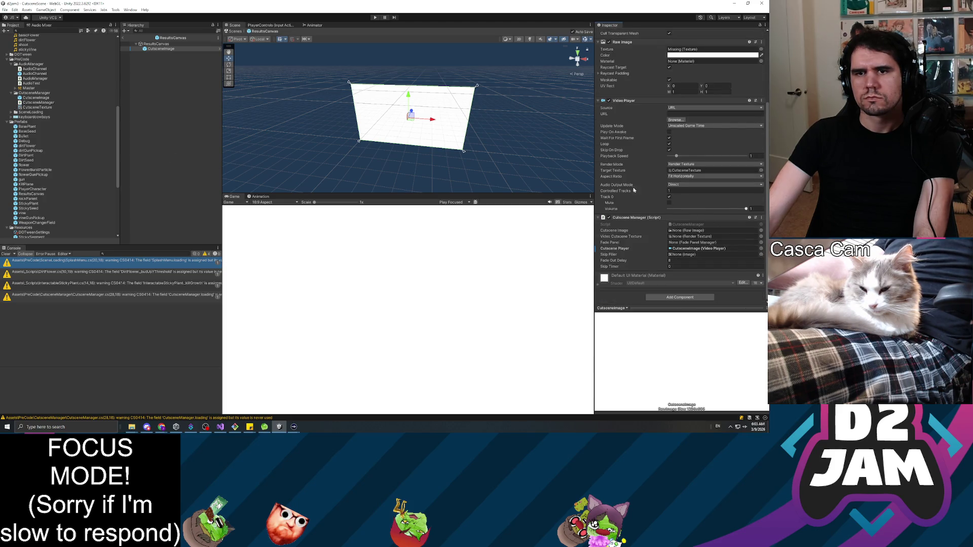
pyautogui.click(154, 49)
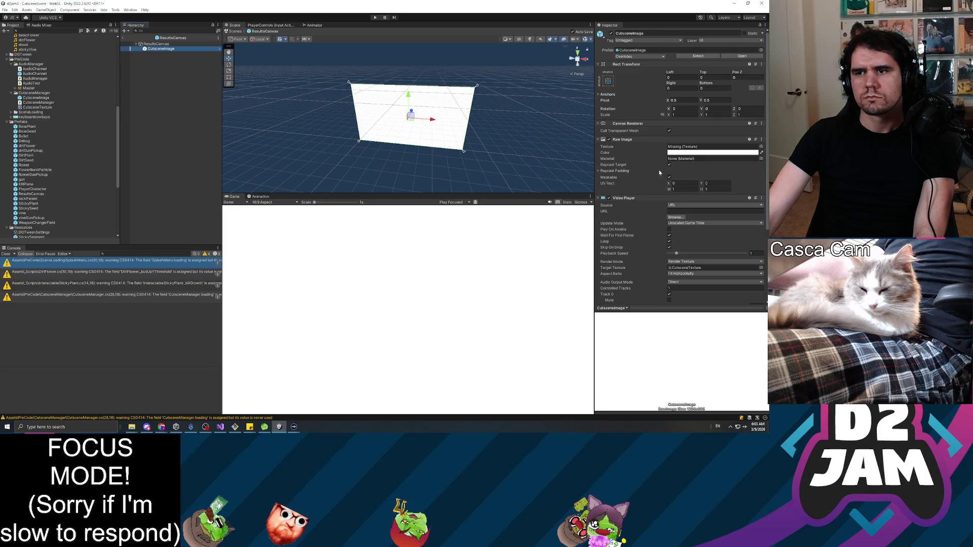
pyautogui.scroll(-2, 679, 202)
pyautogui.scroll(-4, 679, 202)
pyautogui.click(761, 217)
pyautogui.moveTo(728, 231)
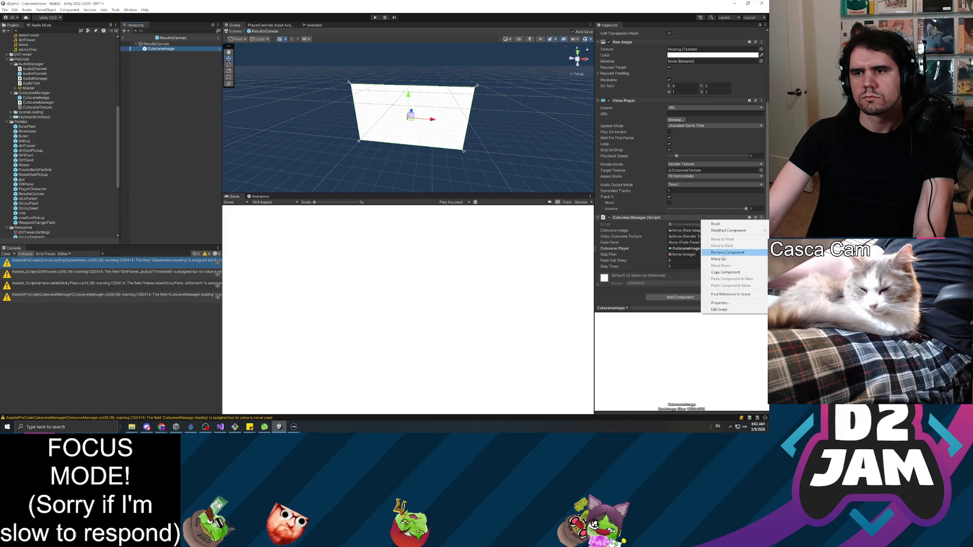
# Create an empty child GameObject under ResultsCanvas named BackgroundVideo
pyautogui.click(159, 44)
pyautogui.rightClick(165, 45)
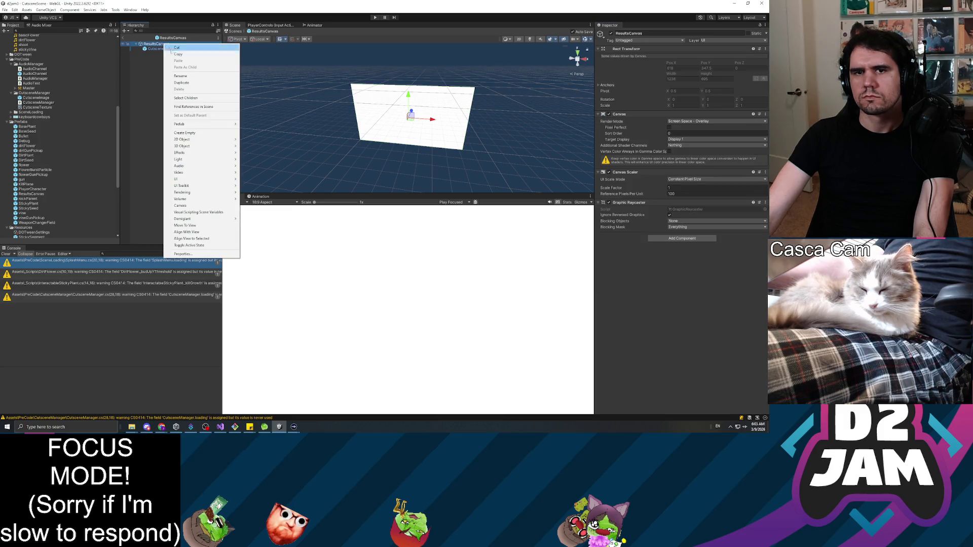
pyautogui.moveTo(188, 125)
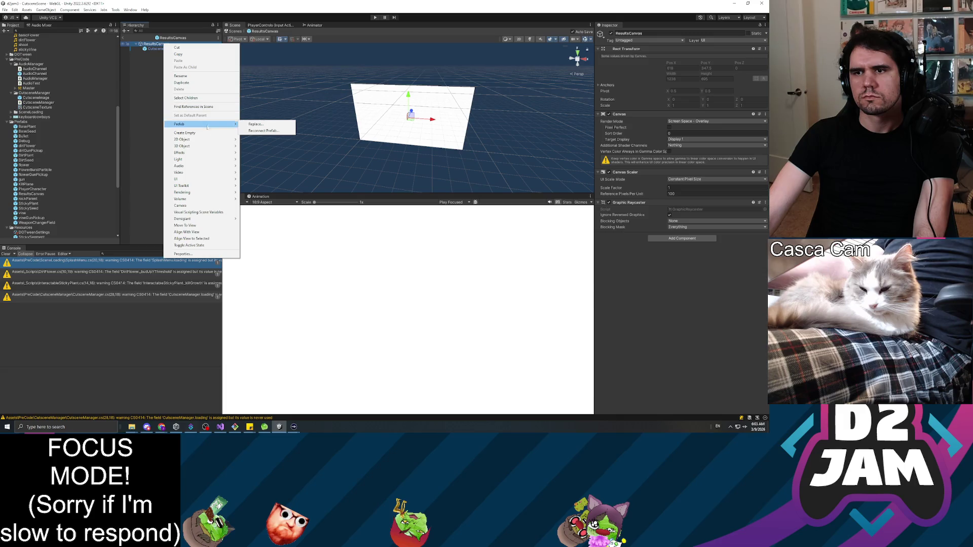
pyautogui.moveTo(185, 180)
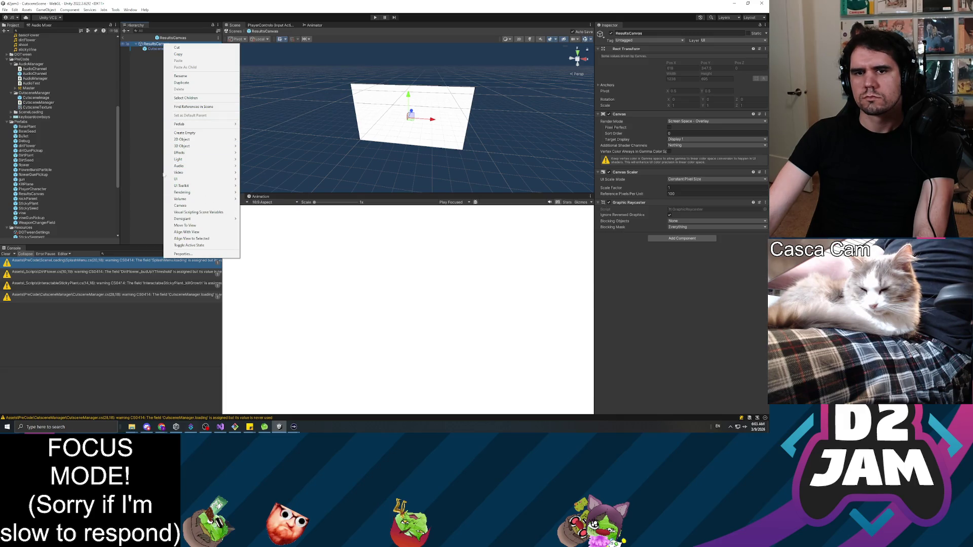
pyautogui.click(129, 153)
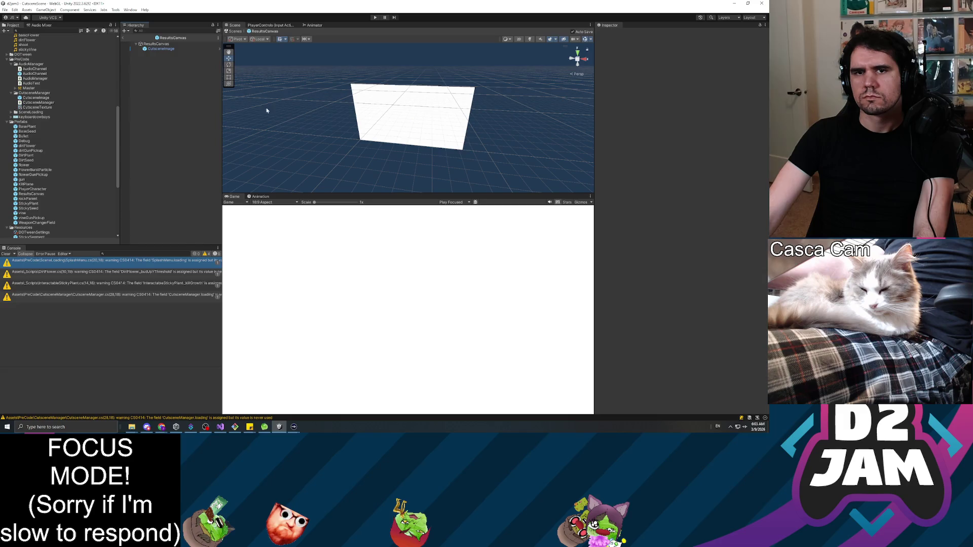
pyautogui.rightClick(167, 44)
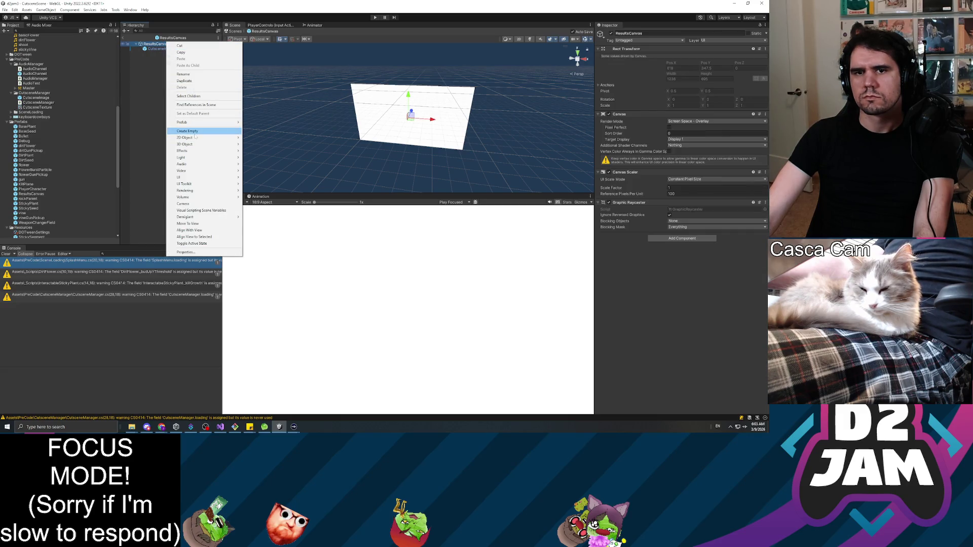
pyautogui.click(195, 133)
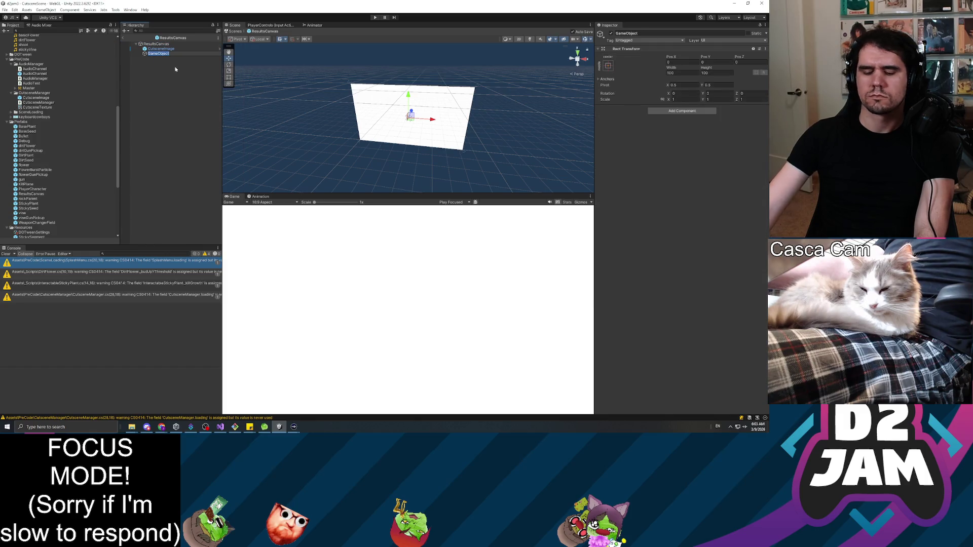
pyautogui.write('Backg')
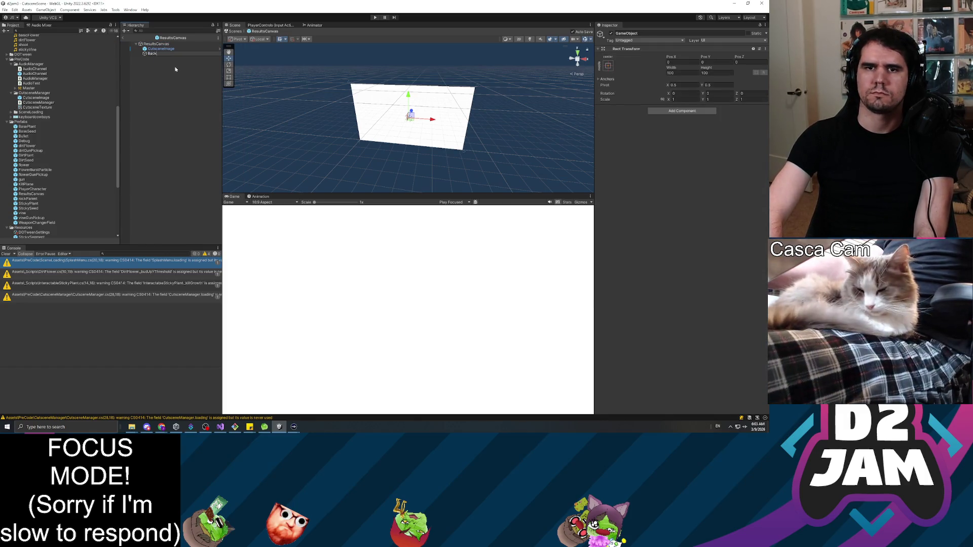
pyautogui.write('roundVideo')
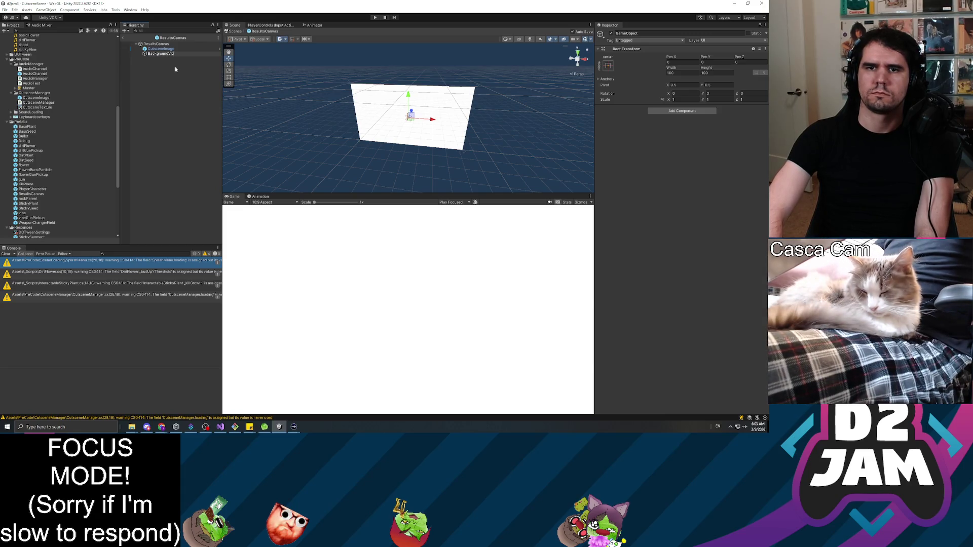
# Copy CutsceneImage's Raw Image component onto BackgroundVideo as a new component
pyautogui.press('Return')
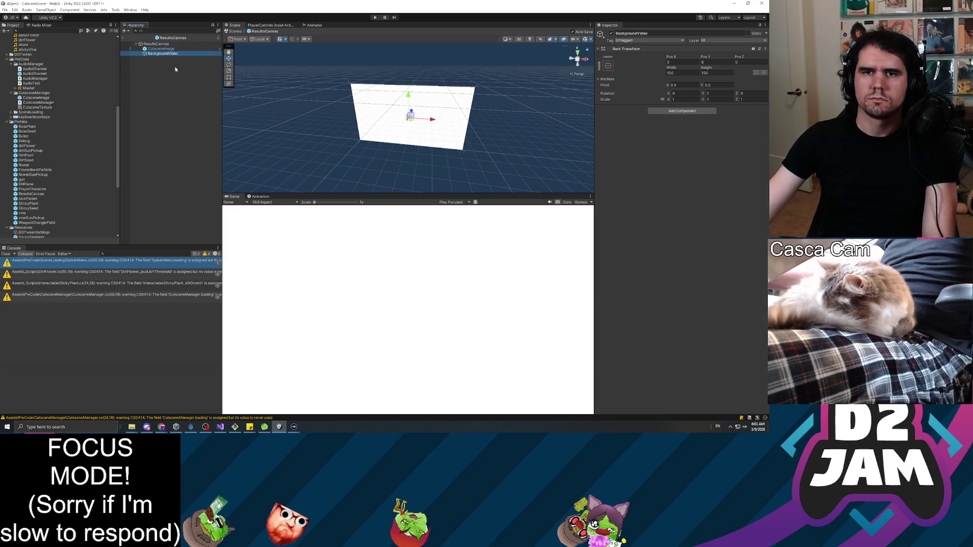
pyautogui.press('Up')
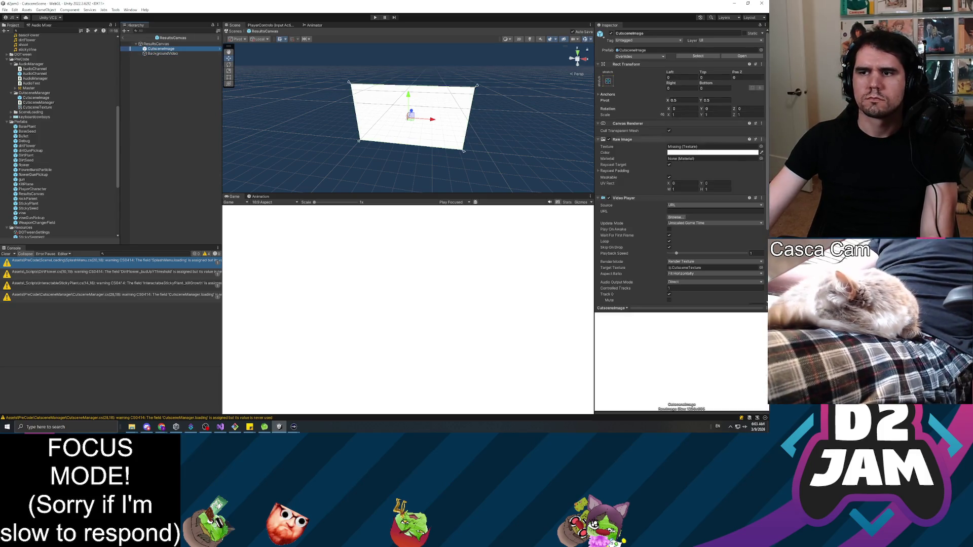
pyautogui.click(761, 139)
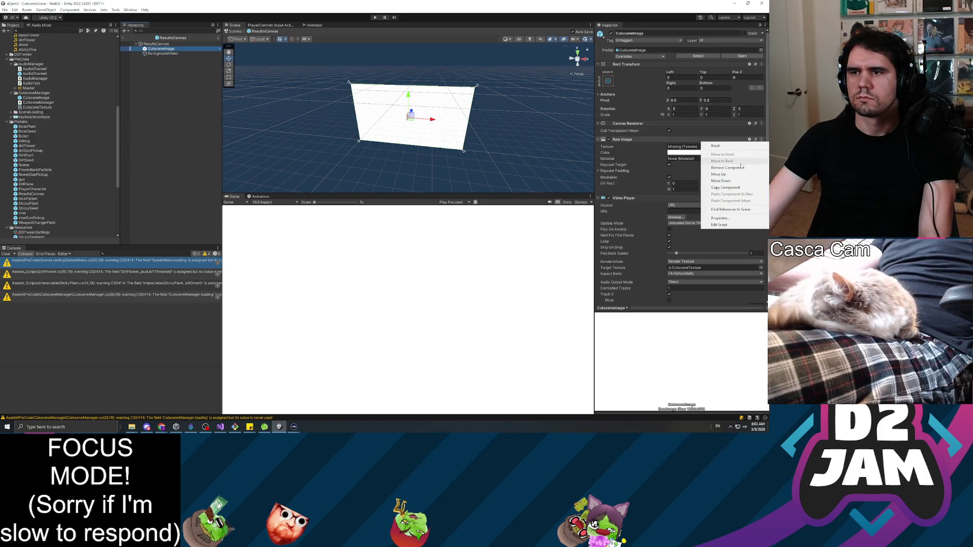
pyautogui.click(733, 182)
pyautogui.click(162, 54)
pyautogui.click(765, 48)
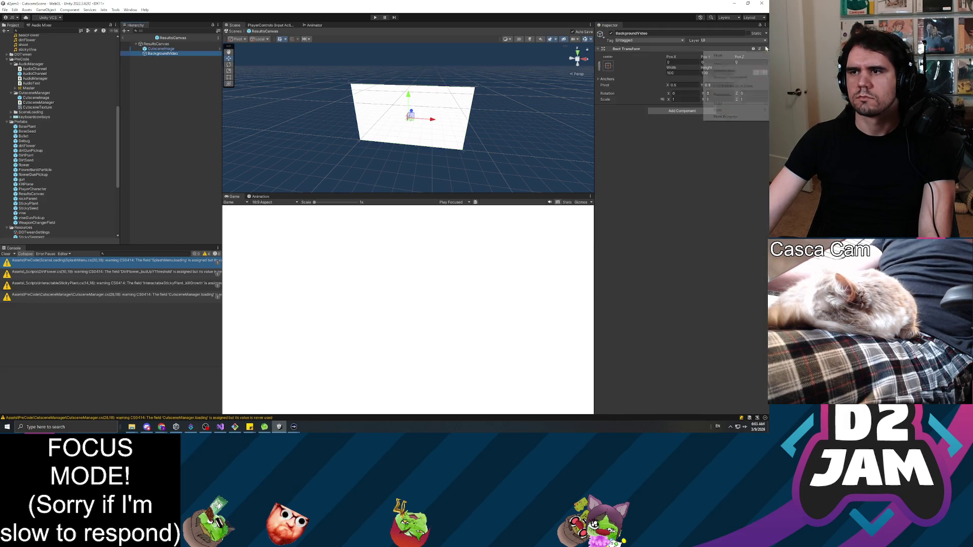
pyautogui.moveTo(725, 110)
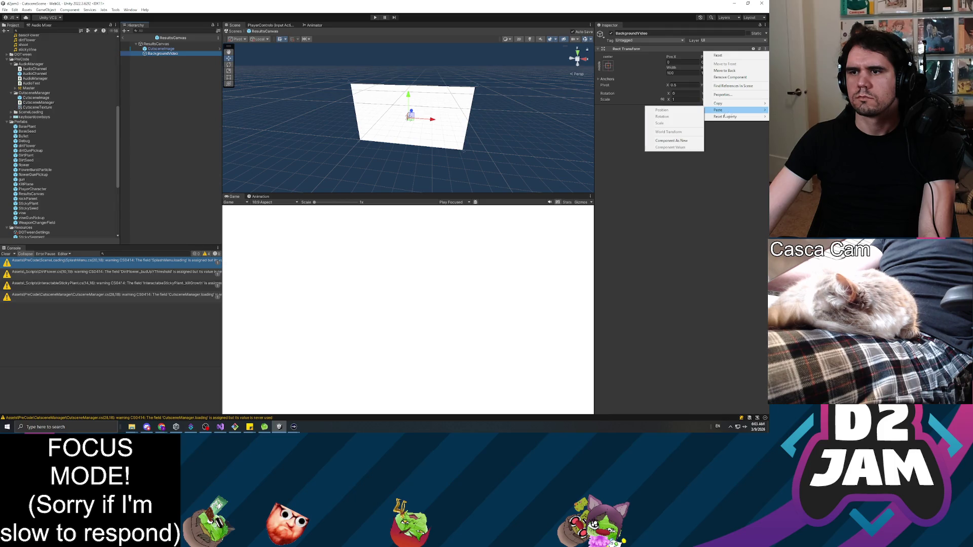
pyautogui.click(668, 142)
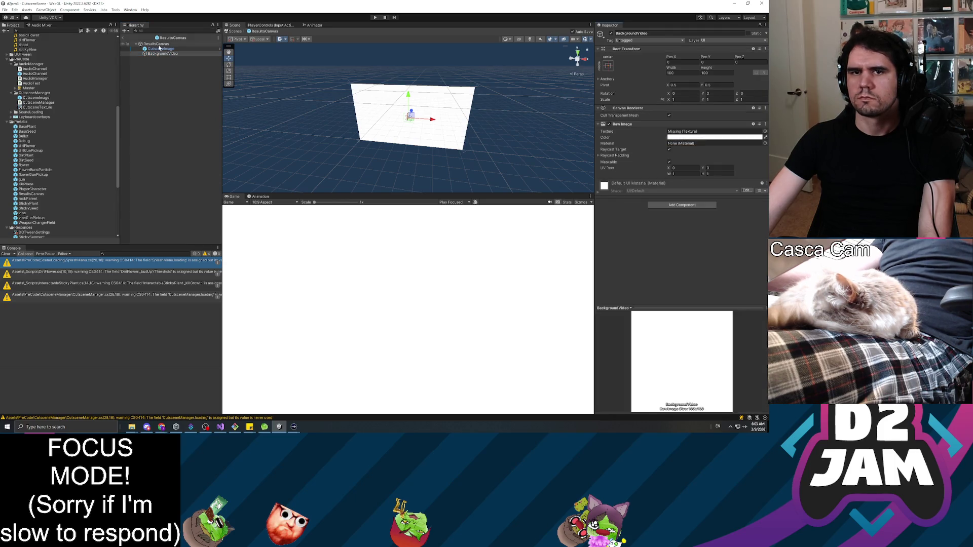
# Copy CutsceneImage's Video Player component onto BackgroundVideo as a new component
pyautogui.click(203, 48)
pyautogui.click(761, 198)
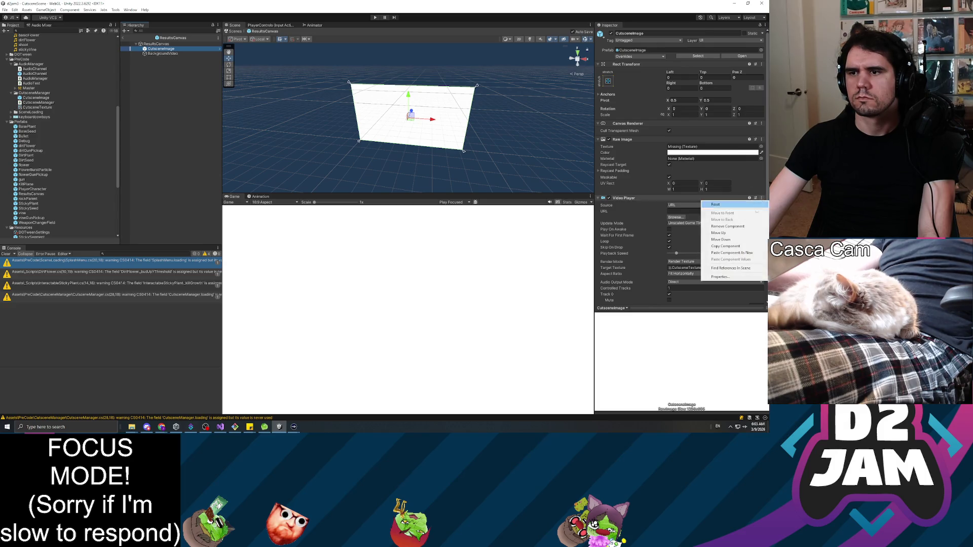
pyautogui.click(741, 246)
pyautogui.click(162, 53)
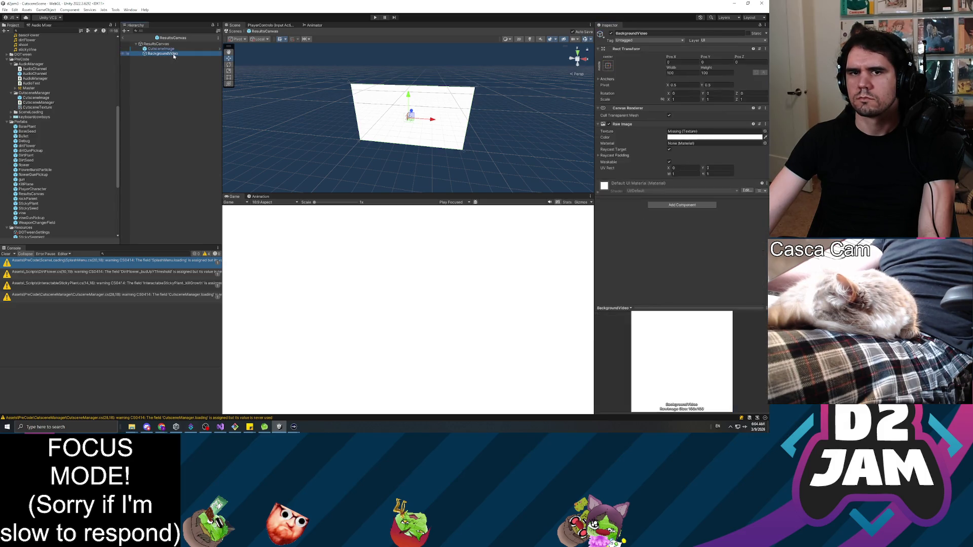
pyautogui.click(765, 108)
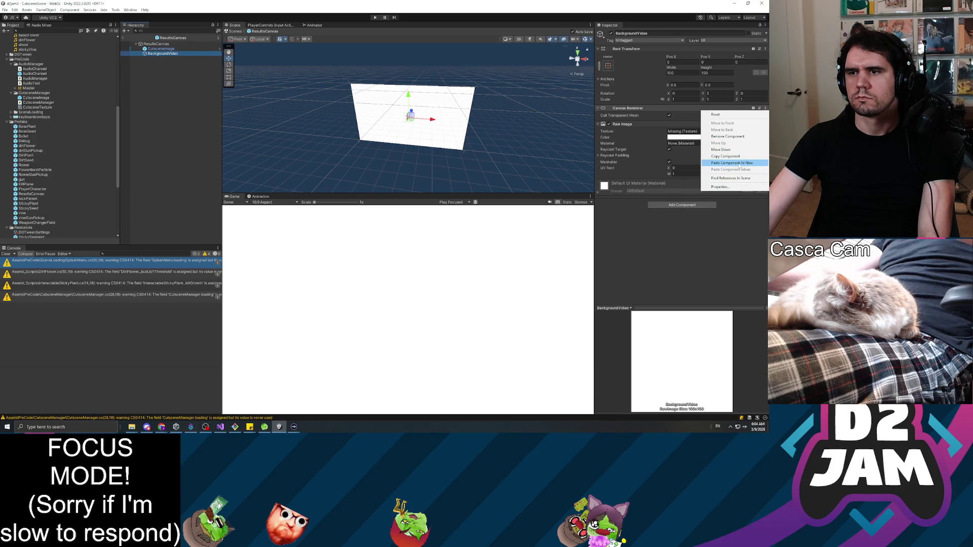
pyautogui.click(740, 163)
pyautogui.scroll(-1, 611, 207)
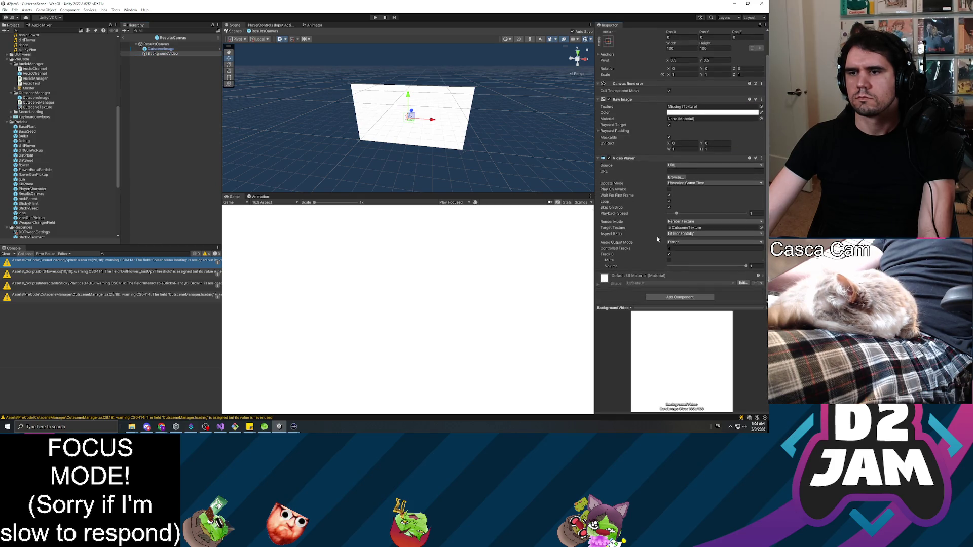
pyautogui.click(164, 44)
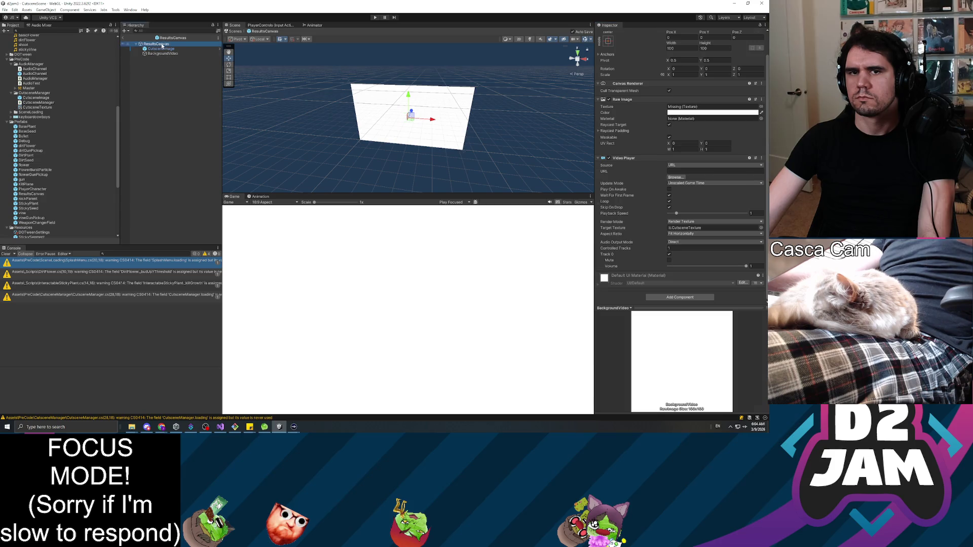
# Add a Result Screen script to ResultsCanvas linking BackgroundVideo's Raw Image, Video Player and CutsceneTexture
pyautogui.click(679, 239)
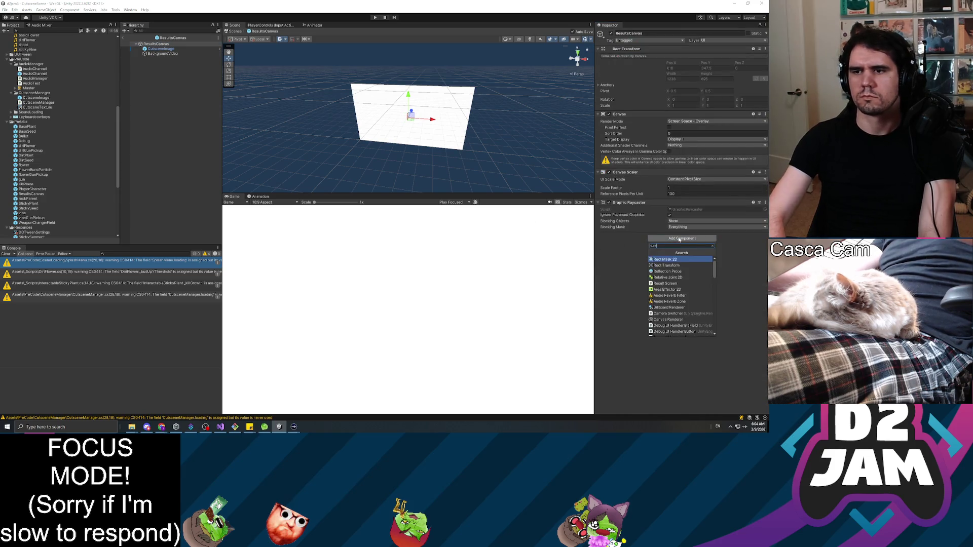
pyautogui.write('result')
pyautogui.press('Return')
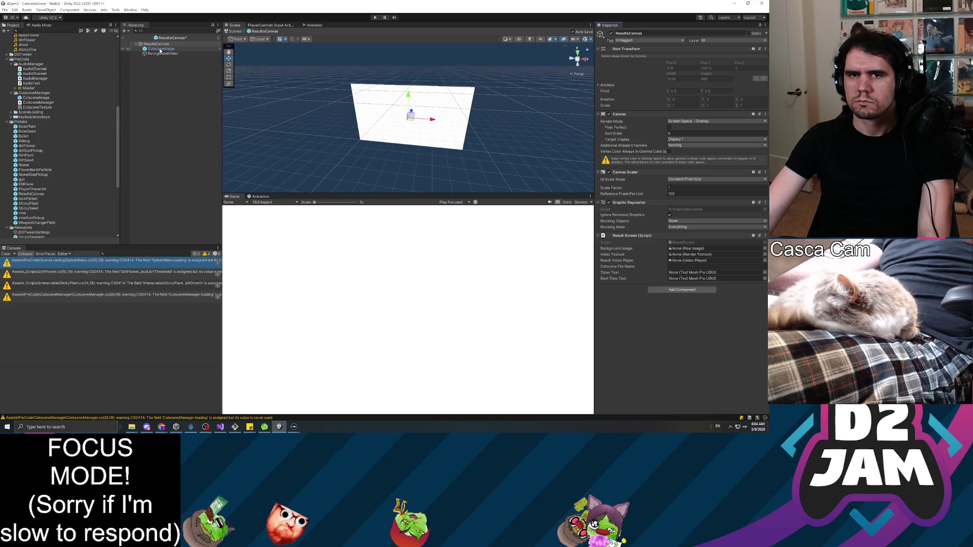
pyautogui.moveTo(163, 57); pyautogui.dragTo(699, 251)
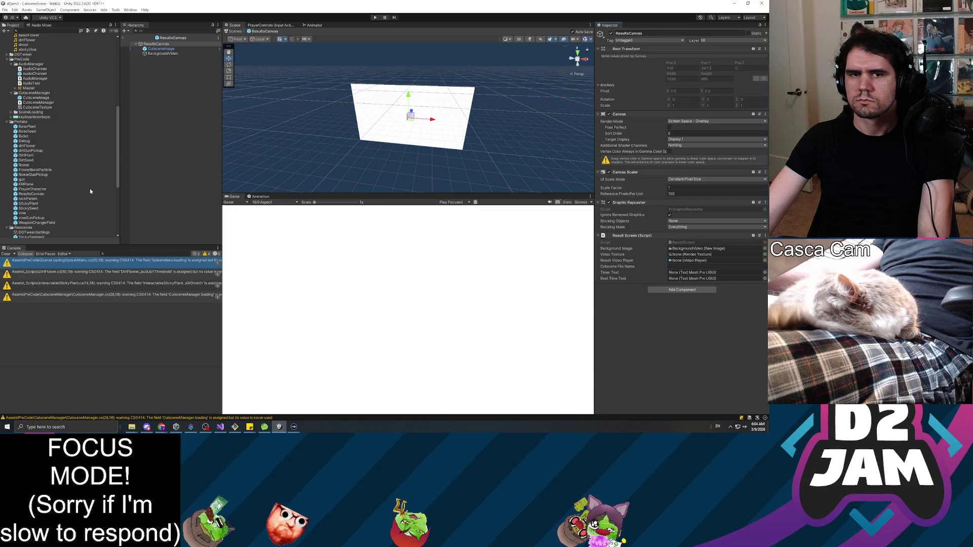
pyautogui.scroll(-5, 65, 186)
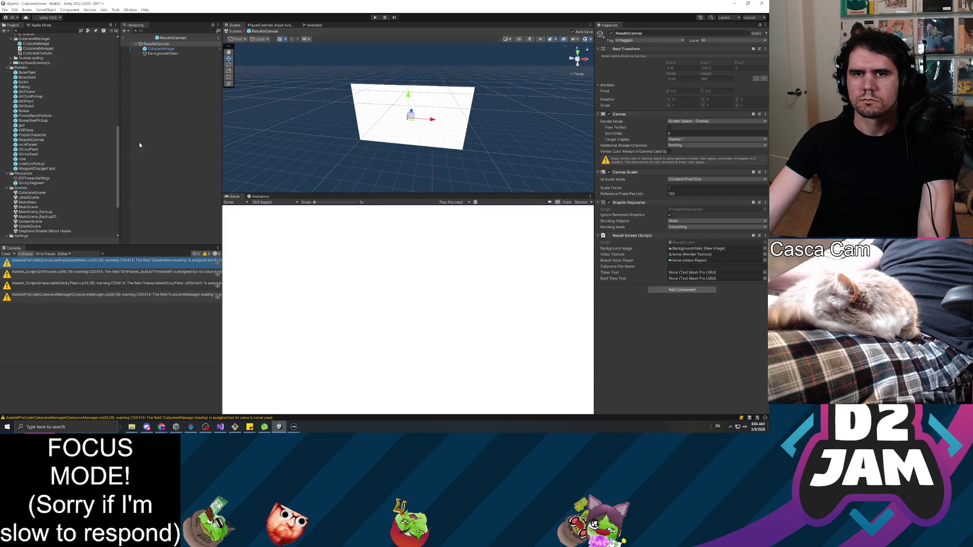
pyautogui.scroll(-3, 59, 158)
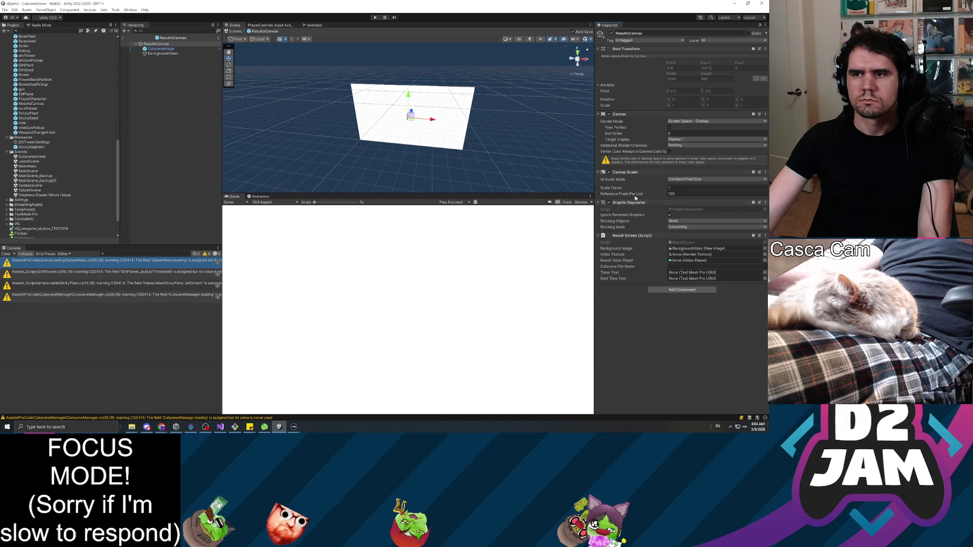
pyautogui.click(764, 255)
pyautogui.doubleClick(456, 250)
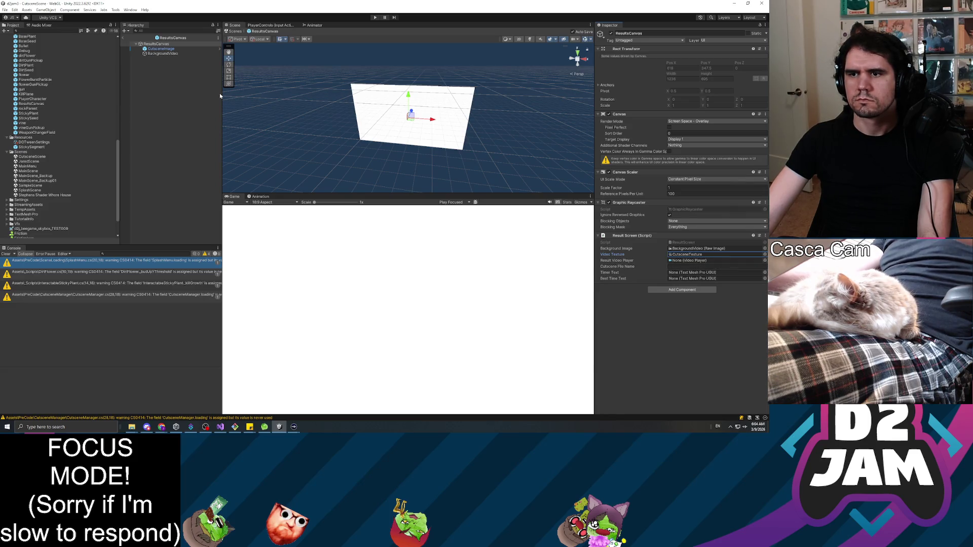
pyautogui.moveTo(163, 53)
pyautogui.mouseDown()
pyautogui.moveTo(719, 253)
pyautogui.moveTo(687, 261)
pyautogui.mouseUp()
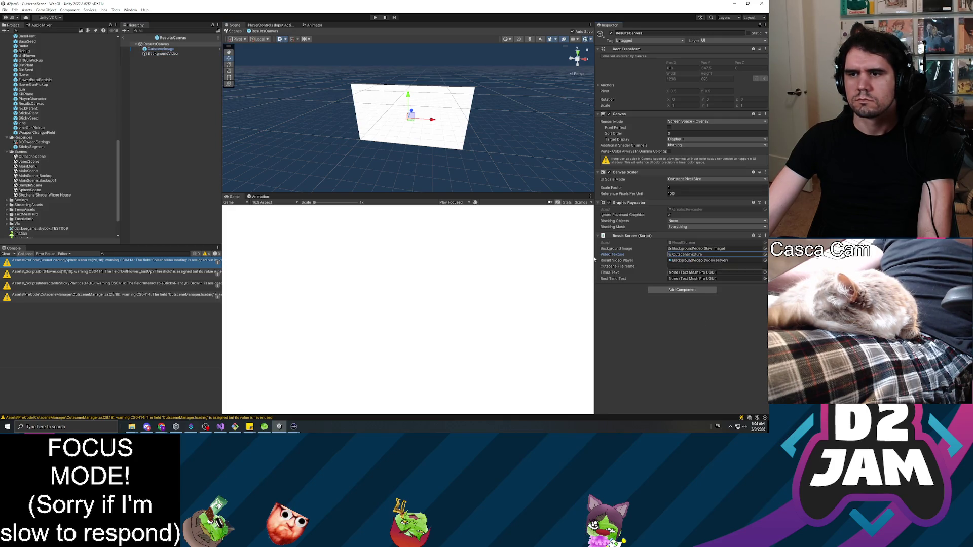
# Delete the CutsceneImage copy and begin editing the Result Screen's cutscene file name
pyautogui.click(165, 49)
pyautogui.press('Delete')
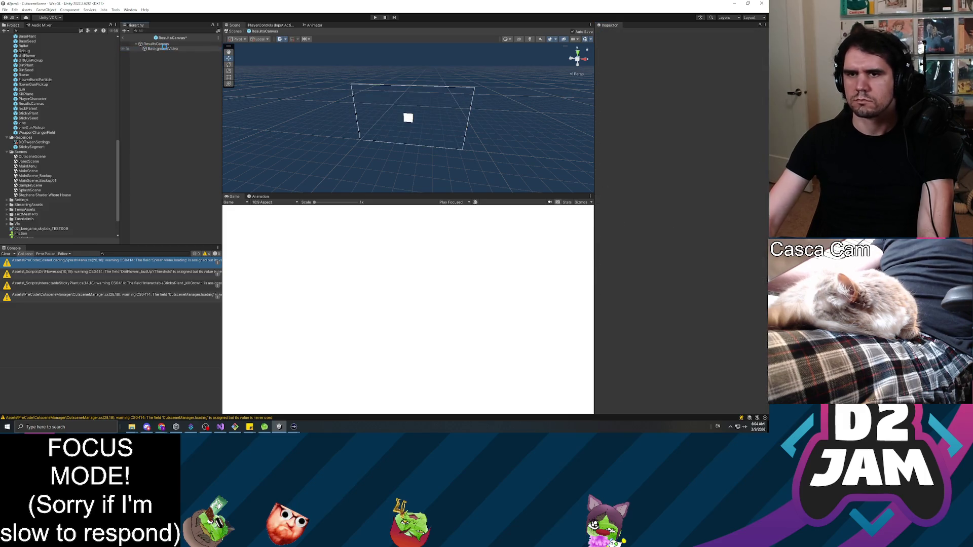
pyautogui.click(164, 49)
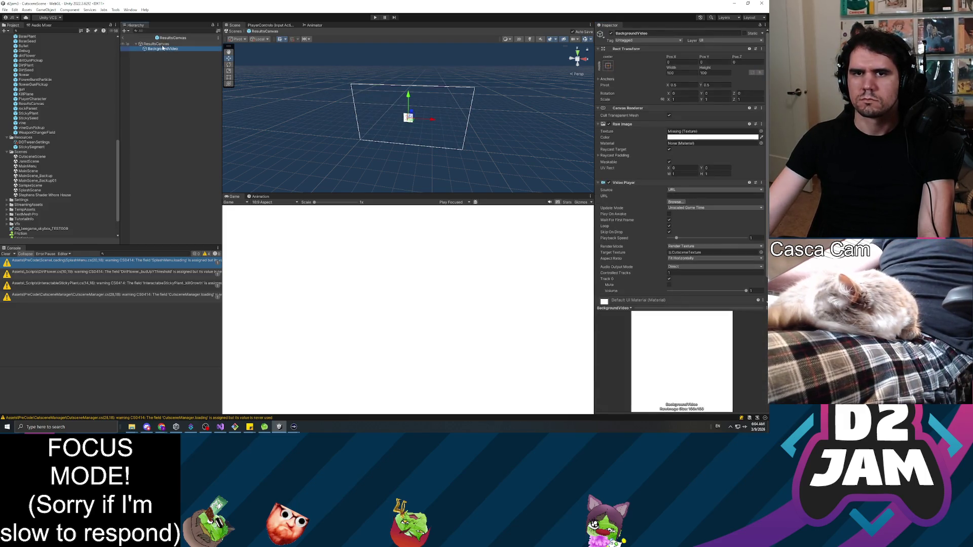
pyautogui.click(162, 44)
pyautogui.click(676, 267)
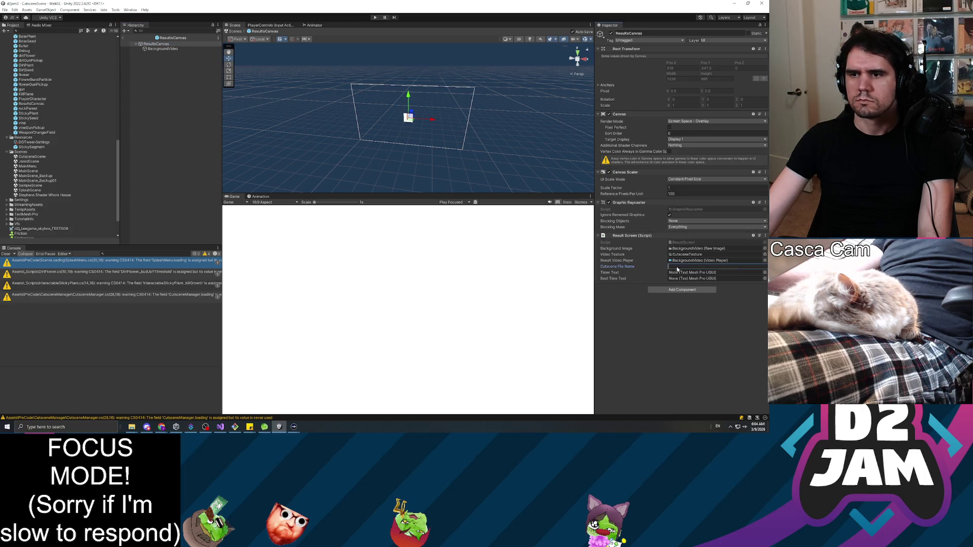
pyautogui.scroll(-3, 85, 184)
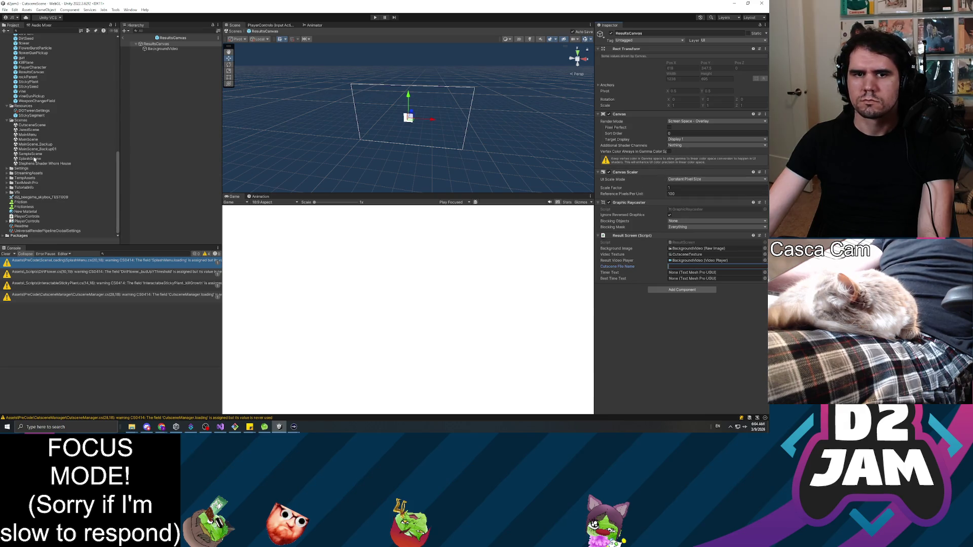
# Preview the SkeletonShield video from StreamingAssets, then close the player
pyautogui.click(7, 174)
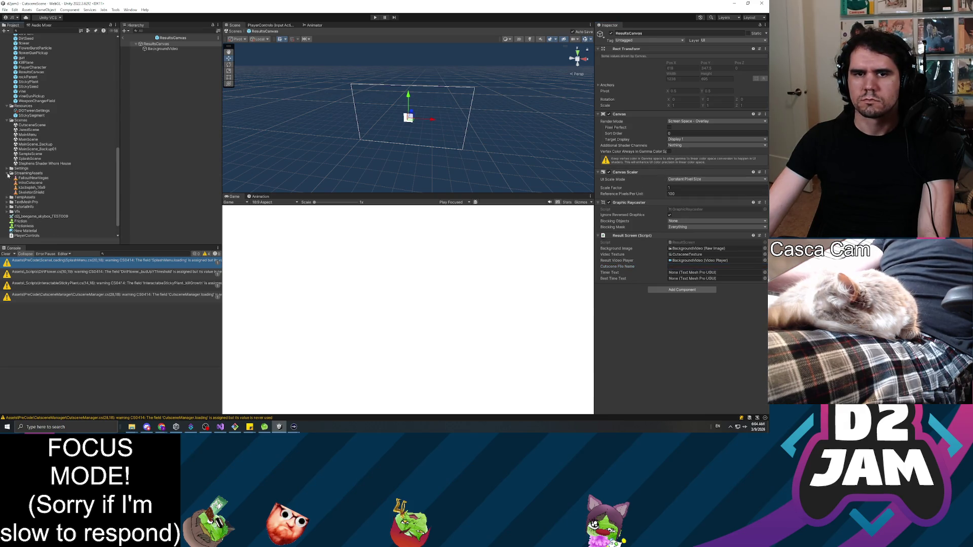
pyautogui.doubleClick(31, 193)
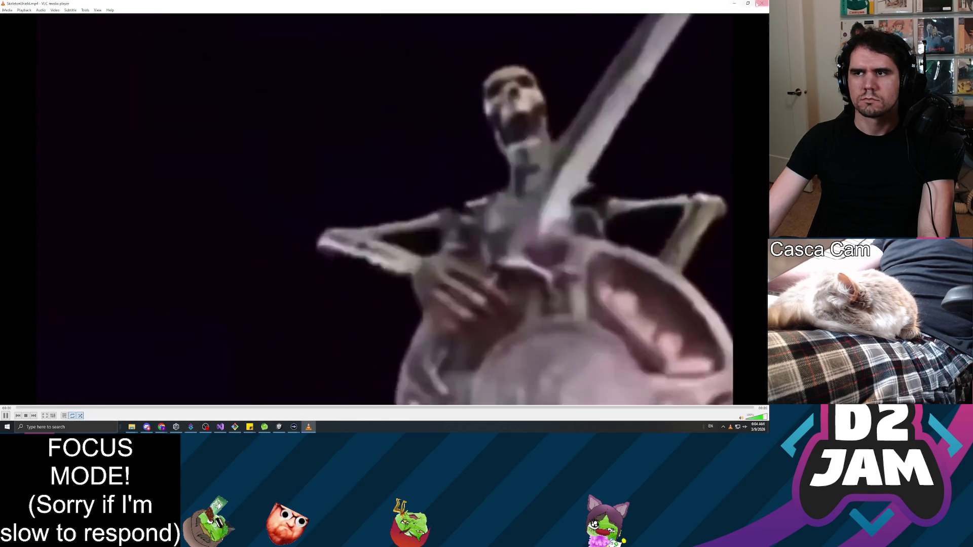
pyautogui.hotkey('alt', 'F4')
pyautogui.click(40, 193)
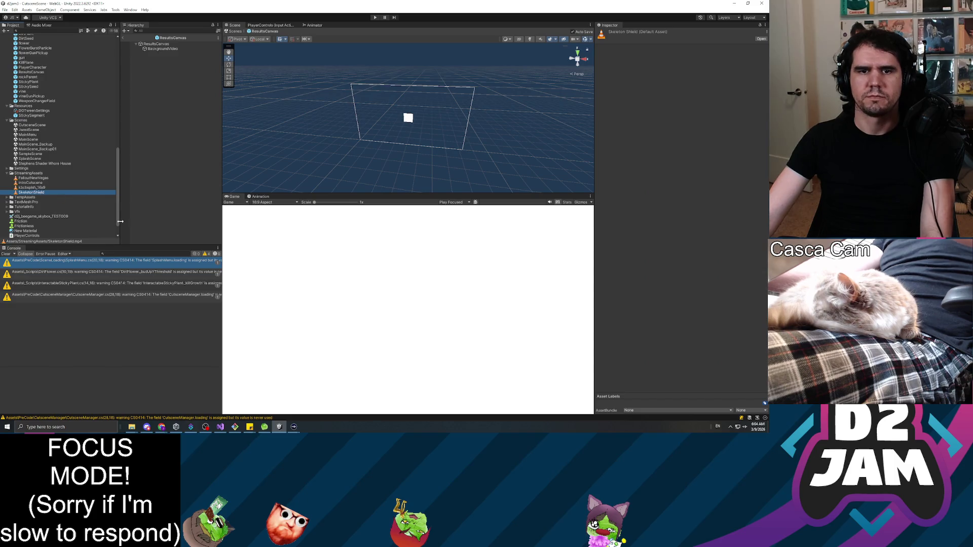
# Enter SkeletonShield as the Result Screen's cutscene file name
pyautogui.click(162, 49)
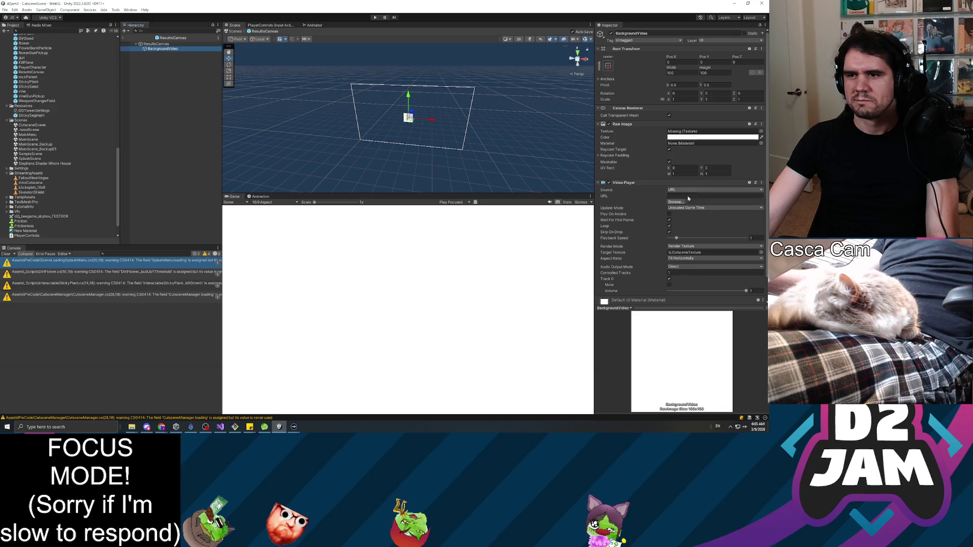
pyautogui.scroll(-2, 682, 247)
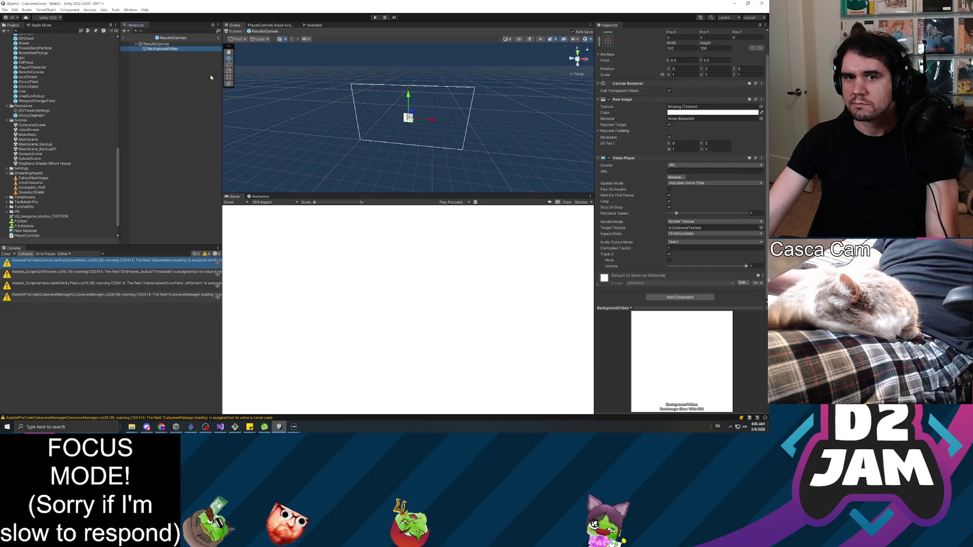
pyautogui.click(155, 44)
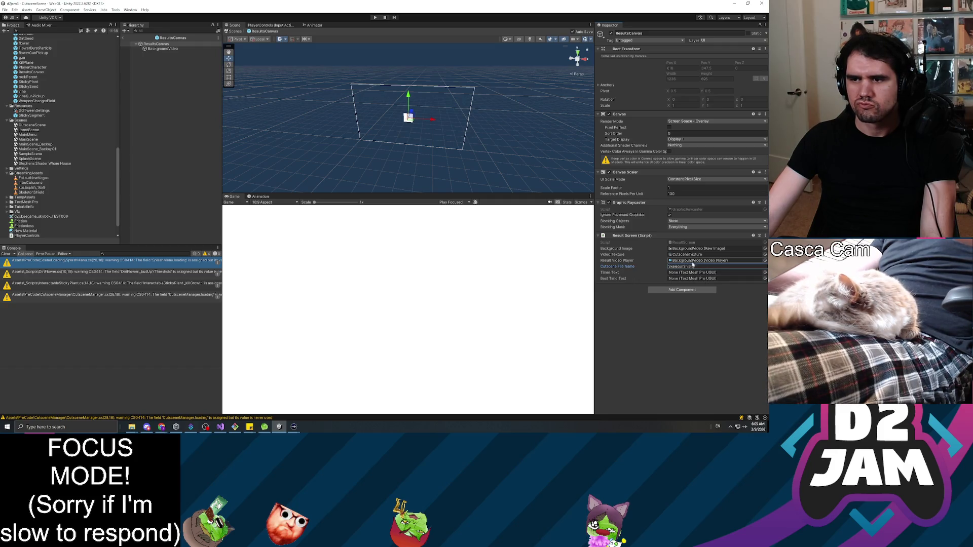
pyautogui.click(168, 48)
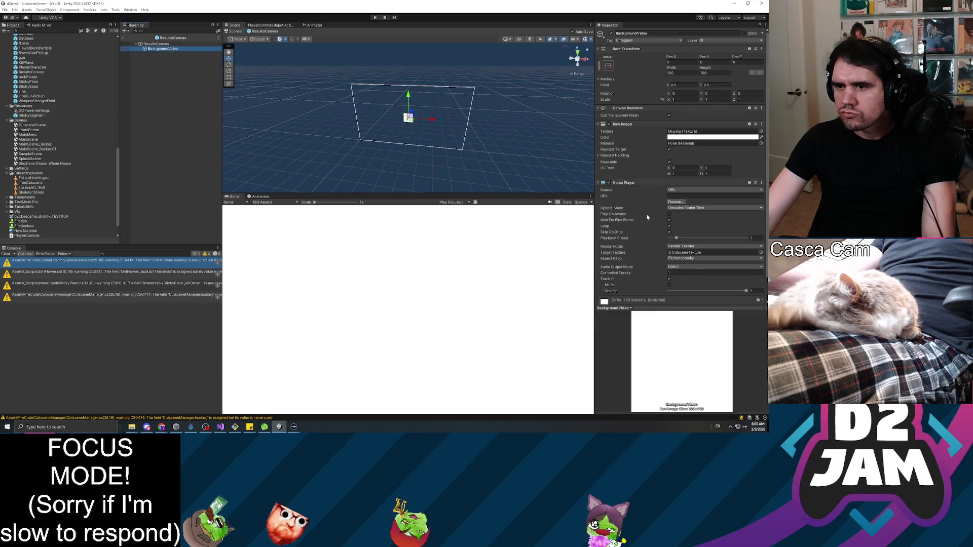
# Lower BackgroundVideo's volume to about 0.76 and switch the Scene view to 2D
pyautogui.moveTo(745, 292); pyautogui.dragTo(727, 291)
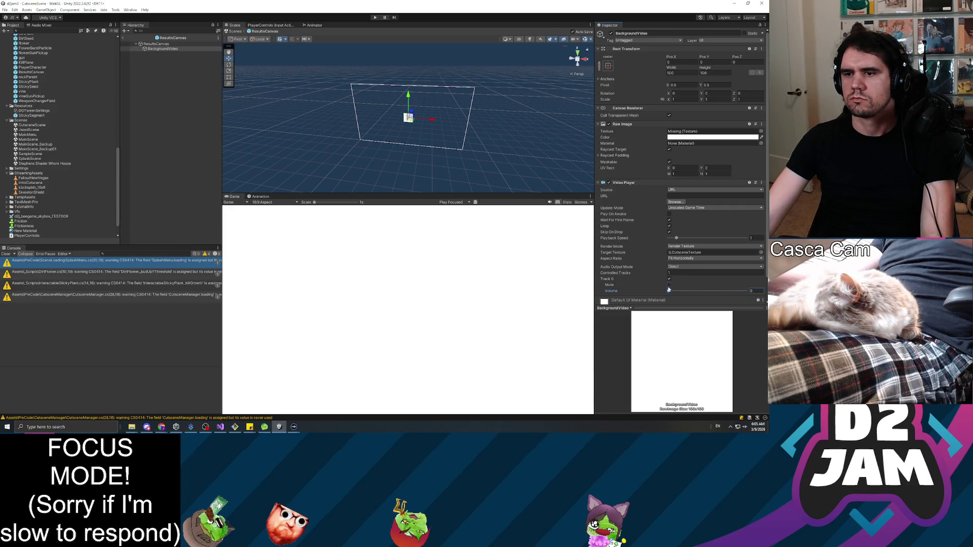
pyautogui.click(162, 44)
pyautogui.click(179, 85)
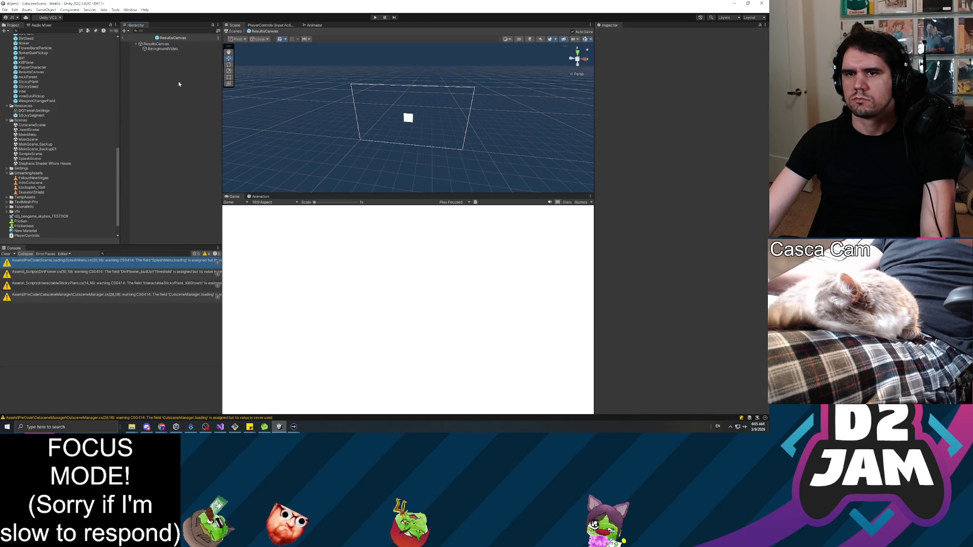
pyautogui.click(156, 44)
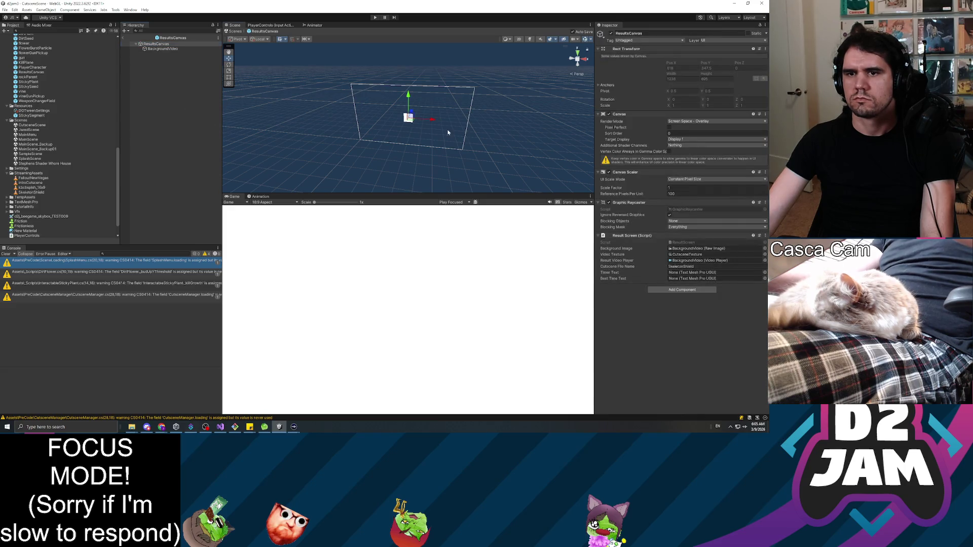
pyautogui.click(519, 39)
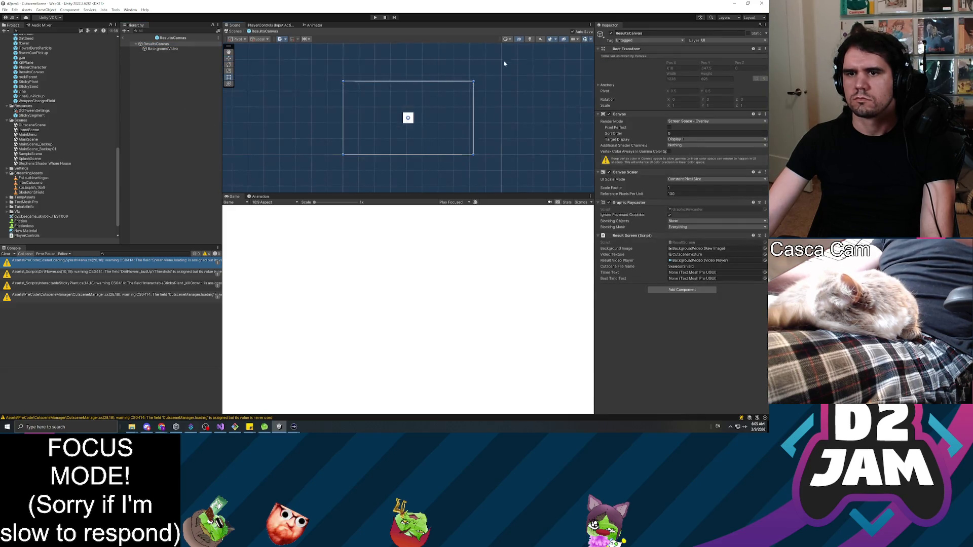
# Set BackgroundVideo's width to 1920 and height to 1080
pyautogui.scroll(1, 366, 250)
pyautogui.scroll(-2, 372, 248)
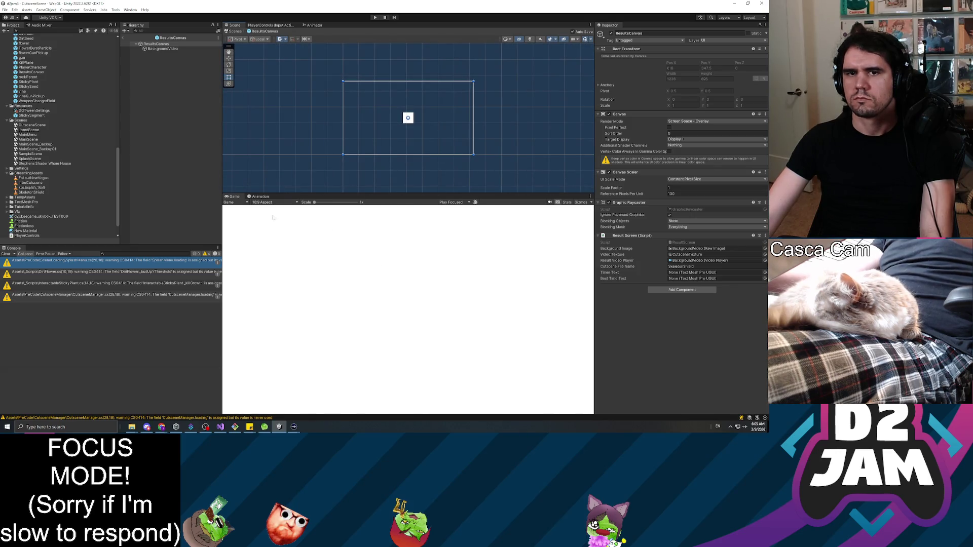
pyautogui.click(161, 114)
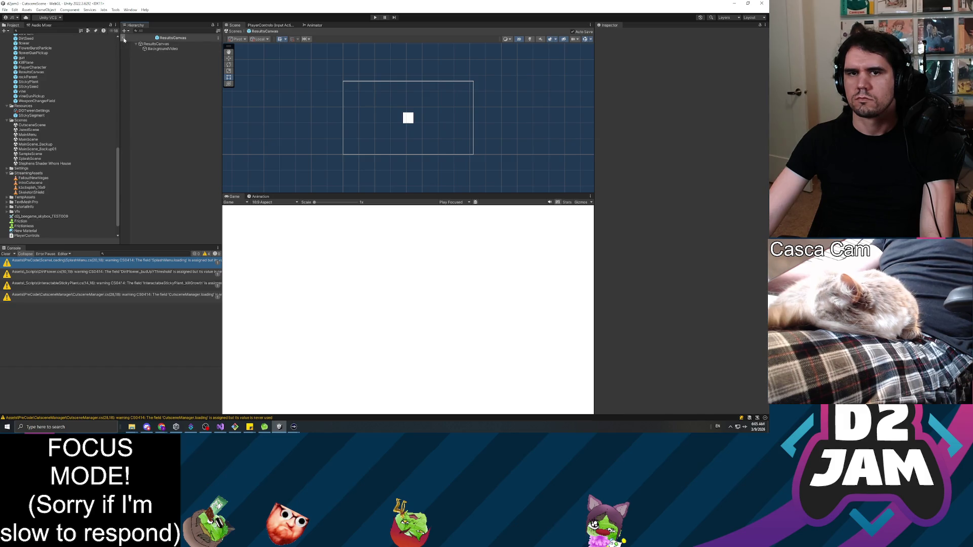
pyautogui.click(171, 49)
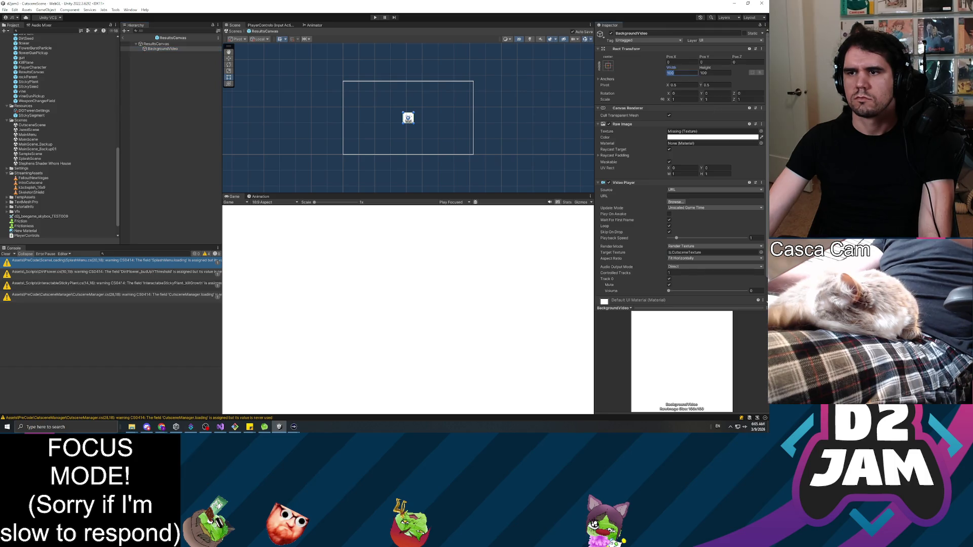
pyautogui.write('1920')
pyautogui.press('Tab')
pyautogui.write('1080')
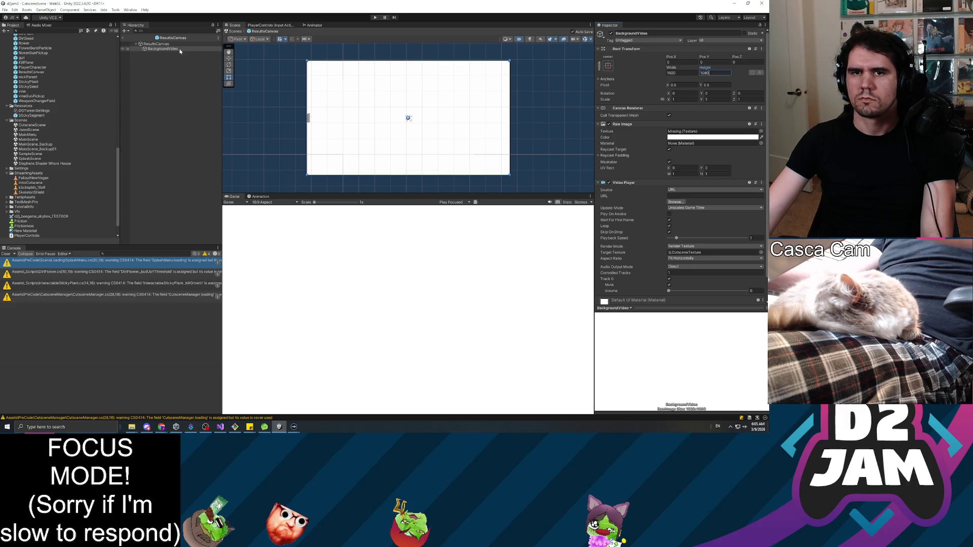
# Set ResultsCanvas to Scale With Screen Size at a 1920×1080 reference resolution
pyautogui.click(156, 43)
pyautogui.click(699, 180)
pyautogui.click(695, 193)
pyautogui.click(678, 187)
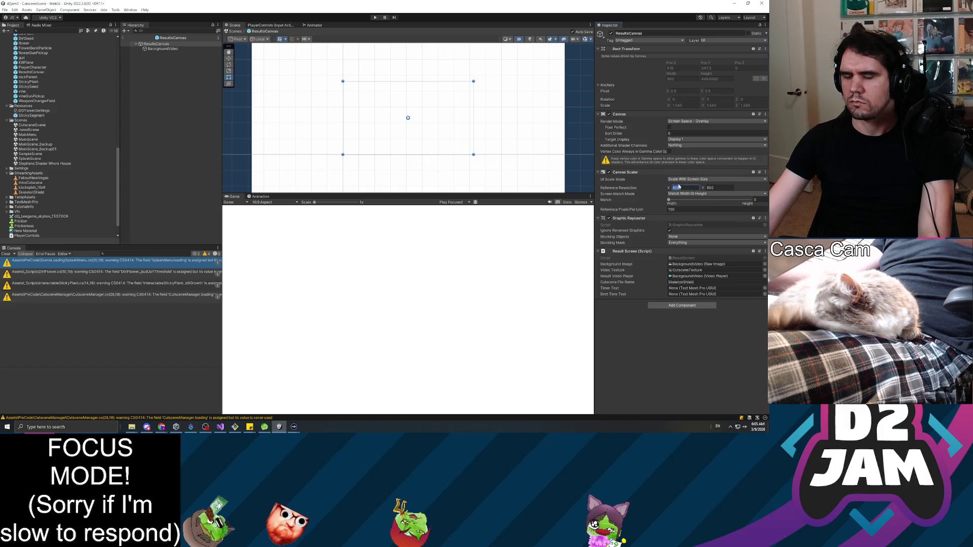
pyautogui.write('1920')
pyautogui.press('Tab')
pyautogui.write('1080')
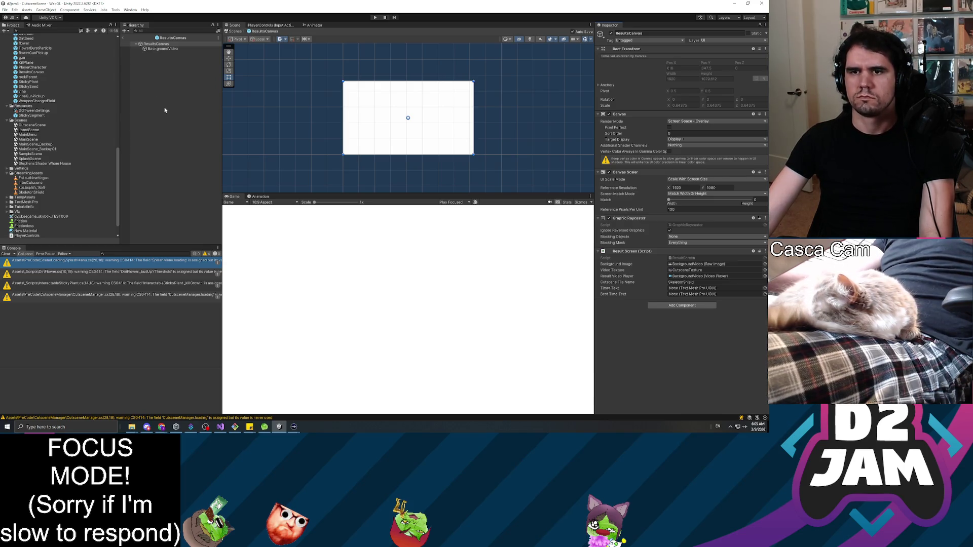
pyautogui.click(165, 45)
# Add a UI Panel under ResultsCanvas and name it DimPanel
pyautogui.rightClick(165, 45)
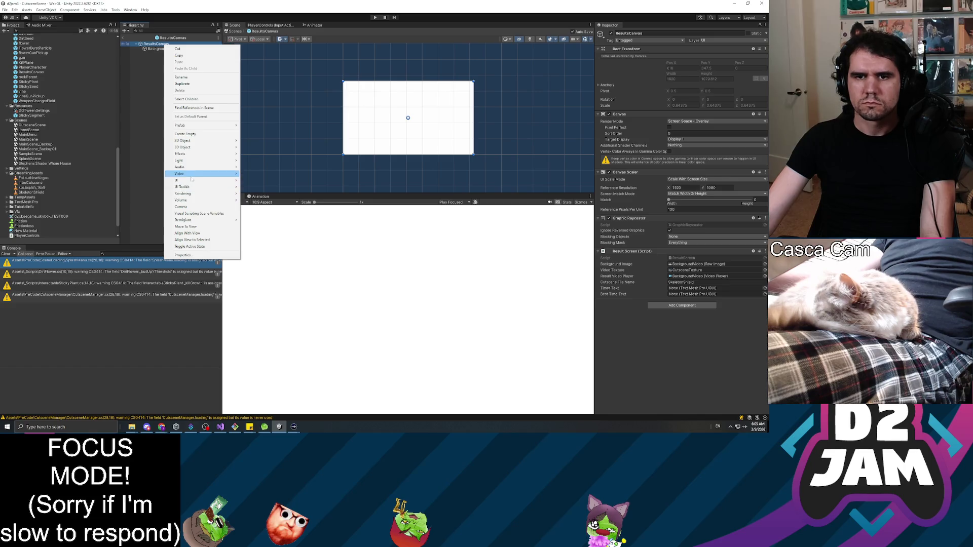
pyautogui.moveTo(224, 183)
pyautogui.click(256, 201)
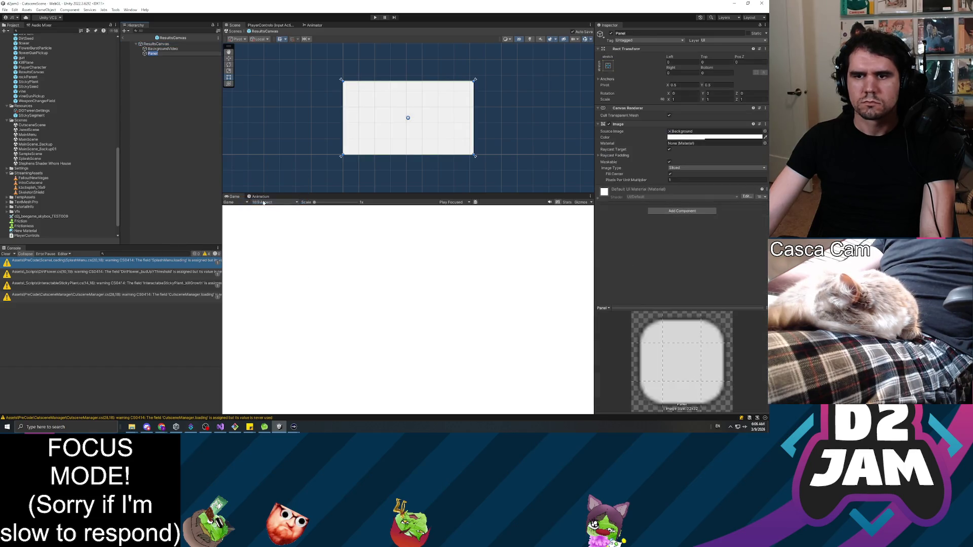
pyautogui.write('Fade')
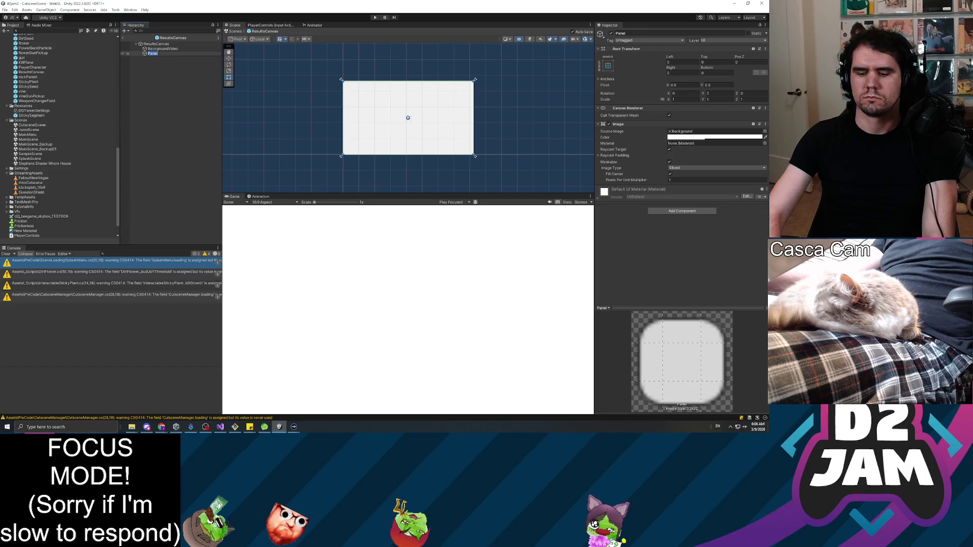
pyautogui.press('BackSpace')
pyautogui.press('BackSpace')
pyautogui.press('BackSpace')
pyautogui.write('Blac')
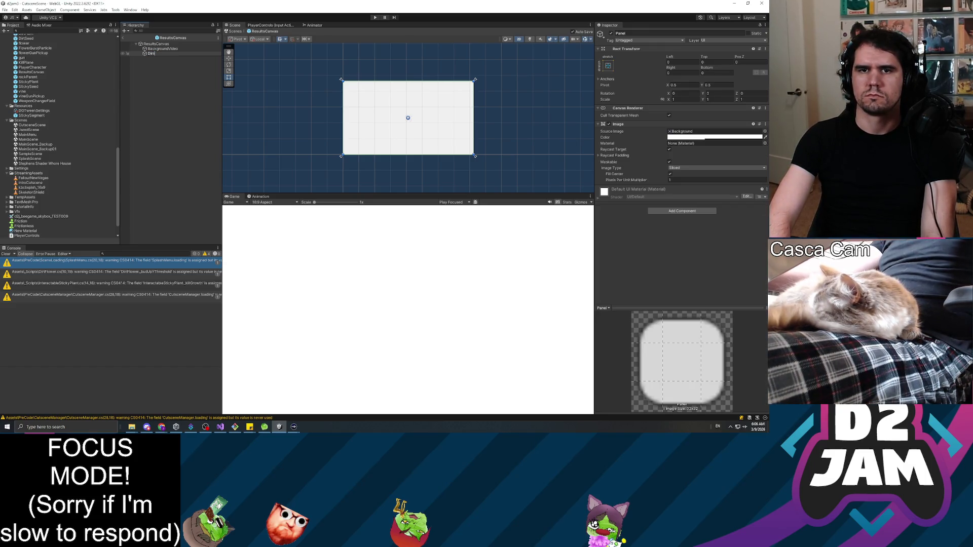
pyautogui.write('anel')
pyautogui.press('Return')
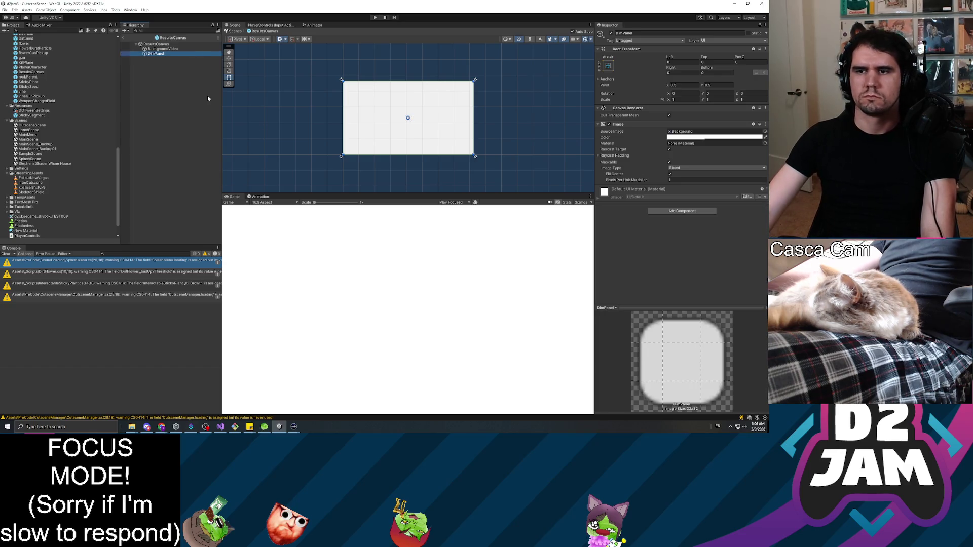
# Tint DimPanel near-black at alpha 203 and reorder it relative to BackgroundVideo
pyautogui.click(690, 137)
pyautogui.moveTo(722, 190); pyautogui.dragTo(712, 201)
pyautogui.click(165, 53)
pyautogui.moveTo(161, 49); pyautogui.dragTo(164, 59)
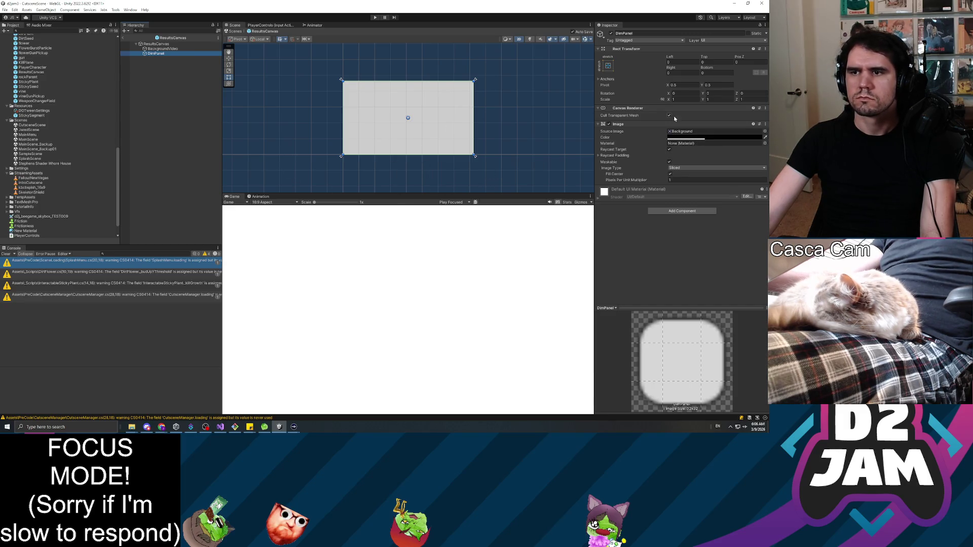
pyautogui.click(689, 138)
pyautogui.moveTo(712, 254); pyautogui.dragTo(733, 259)
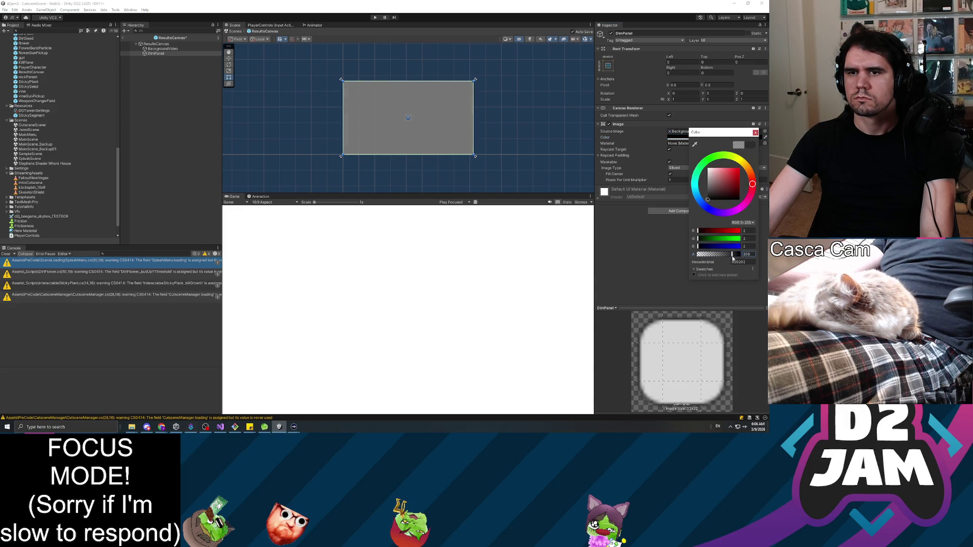
pyautogui.click(167, 81)
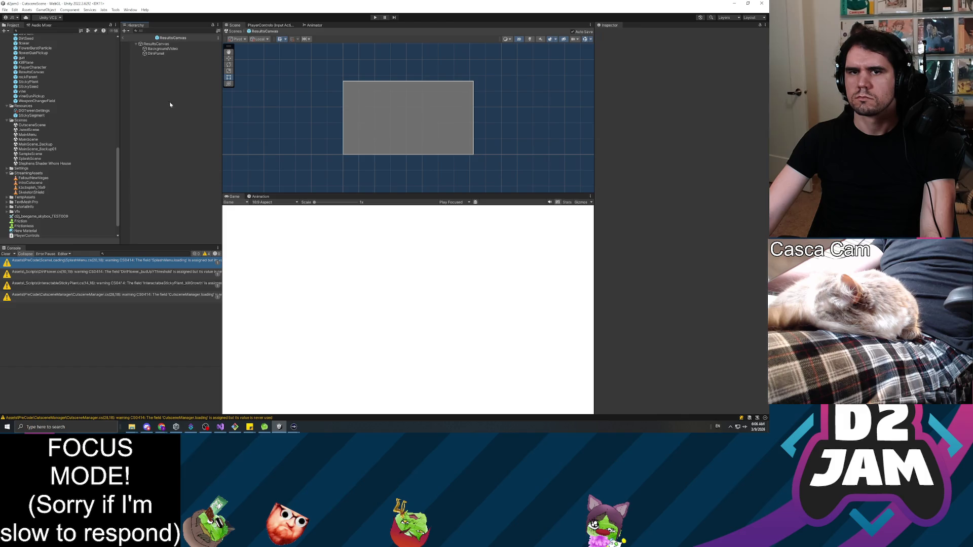
pyautogui.click(161, 50)
pyautogui.click(167, 44)
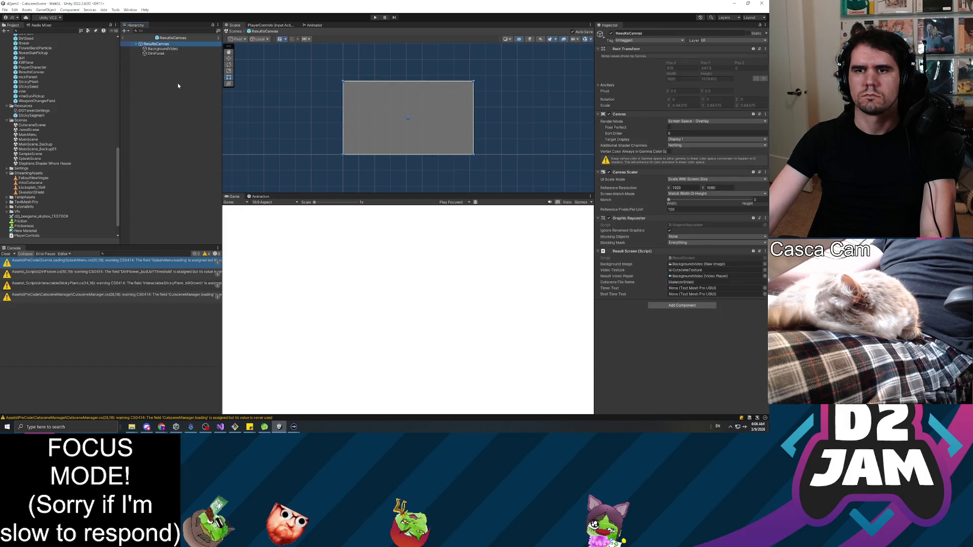
pyautogui.rightClick(161, 43)
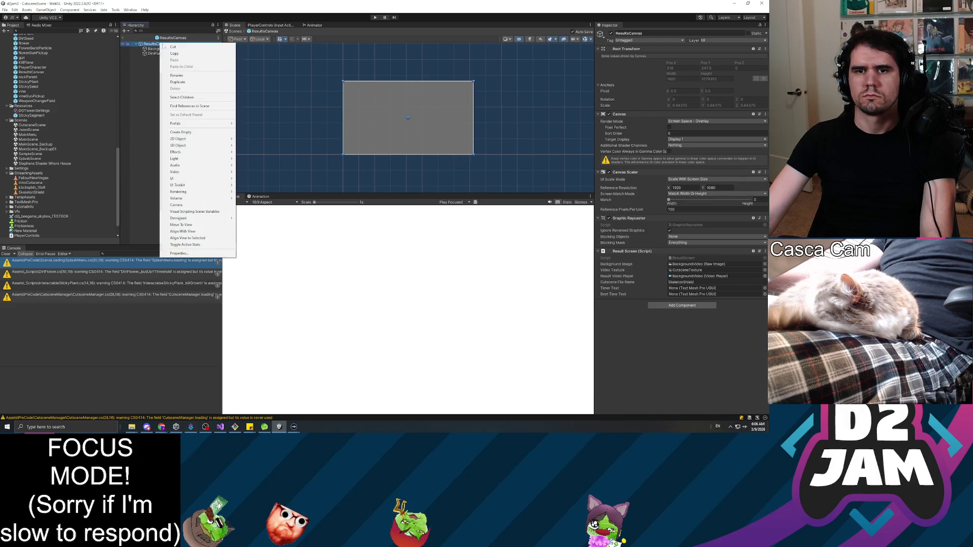
# Add a TextMeshPro text named TimerText under ResultsCanvas, reading 99:99:99
pyautogui.moveTo(223, 179)
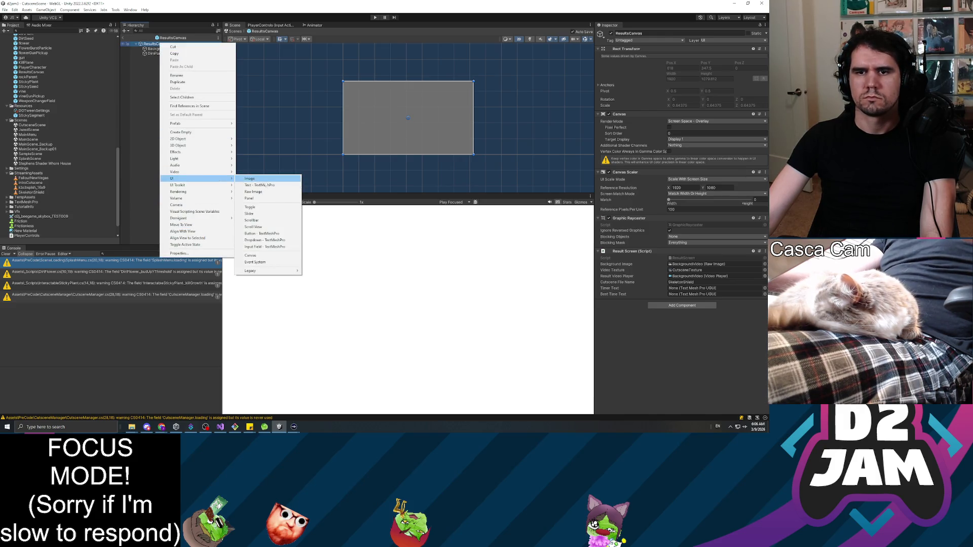
pyautogui.click(269, 185)
pyautogui.write('TimerText')
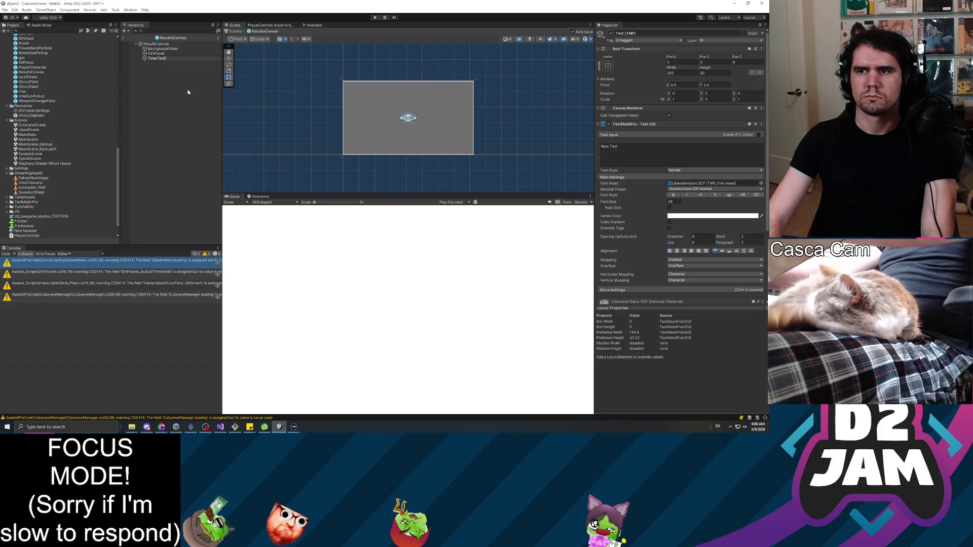
pyautogui.press('Return')
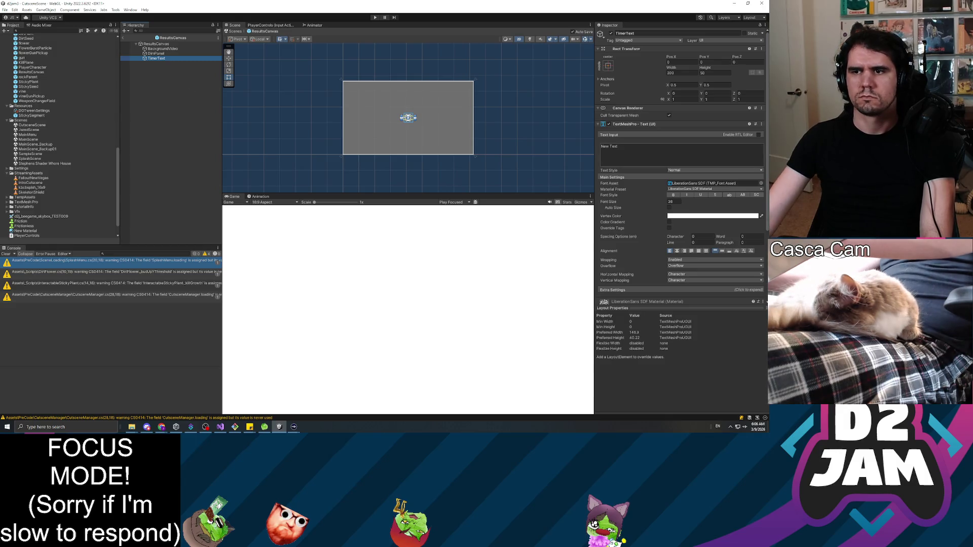
pyautogui.click(608, 147)
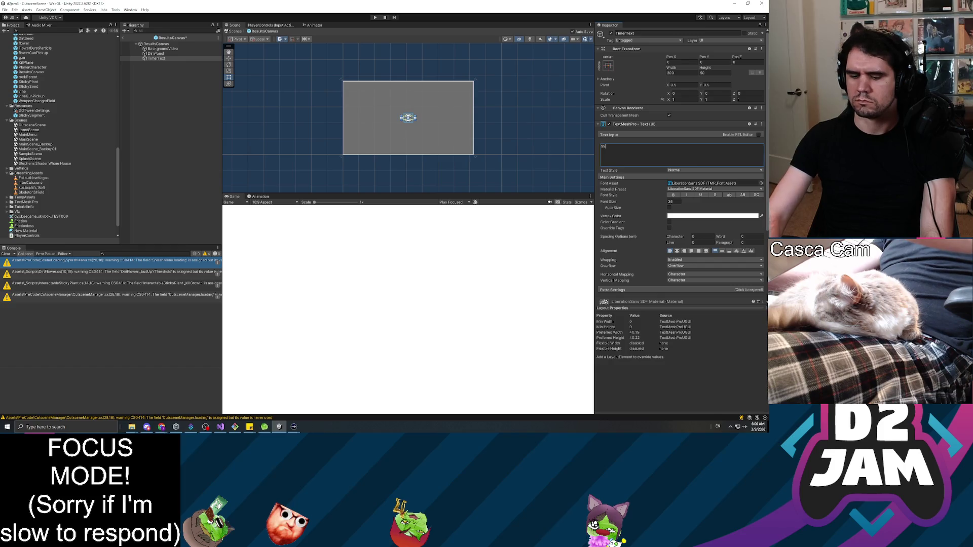
pyautogui.write(':99:99')
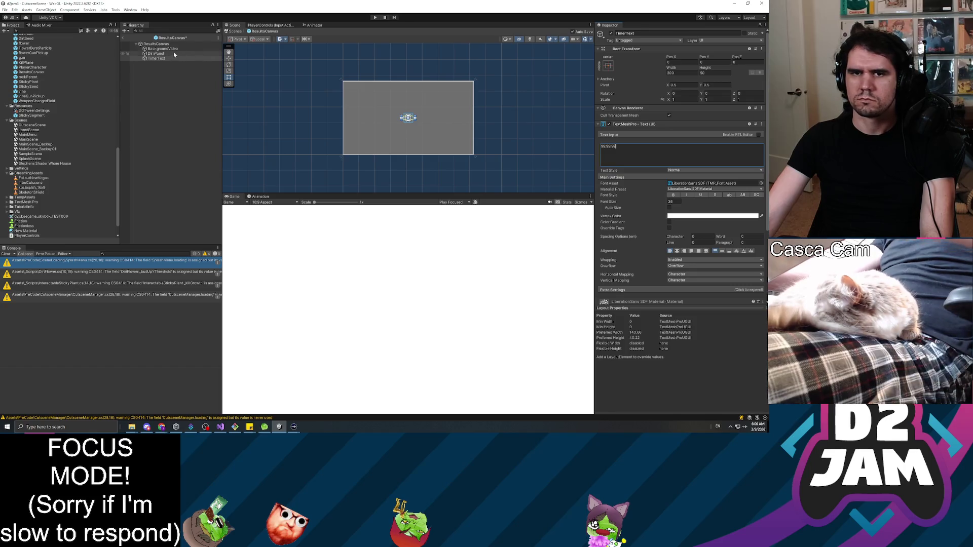
# Duplicate TimerText as BestTimeText and drag it lower on the canvas
pyautogui.click(177, 53)
pyautogui.click(160, 44)
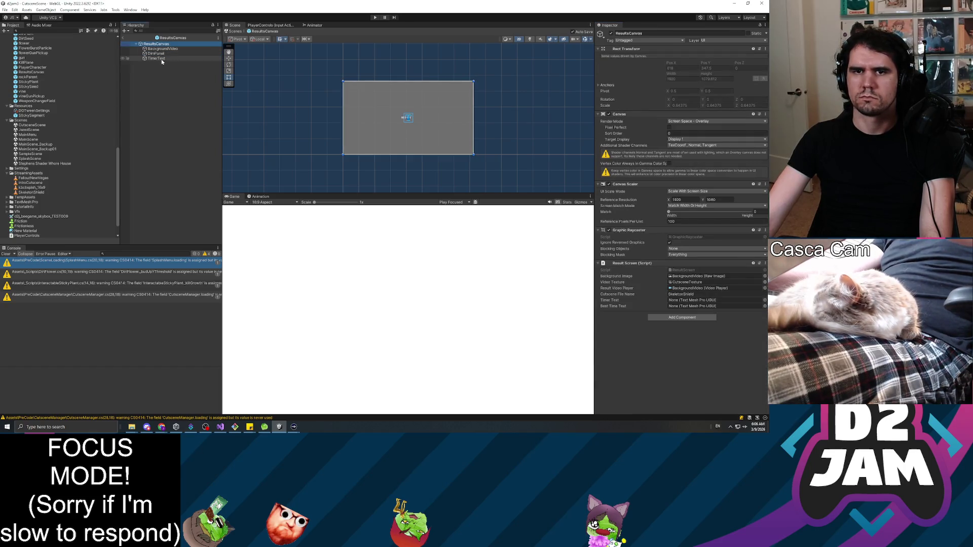
pyautogui.click(162, 59)
pyautogui.hotkey('ctrl', 'd')
pyautogui.press('F2')
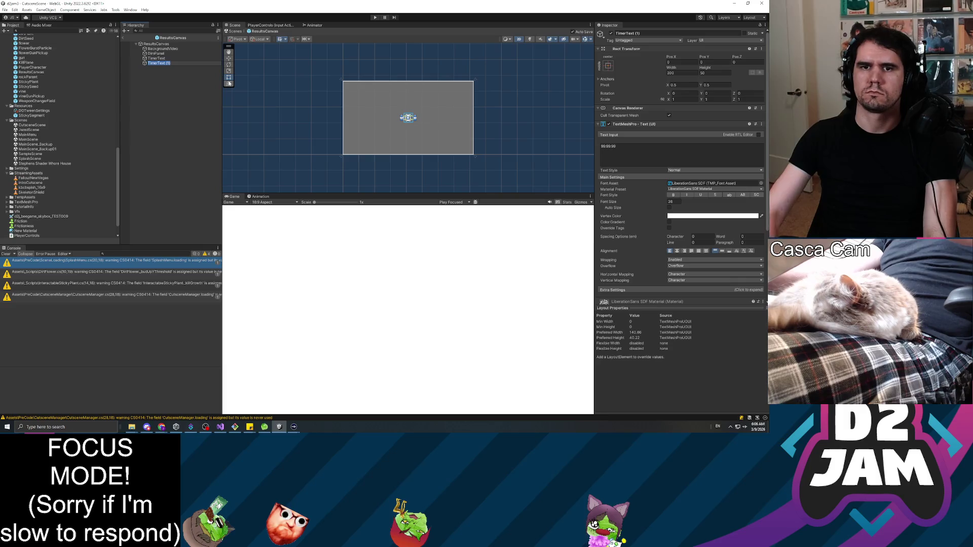
pyautogui.write('BestTimeText')
pyautogui.press('Return')
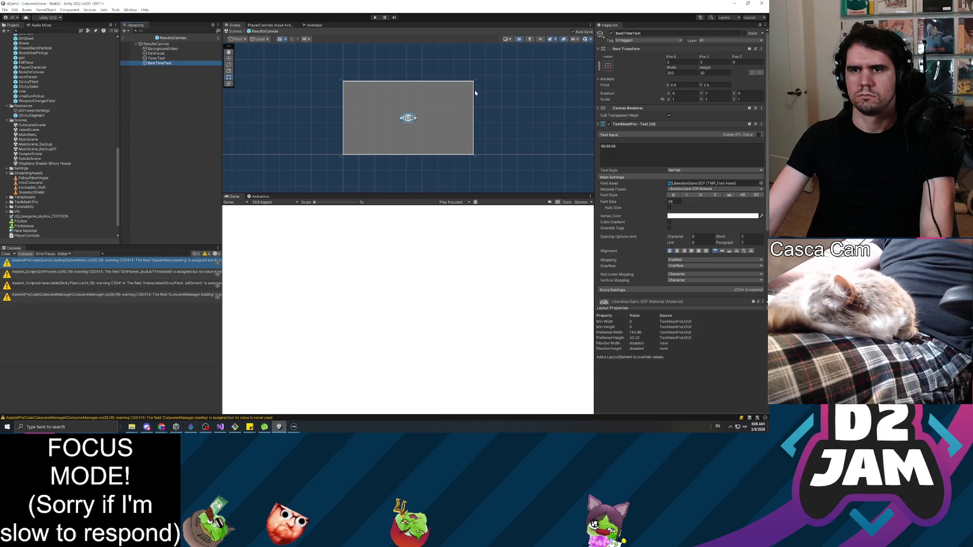
pyautogui.moveTo(701, 60)
pyautogui.mouseDown()
pyautogui.moveTo(497, 54)
pyautogui.moveTo(356, 75)
pyautogui.mouseUp()
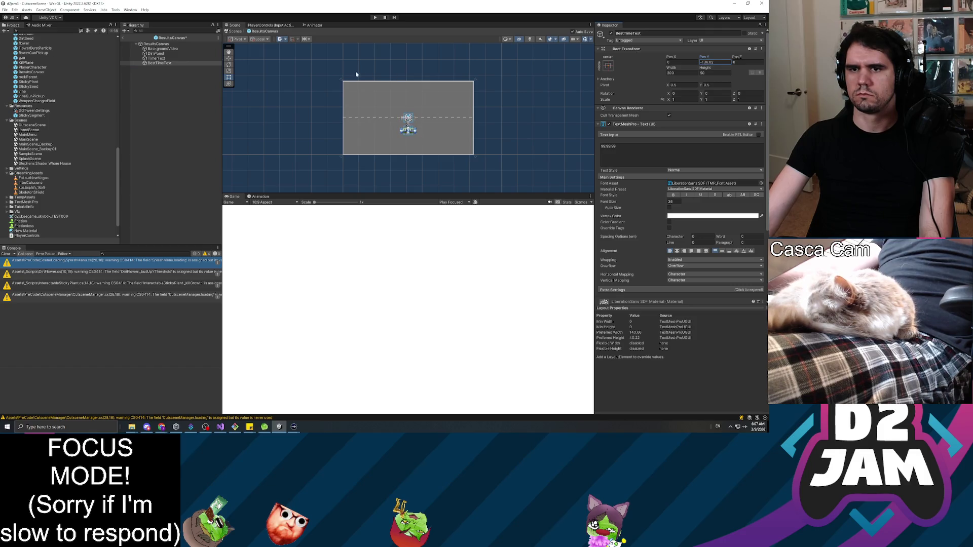
# Set center and middle alignment on both TimerText and BestTimeText
pyautogui.click(167, 58)
pyautogui.press('f')
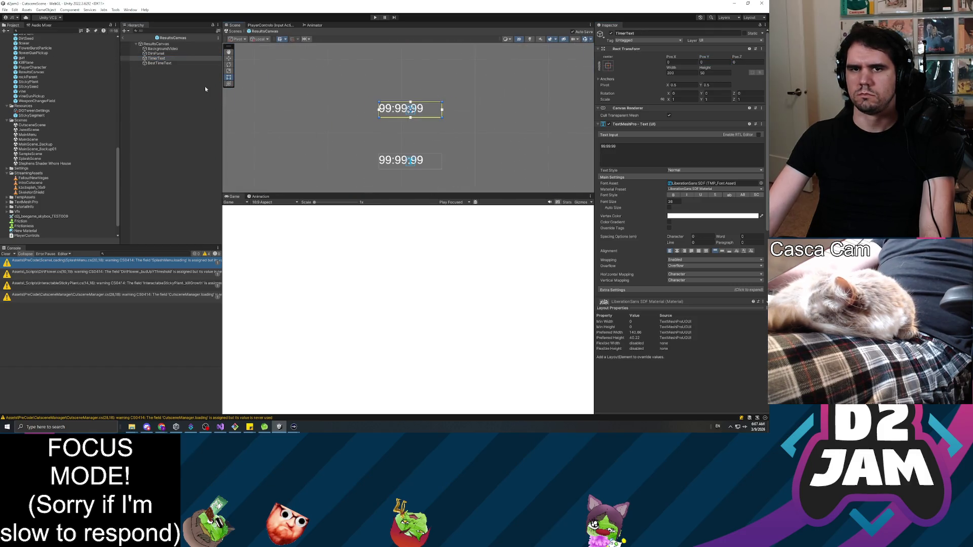
pyautogui.keyDown('shift'); pyautogui.click(167, 64); pyautogui.keyUp('shift')
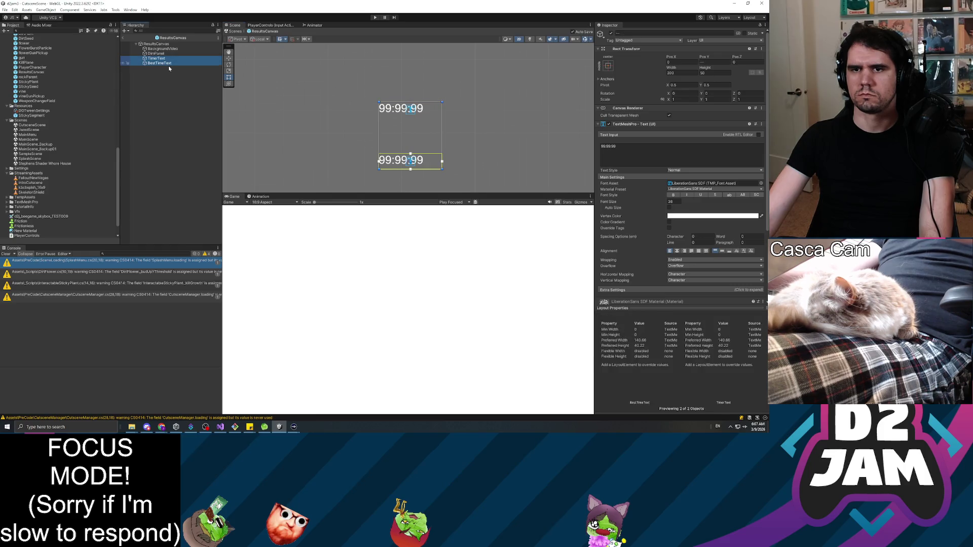
pyautogui.click(677, 251)
pyautogui.click(722, 252)
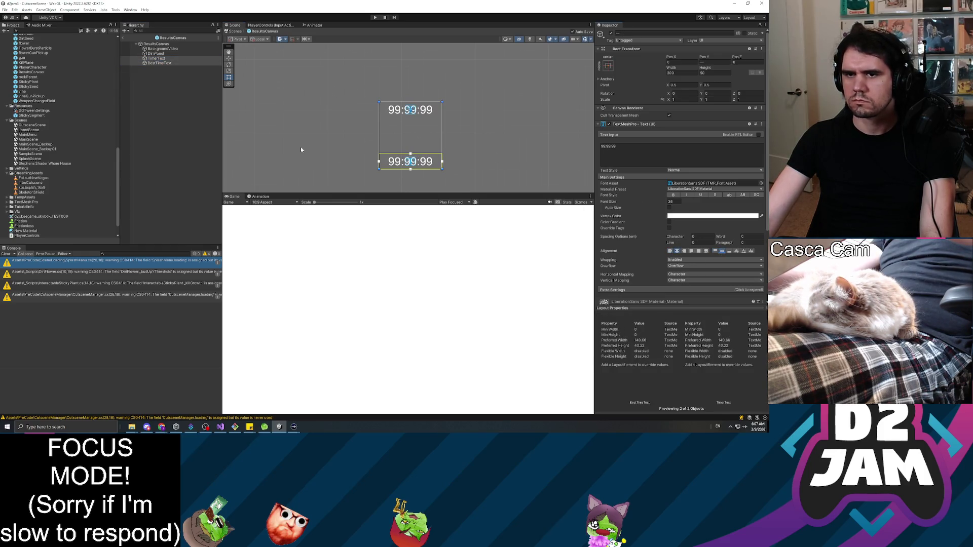
pyautogui.click(164, 74)
pyautogui.click(158, 63)
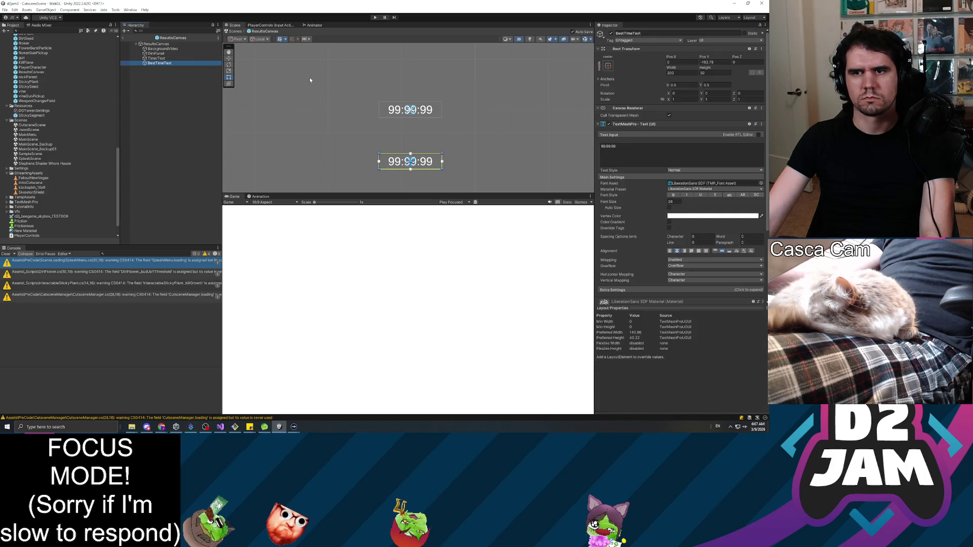
pyautogui.scroll(-5, 401, 98)
# Enlarge TimerText, enable Auto Size with max 300, and move it up
pyautogui.click(413, 104)
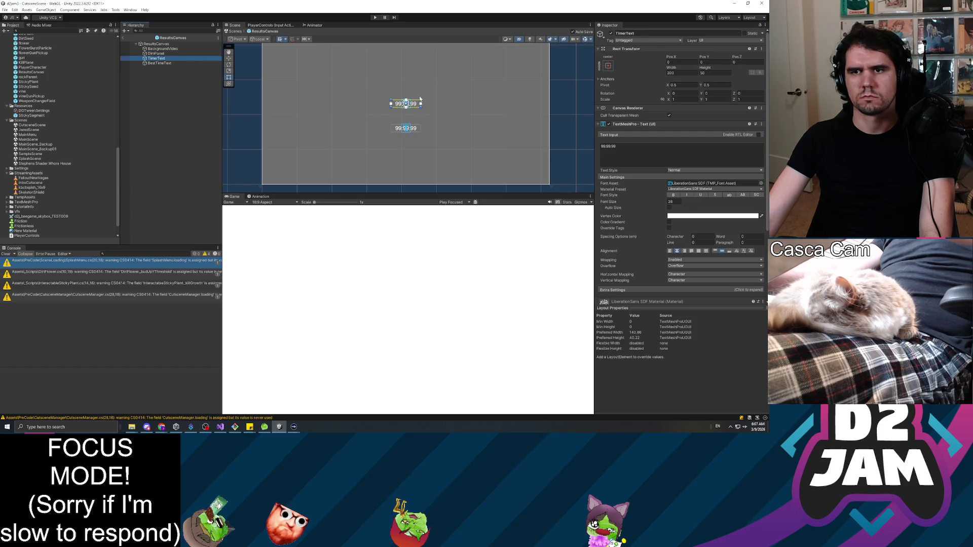
pyautogui.moveTo(420, 100); pyautogui.dragTo(510, 77)
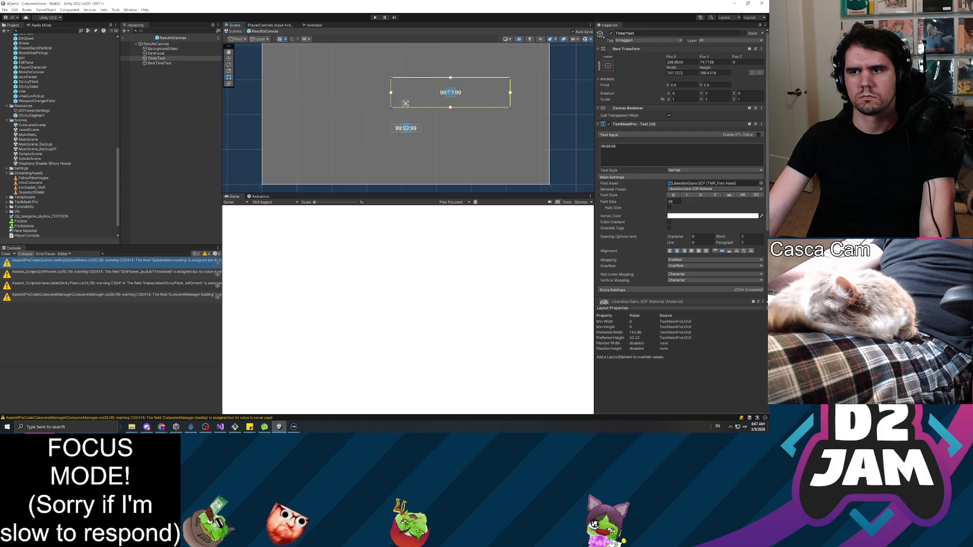
pyautogui.click(669, 207)
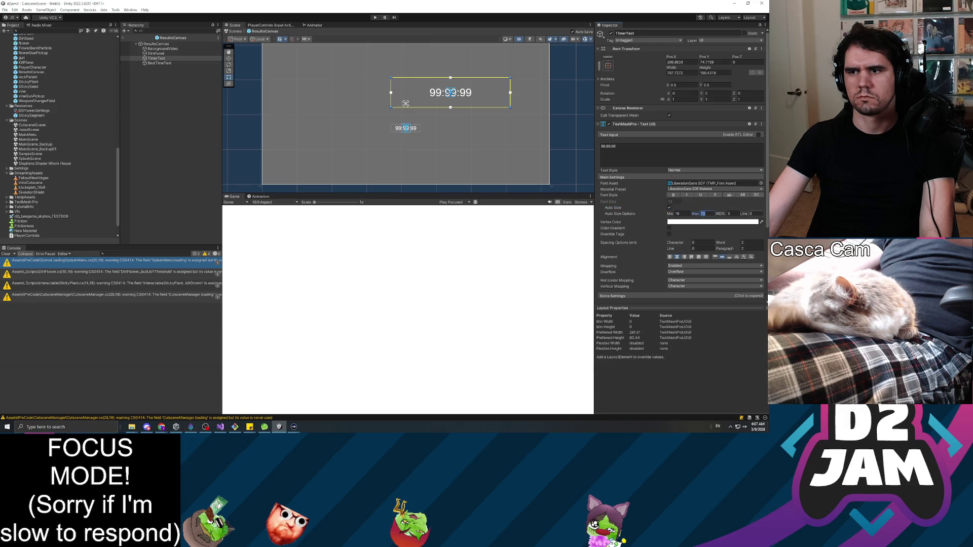
pyautogui.write('300')
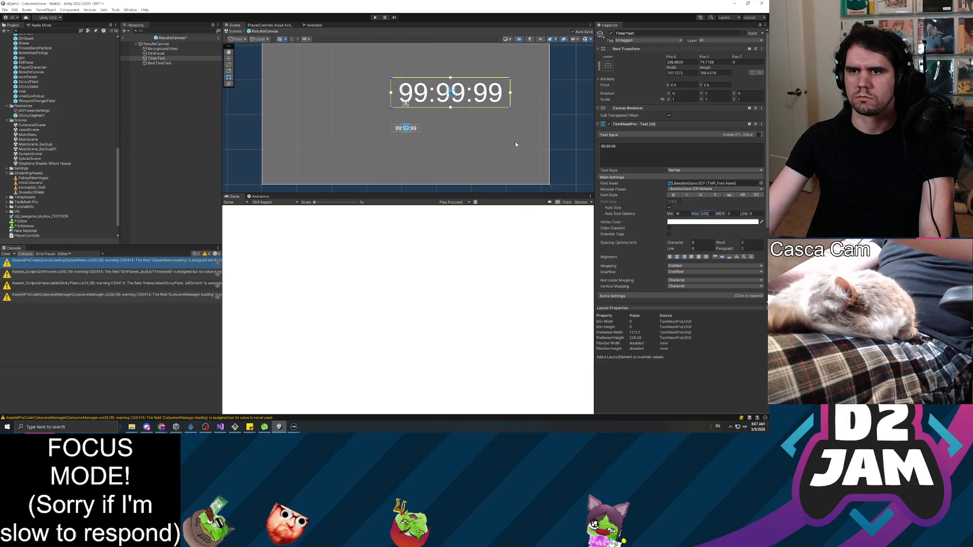
pyautogui.scroll(-3, 512, 170)
pyautogui.moveTo(467, 103); pyautogui.dragTo(460, 91)
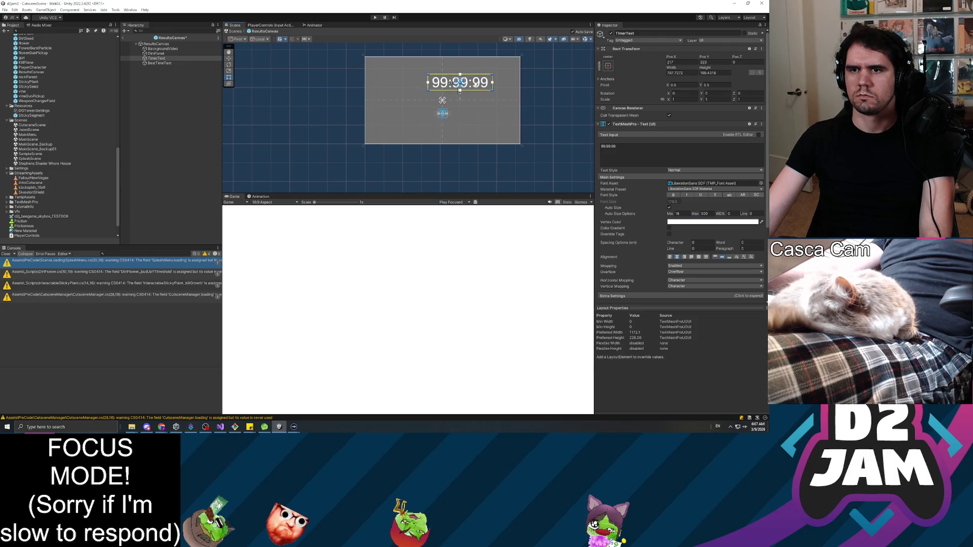
# Enable Auto Size with max 300 on BestTimeText and enlarge its box
pyautogui.click(162, 63)
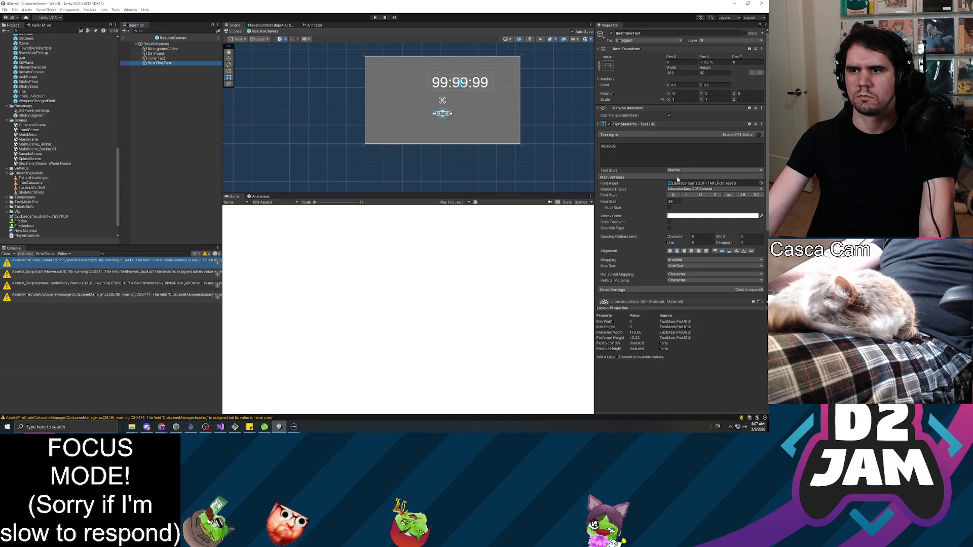
pyautogui.click(669, 208)
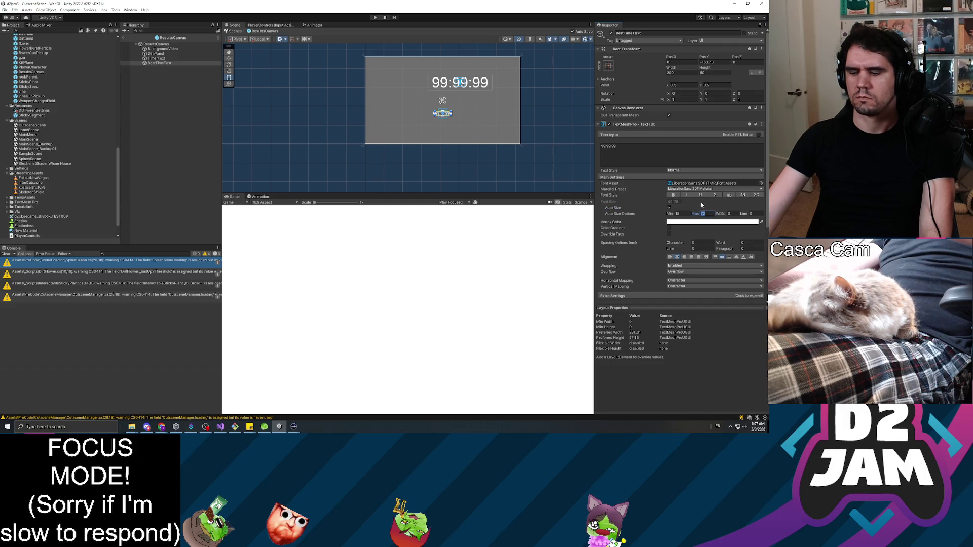
pyautogui.write('300')
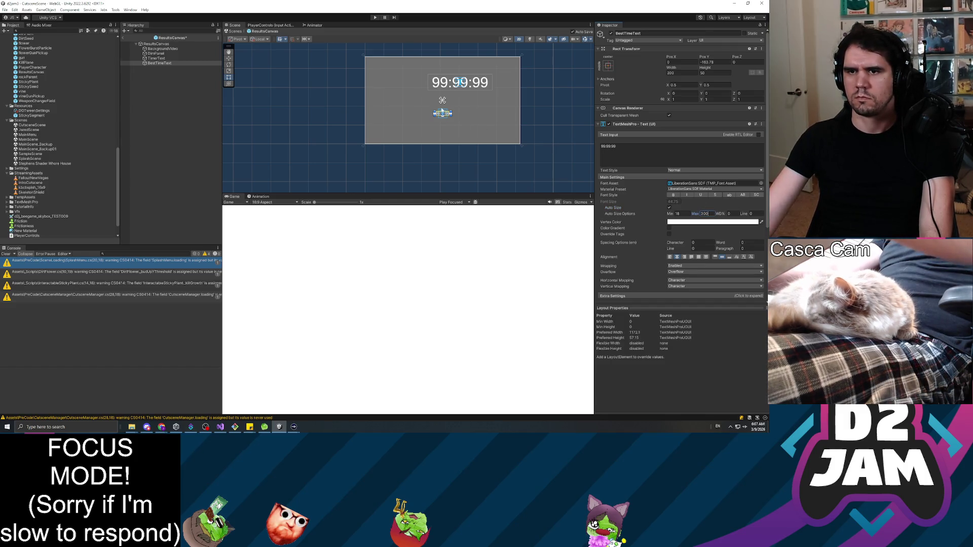
pyautogui.moveTo(450, 111)
pyautogui.mouseDown()
pyautogui.moveTo(505, 97)
pyautogui.moveTo(486, 105)
pyautogui.mouseUp()
pyautogui.click(158, 103)
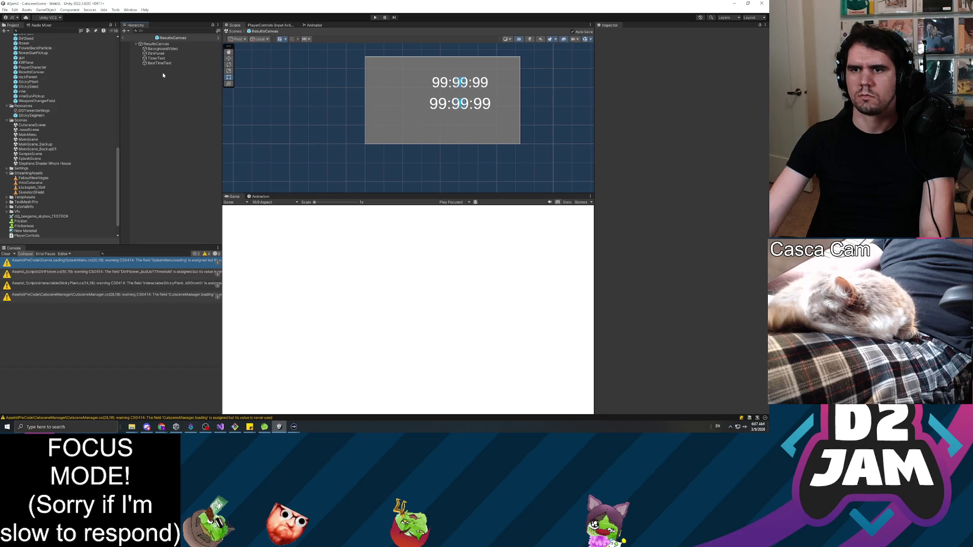
pyautogui.click(155, 53)
pyautogui.click(156, 44)
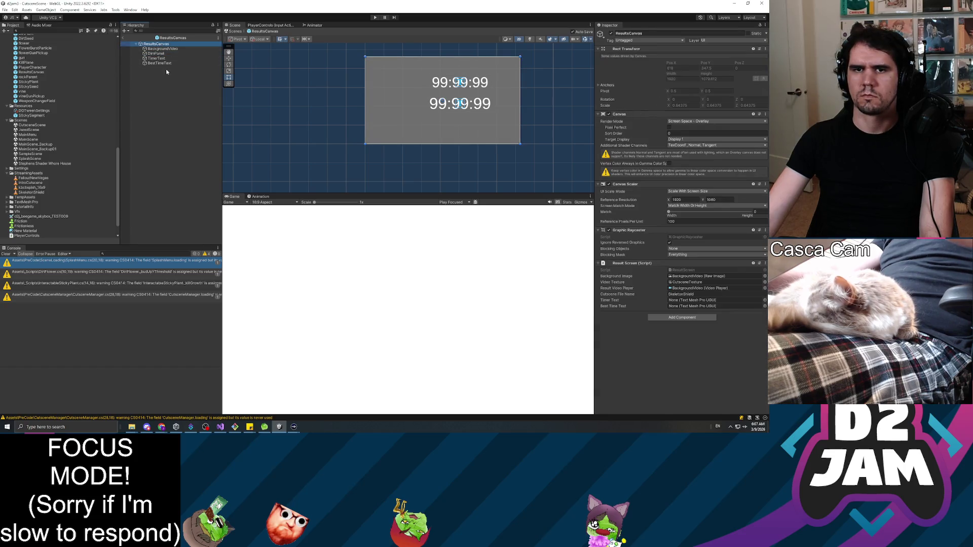
pyautogui.click(162, 63)
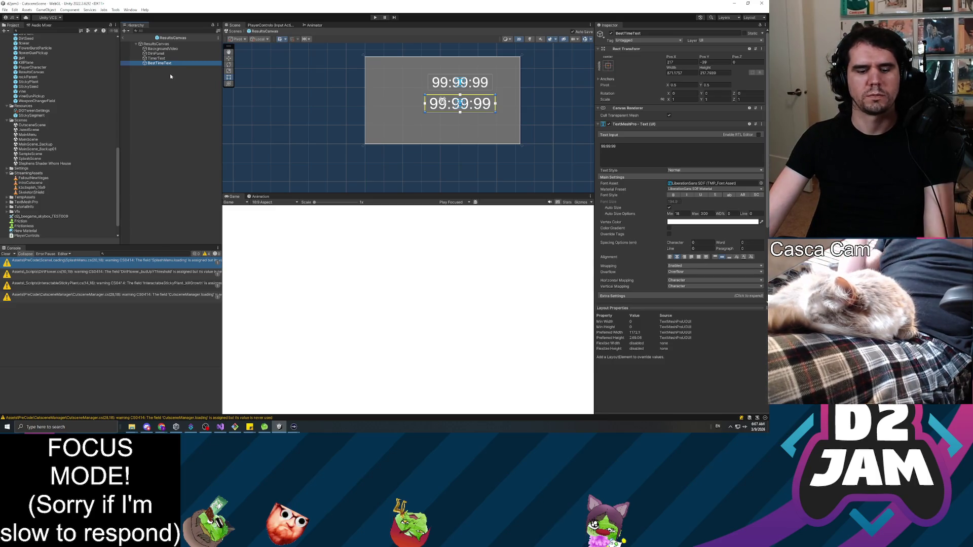
pyautogui.rightClick(158, 44)
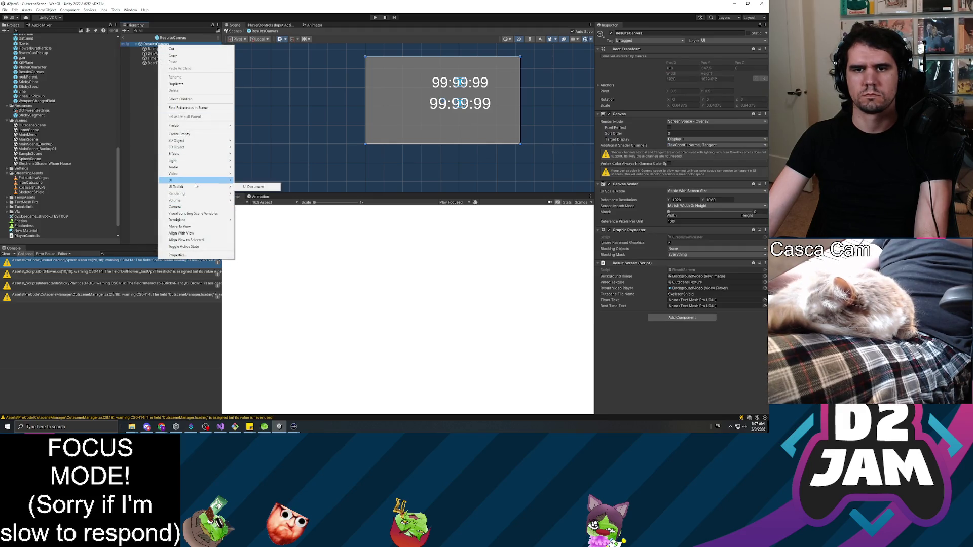
# Add a TextMeshPro button named RetryButton under ResultsCanvas and make it larger
pyautogui.moveTo(223, 180)
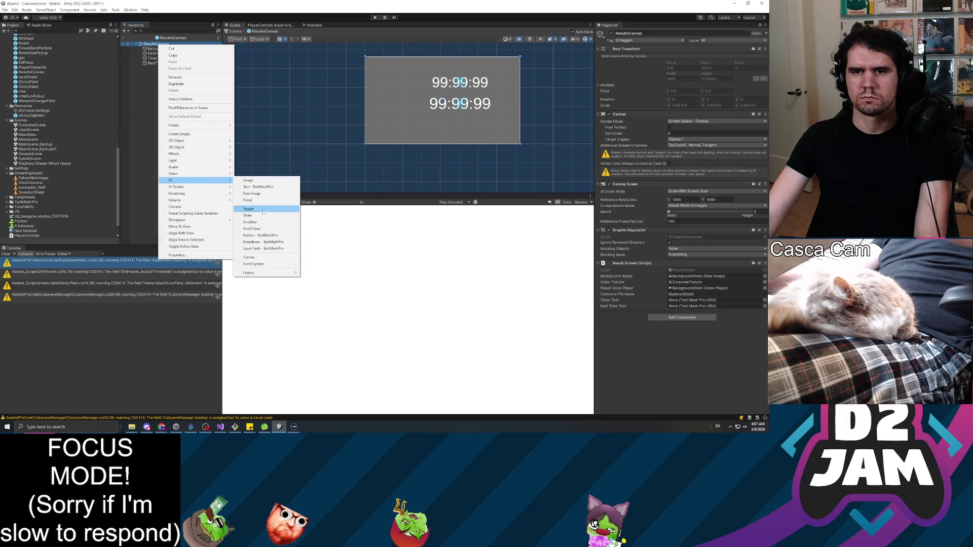
pyautogui.click(266, 236)
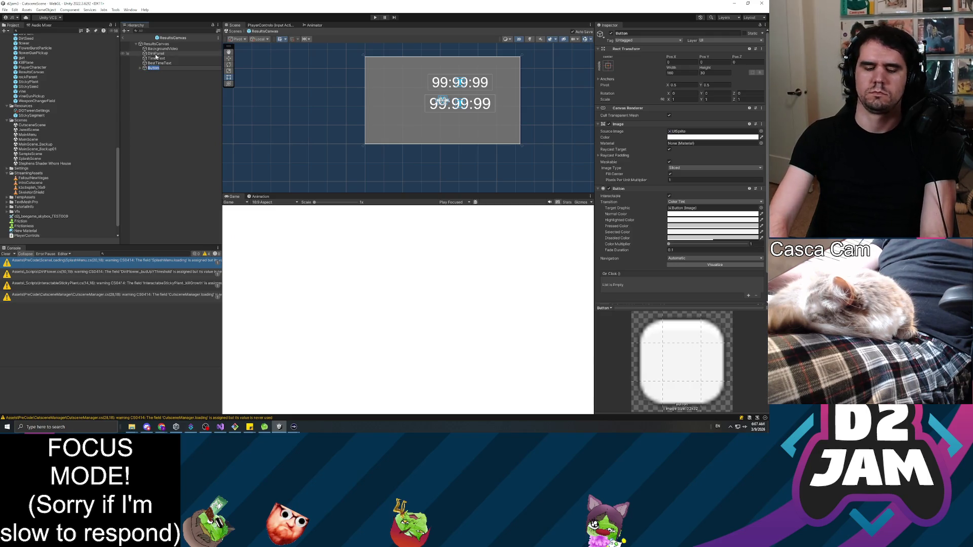
pyautogui.write('RetryButton')
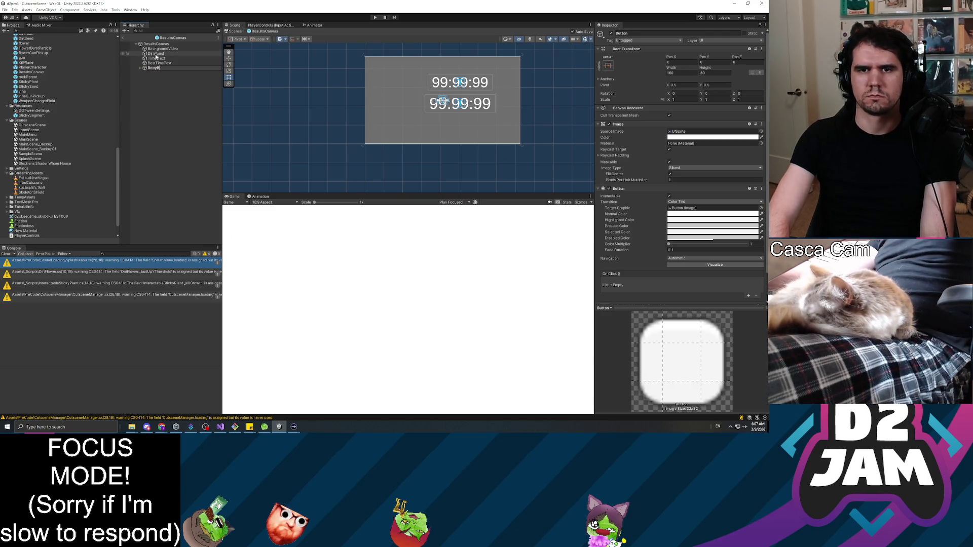
pyautogui.press('Return')
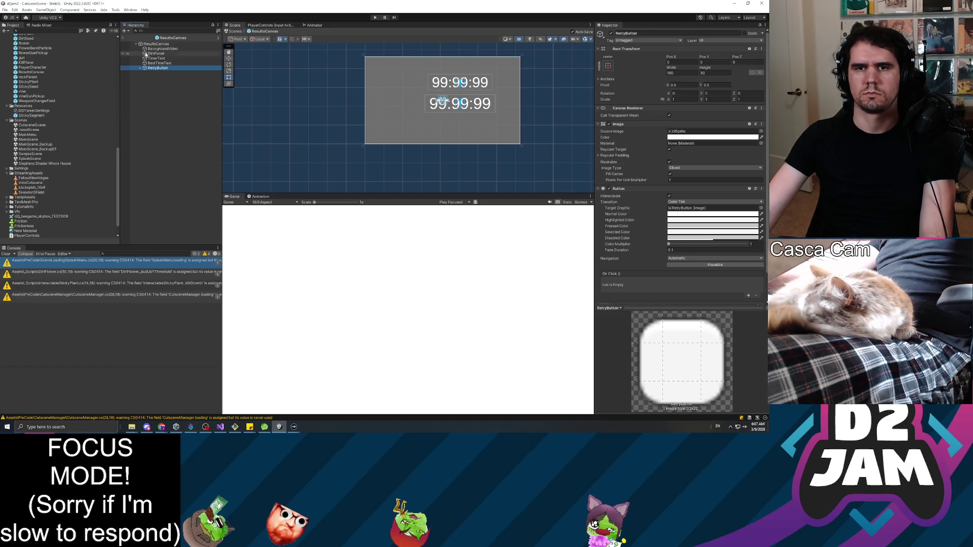
pyautogui.press('f')
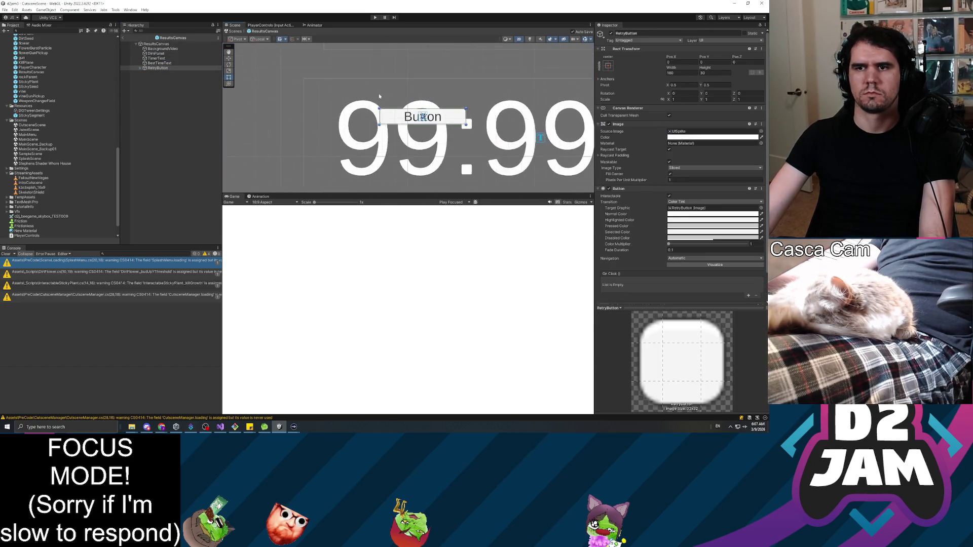
pyautogui.scroll(-4, 419, 101)
pyautogui.moveTo(419, 106)
pyautogui.mouseDown()
pyautogui.moveTo(540, 86)
pyautogui.moveTo(328, 182)
pyautogui.moveTo(325, 147)
pyautogui.moveTo(341, 147)
pyautogui.mouseUp()
pyautogui.scroll(-3, 328, 182)
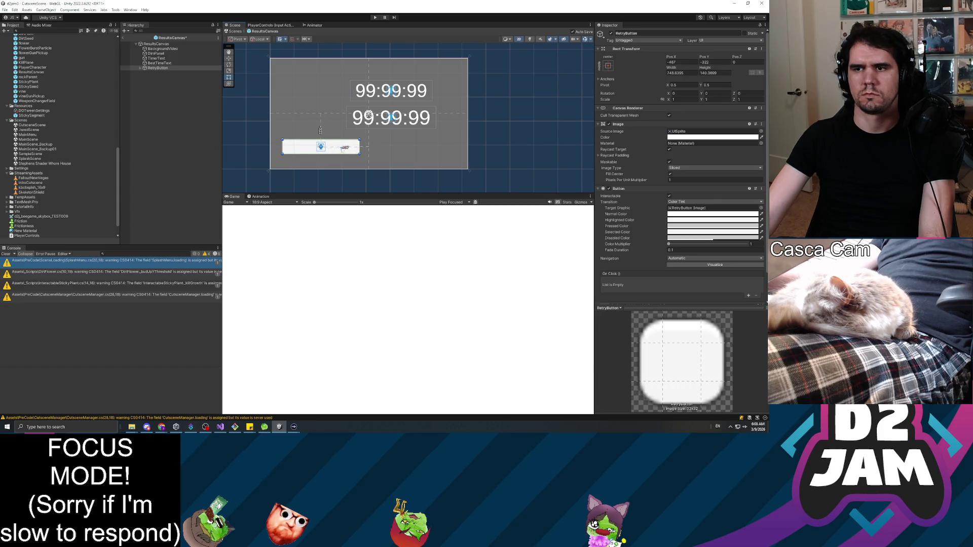
# Set the RetryButton label to Retry with Auto Size, max 300
pyautogui.click(141, 68)
pyautogui.click(161, 73)
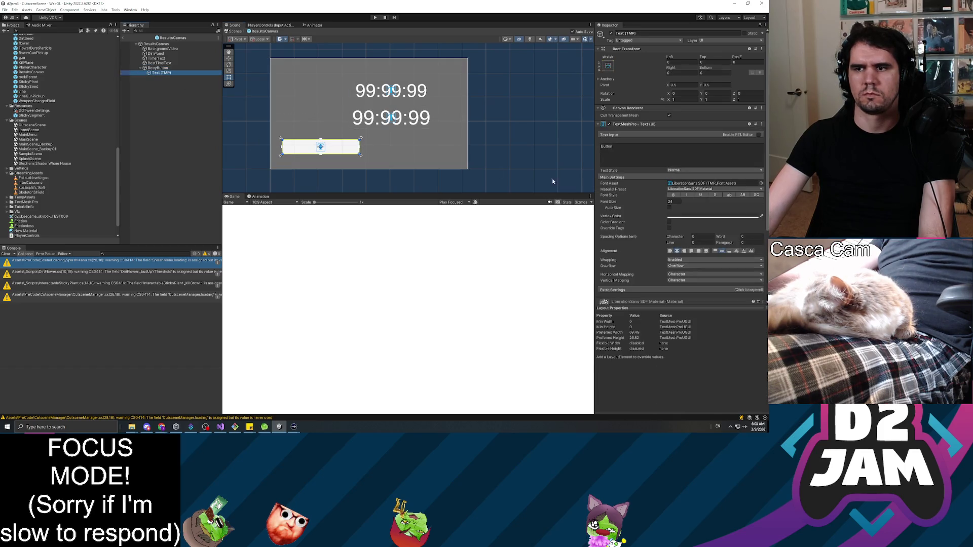
pyautogui.click(669, 208)
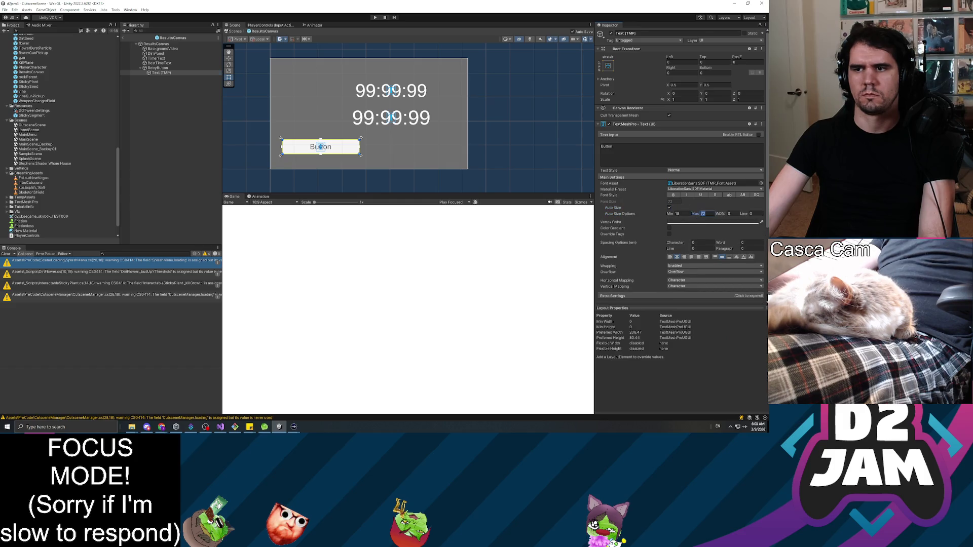
pyautogui.write('300')
pyautogui.click(710, 152)
pyautogui.write('Retry')
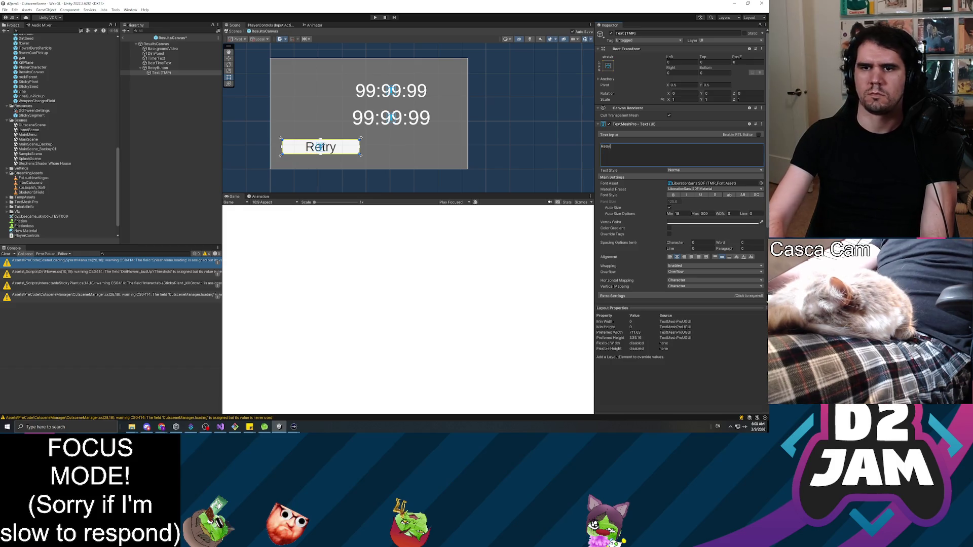
# Duplicate RetryButton to the canvas's right side and rename it MenuButton
pyautogui.click(387, 148)
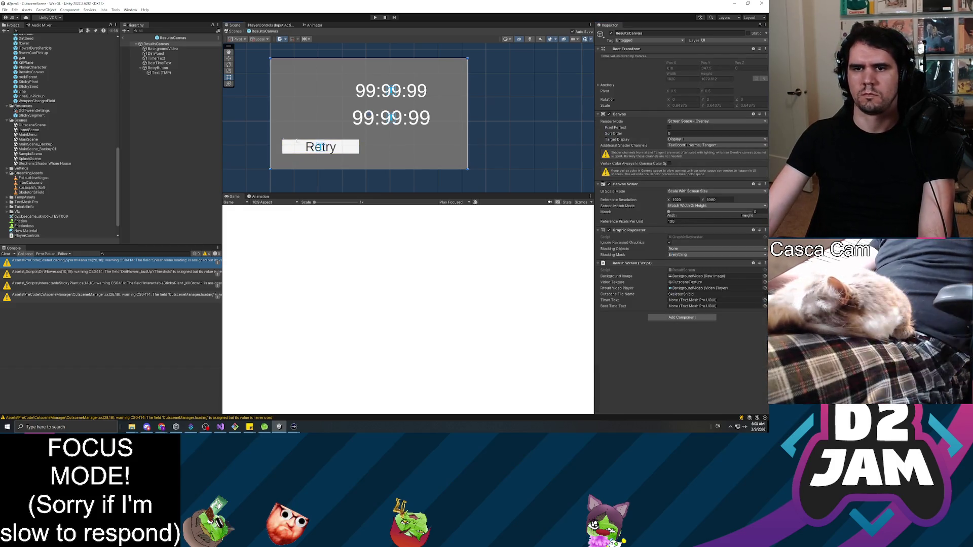
pyautogui.click(161, 68)
pyautogui.hotkey('ctrl', 'd')
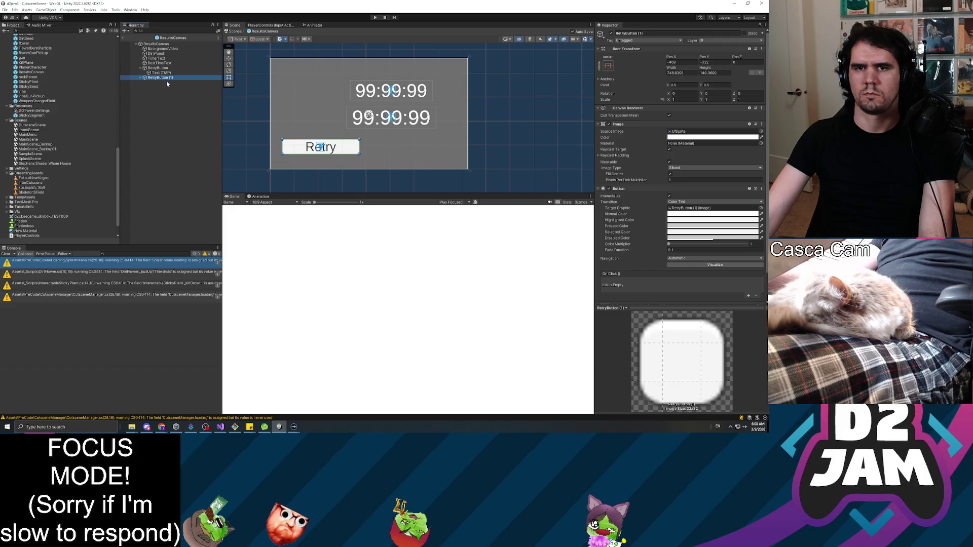
pyautogui.moveTo(351, 150)
pyautogui.mouseDown()
pyautogui.moveTo(474, 147)
pyautogui.moveTo(441, 145)
pyautogui.mouseUp()
pyautogui.click(160, 78)
pyautogui.press('F2')
pyautogui.write('MenuButton')
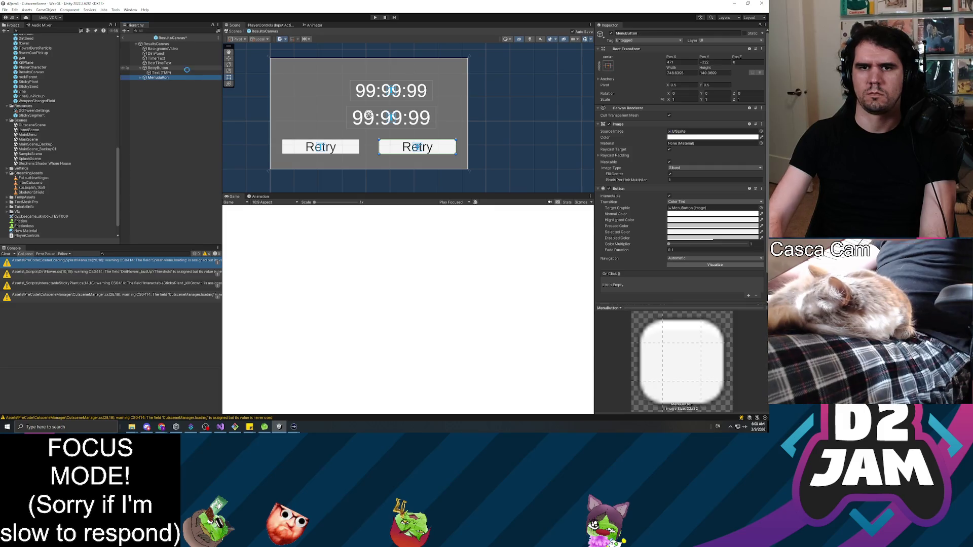
pyautogui.press('Return')
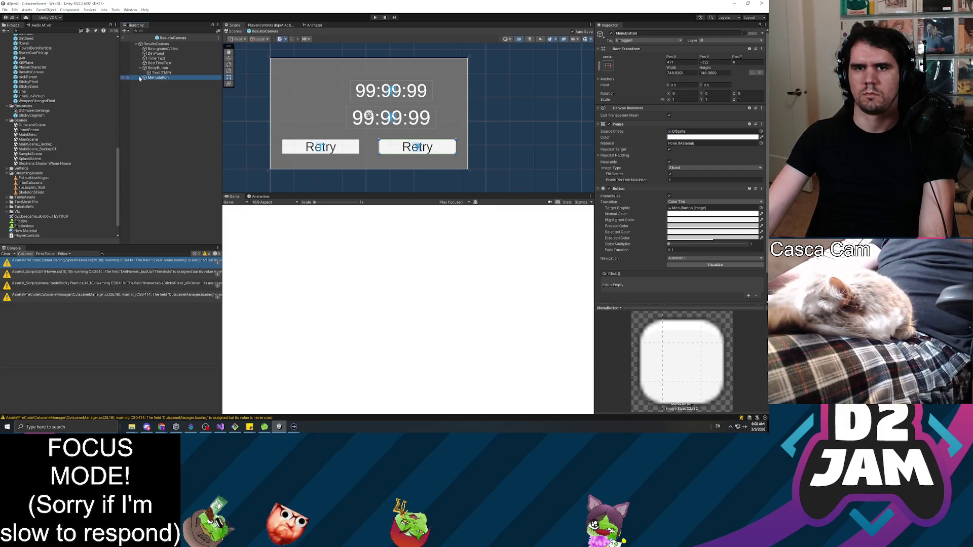
# Change the MenuButton label text to Menu
pyautogui.click(157, 82)
pyautogui.click(659, 152)
pyautogui.write('Menu')
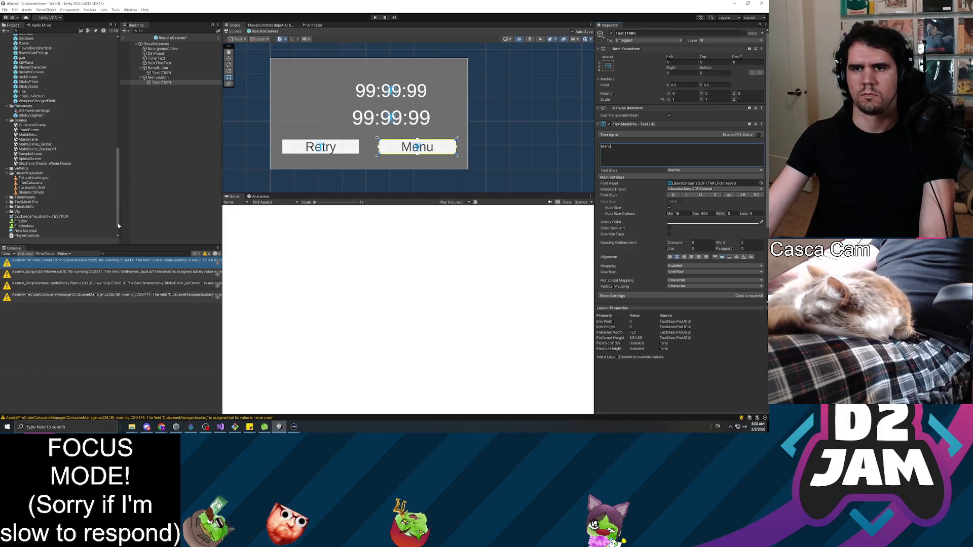
pyautogui.click(181, 173)
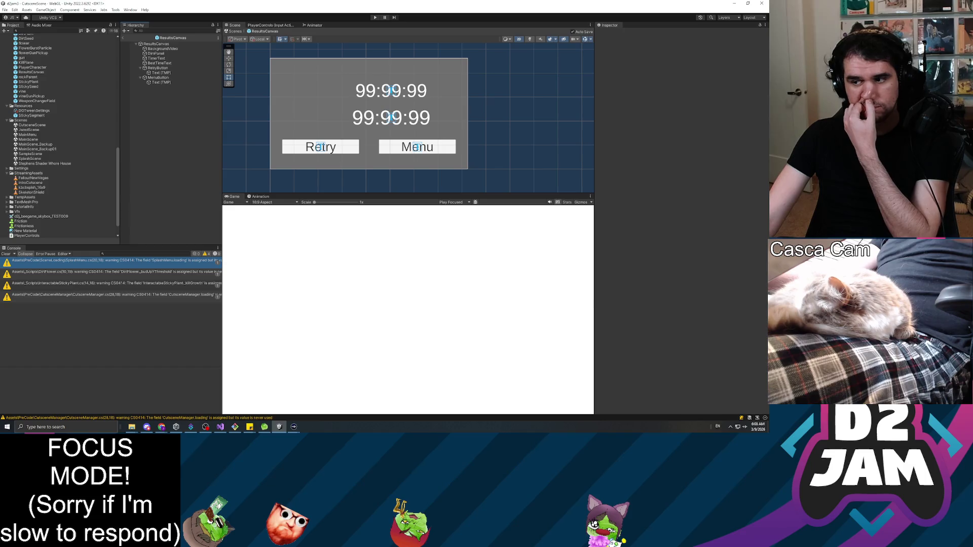
pyautogui.hotkey('alt', 'Tab')
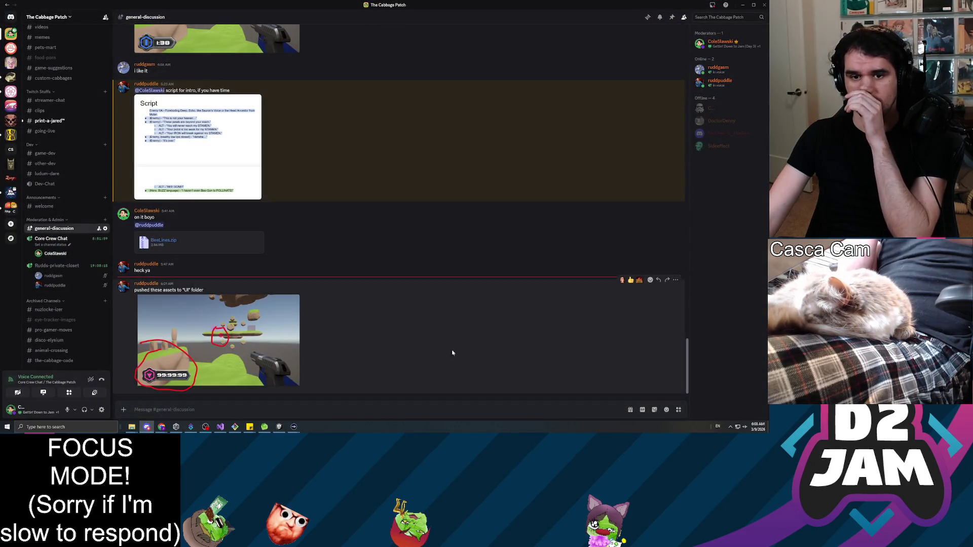
pyautogui.click(268, 363)
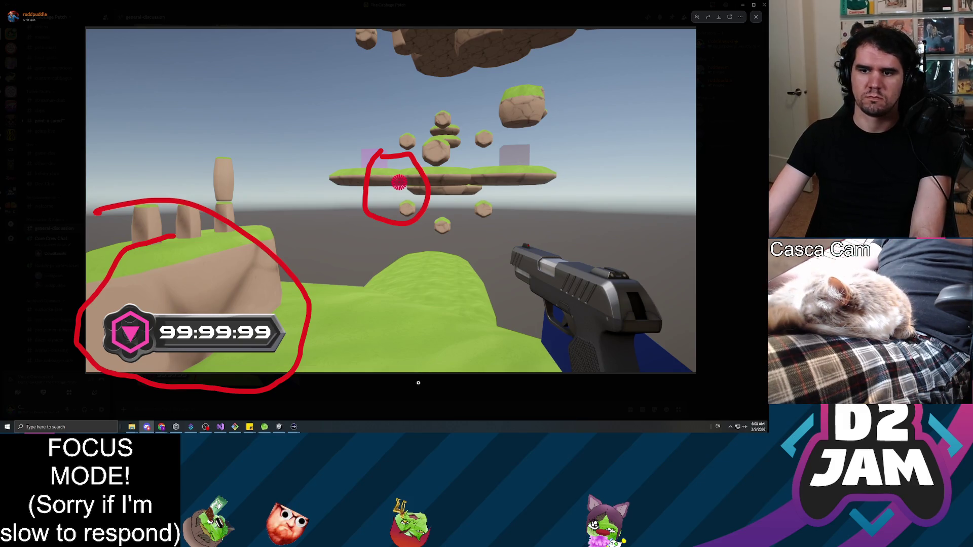
pyautogui.click(421, 371)
pyautogui.click(418, 383)
pyautogui.click(437, 404)
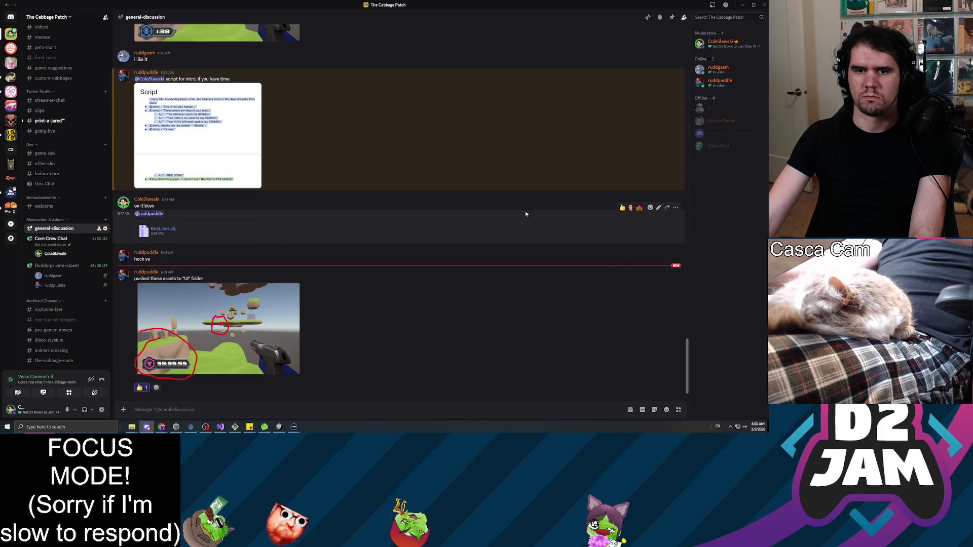
pyautogui.click(742, 5)
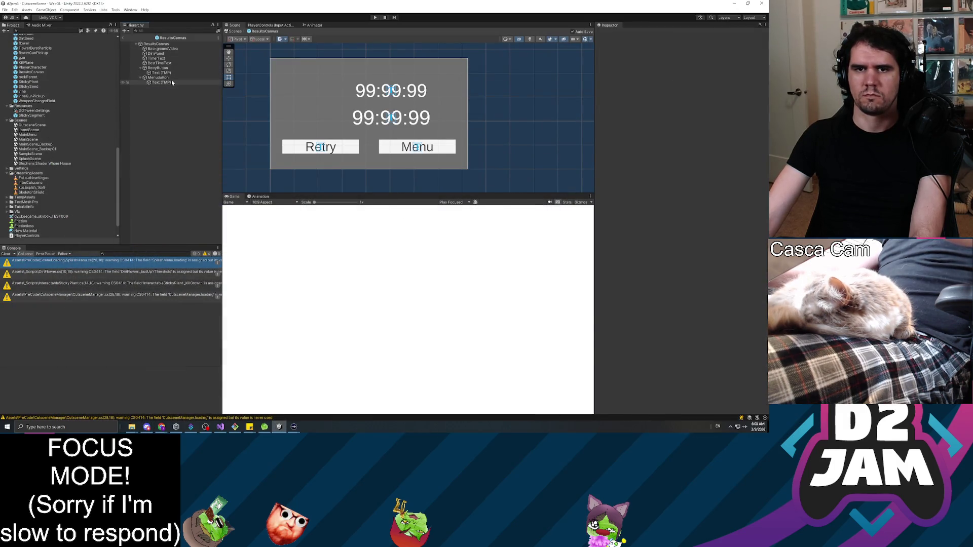
# Assign TimerText and BestTimeText to the Result Screen's Timer Text and Best Time Text fields, then exit prefab mode
pyautogui.click(156, 43)
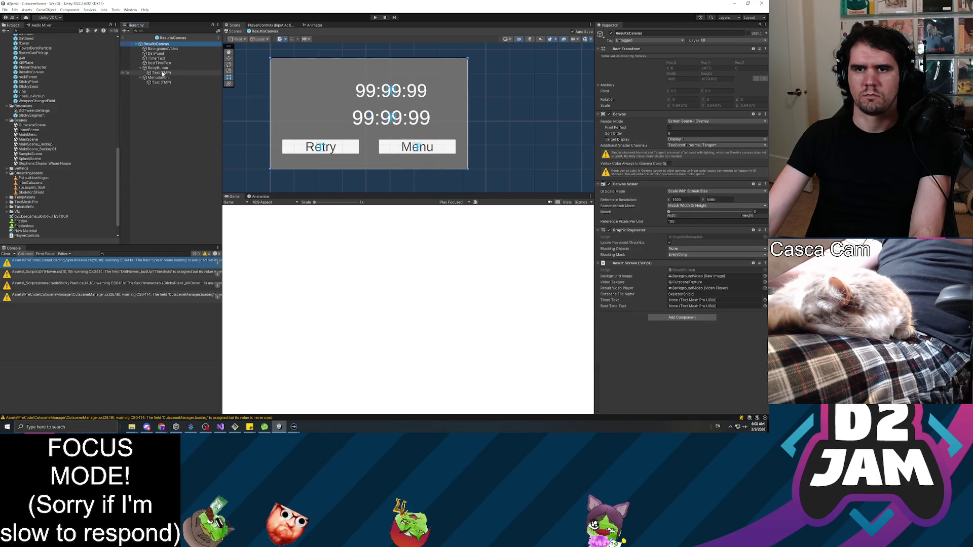
pyautogui.moveTo(666, 293); pyautogui.dragTo(679, 300)
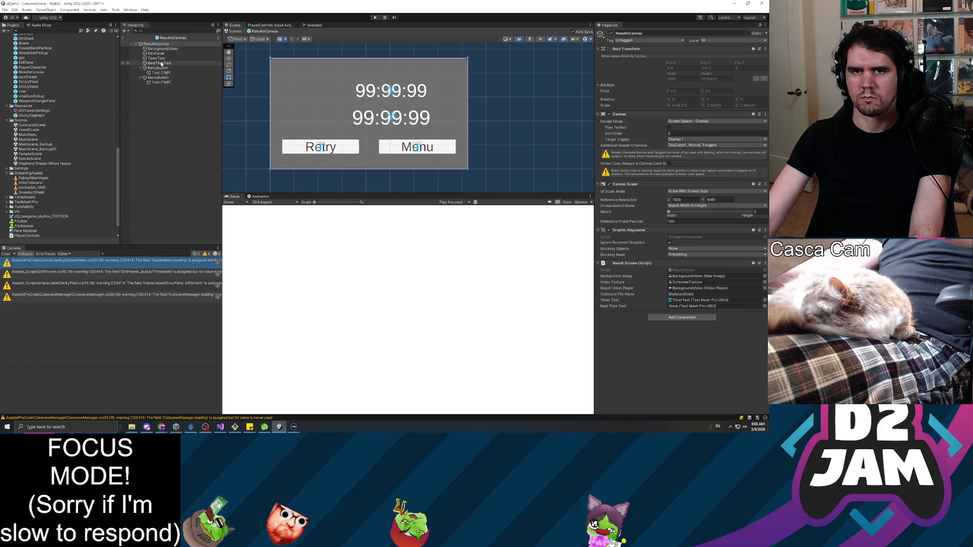
pyautogui.moveTo(158, 64)
pyautogui.mouseDown()
pyautogui.moveTo(679, 278)
pyautogui.moveTo(698, 308)
pyautogui.mouseUp()
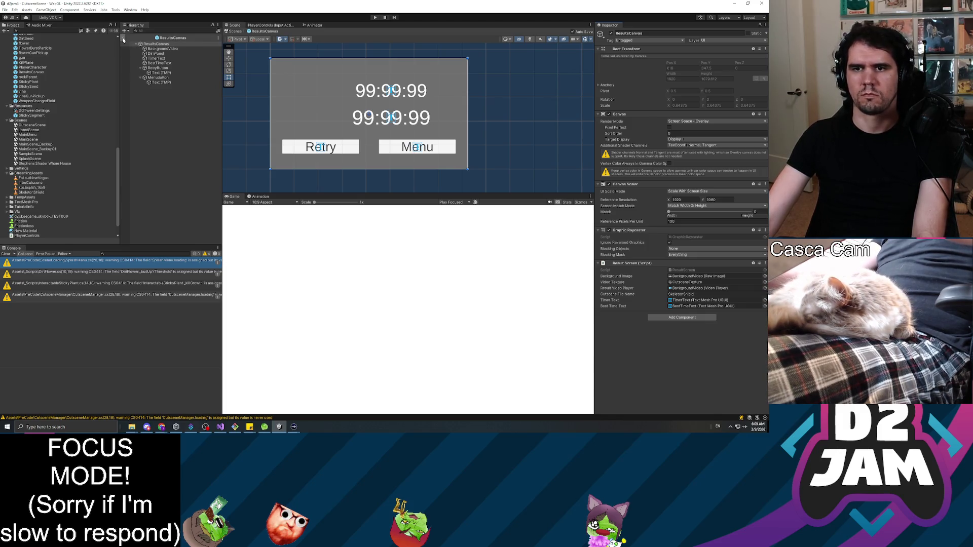
pyautogui.click(123, 39)
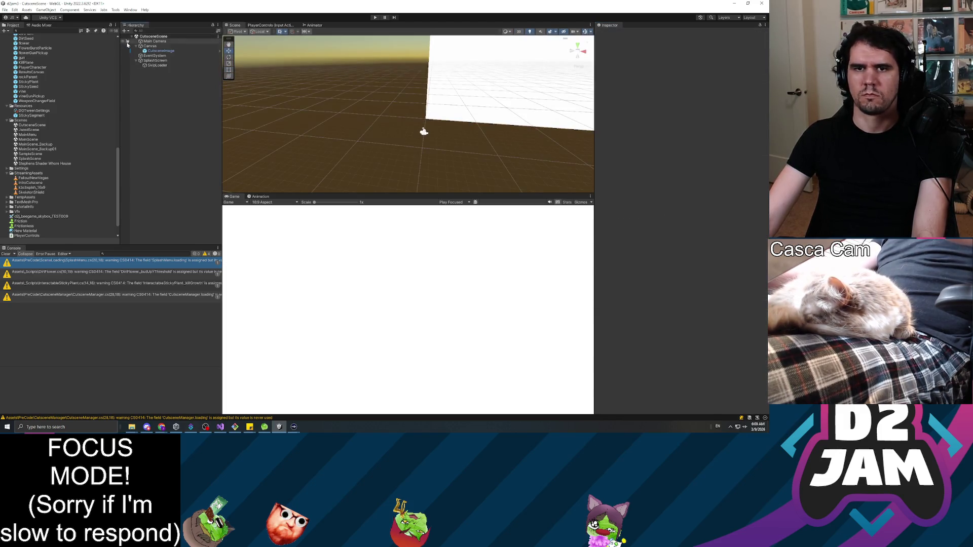
# Open JaredScene and deactivate ResultsCanvas
pyautogui.doubleClick(28, 130)
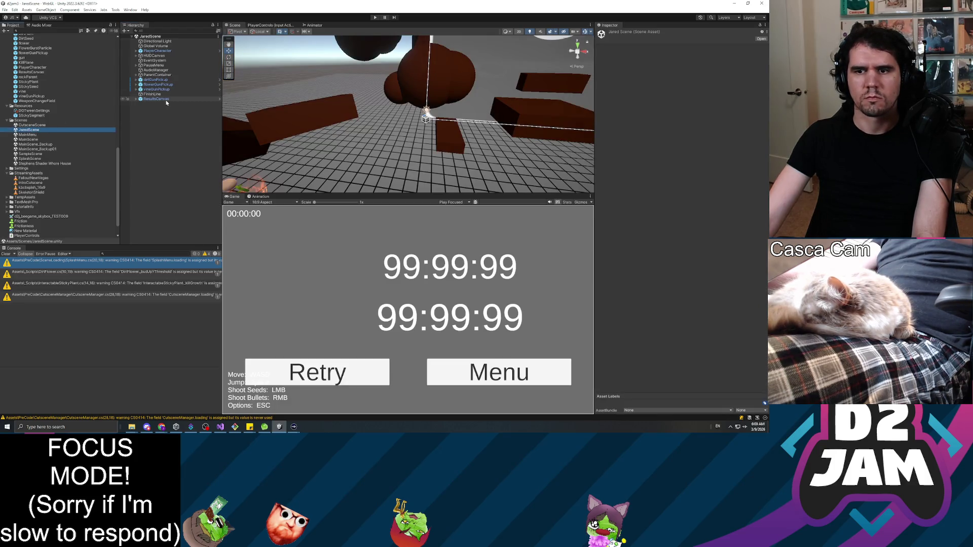
pyautogui.click(177, 99)
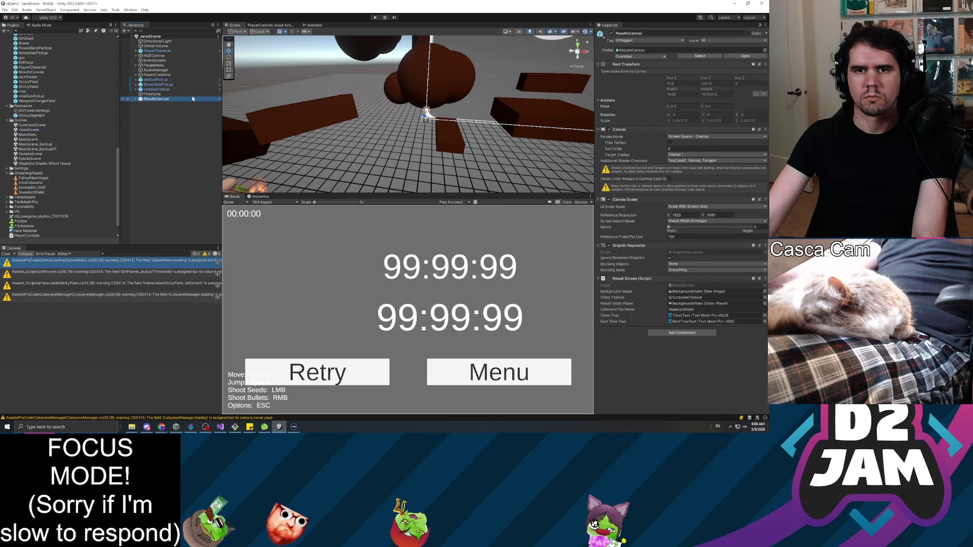
pyautogui.click(611, 34)
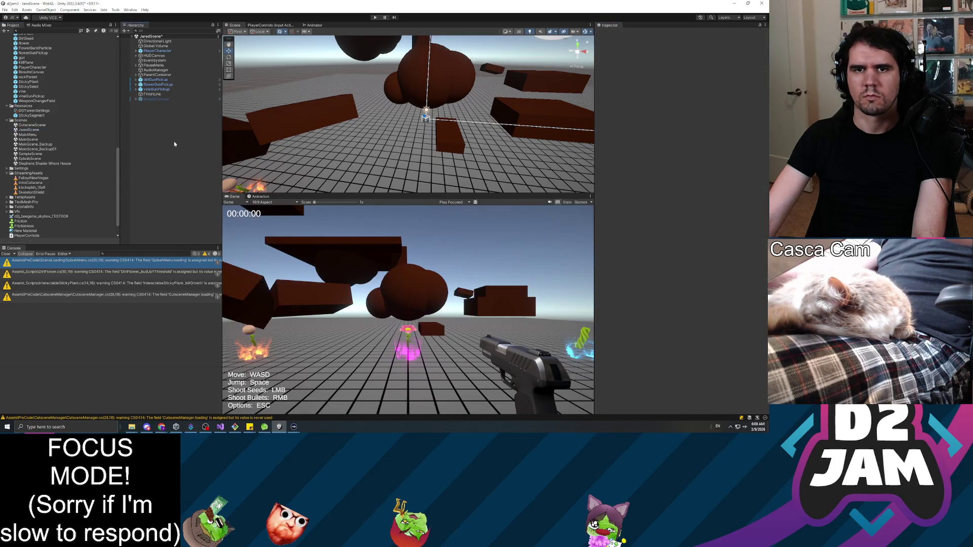
# Create an empty GameManager with the Game Manager script at position 0, 0, 0
pyautogui.rightClick(152, 128)
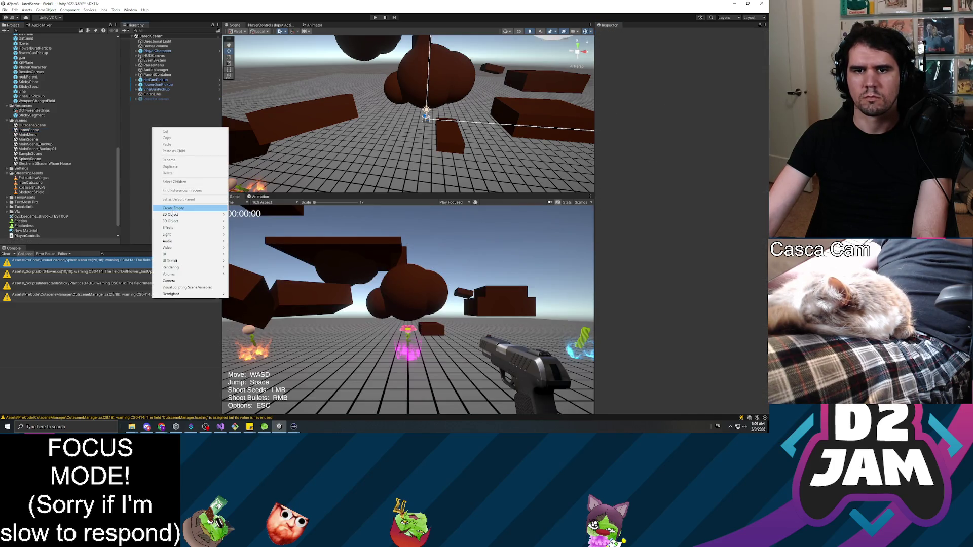
pyautogui.click(182, 208)
pyautogui.write('Game')
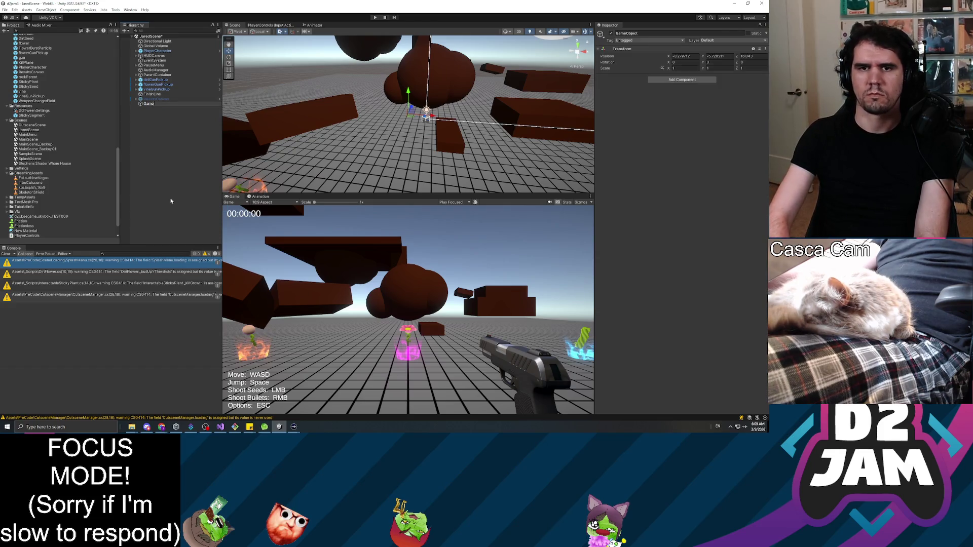
pyautogui.write('Manager')
pyautogui.press('Return')
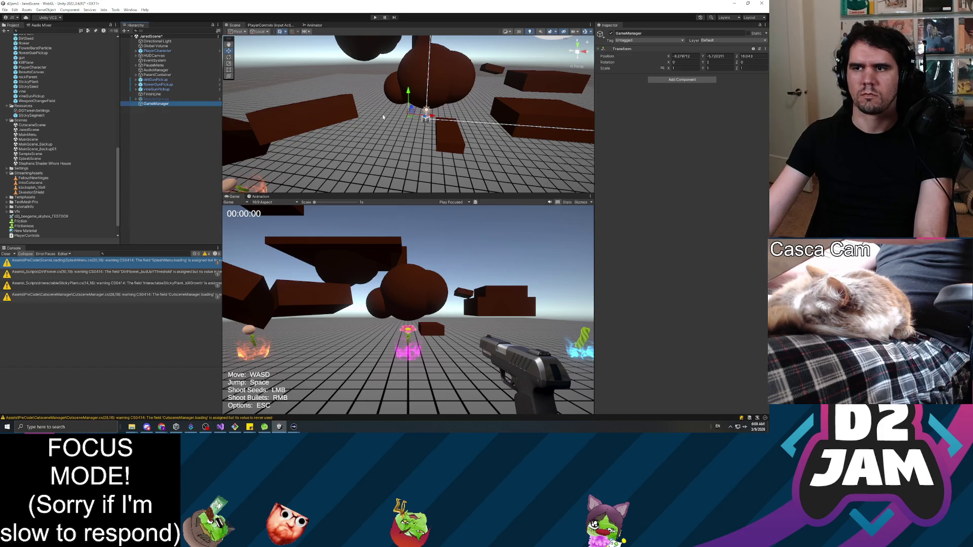
pyautogui.click(682, 80)
pyautogui.write('g')
pyautogui.press('Return')
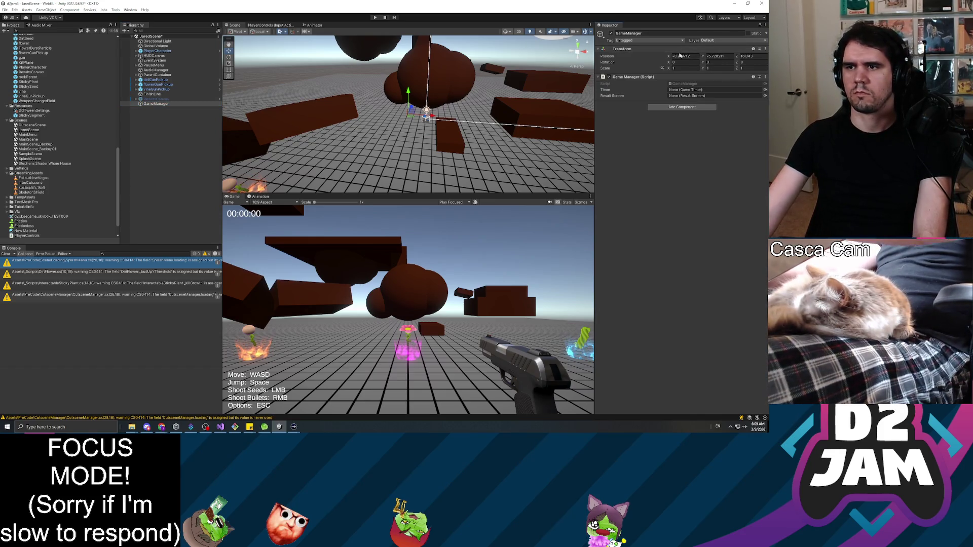
pyautogui.write('0')
pyautogui.press('Tab')
pyautogui.write('0')
pyautogui.press('Tab')
pyautogui.write('0')
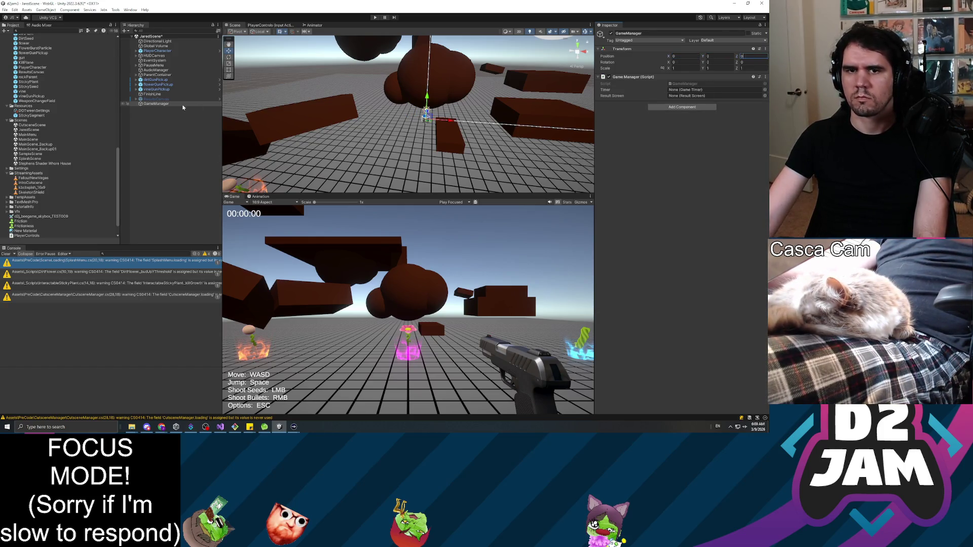
# Assign the HUD Timer and ResultsCanvas to the Game Manager's Timer and Result Screen slots
pyautogui.click(137, 57)
pyautogui.click(136, 56)
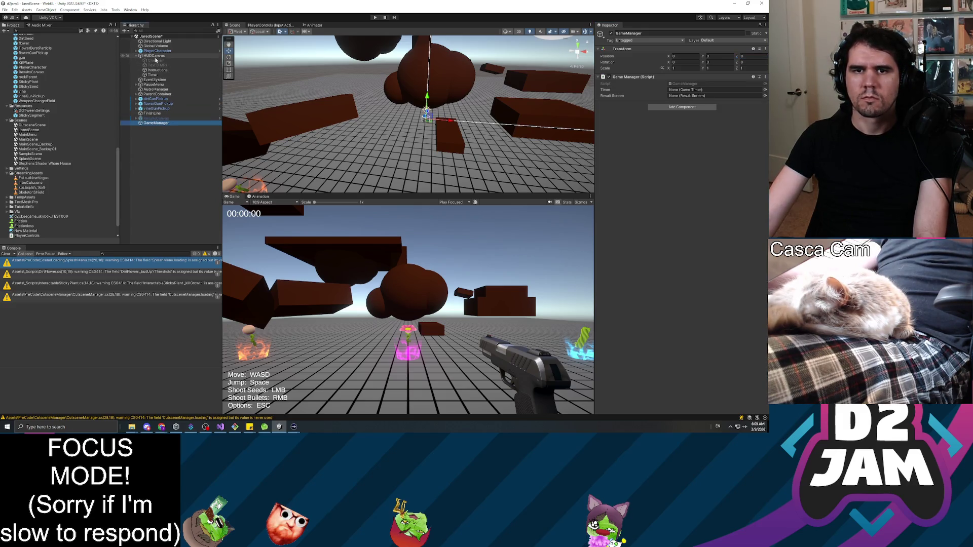
pyautogui.moveTo(152, 75)
pyautogui.mouseDown()
pyautogui.moveTo(704, 82)
pyautogui.moveTo(697, 90)
pyautogui.mouseUp()
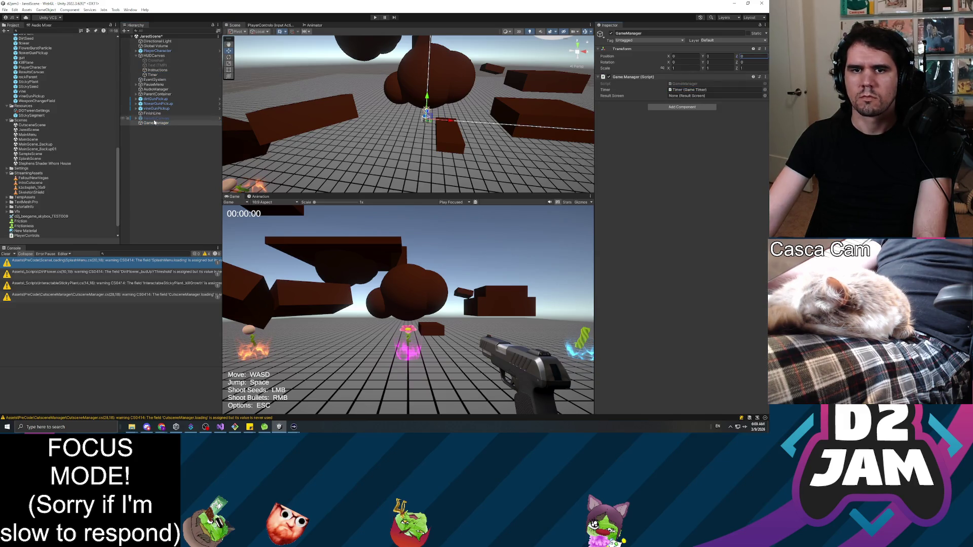
pyautogui.moveTo(155, 120); pyautogui.dragTo(699, 96)
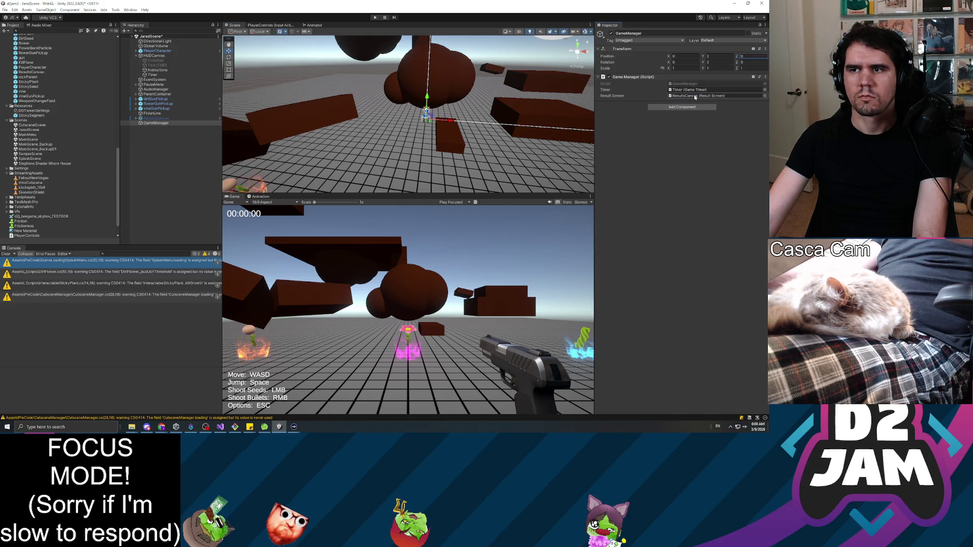
# Save HUDCanvas as a prefab in the Prefabs folder
pyautogui.click(160, 57)
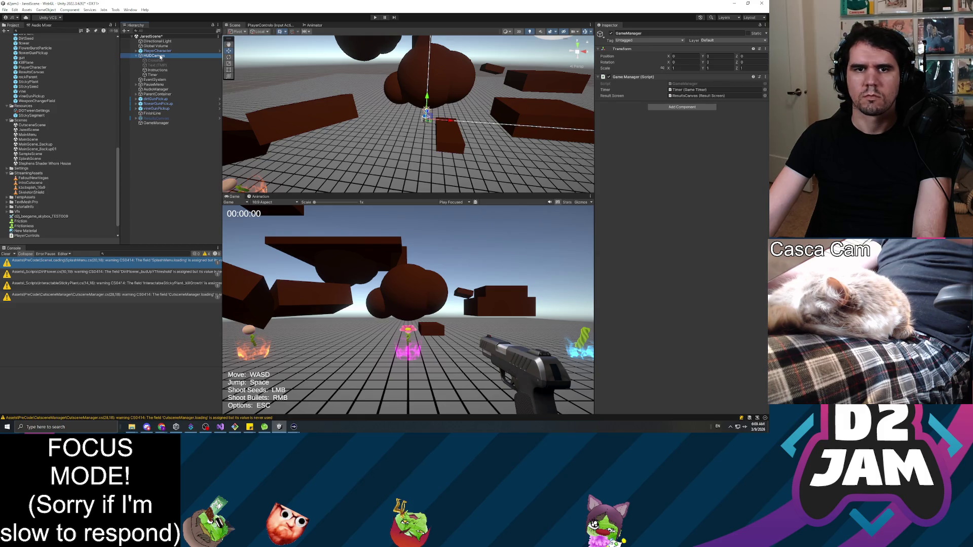
pyautogui.scroll(5, 23, 87)
pyautogui.moveTo(140, 60); pyautogui.dragTo(25, 54)
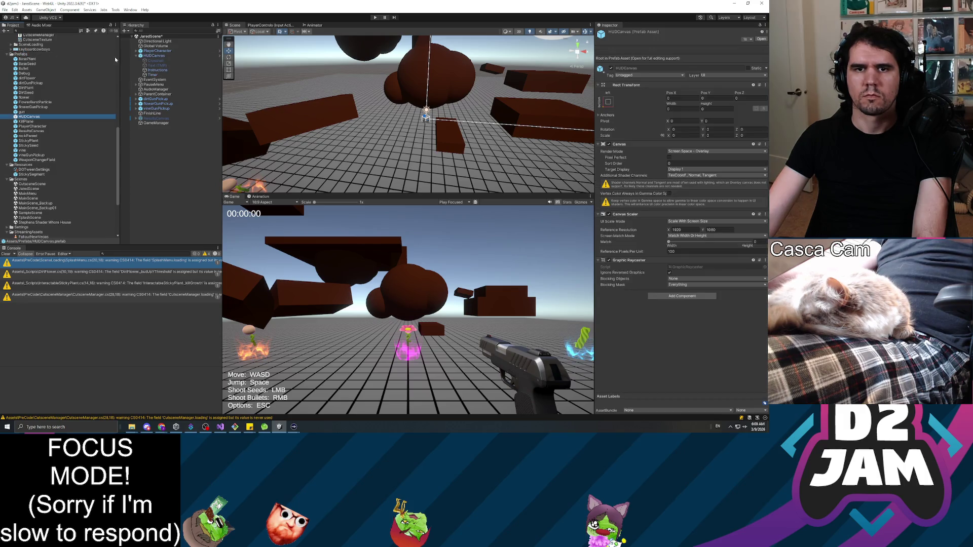
pyautogui.click(162, 127)
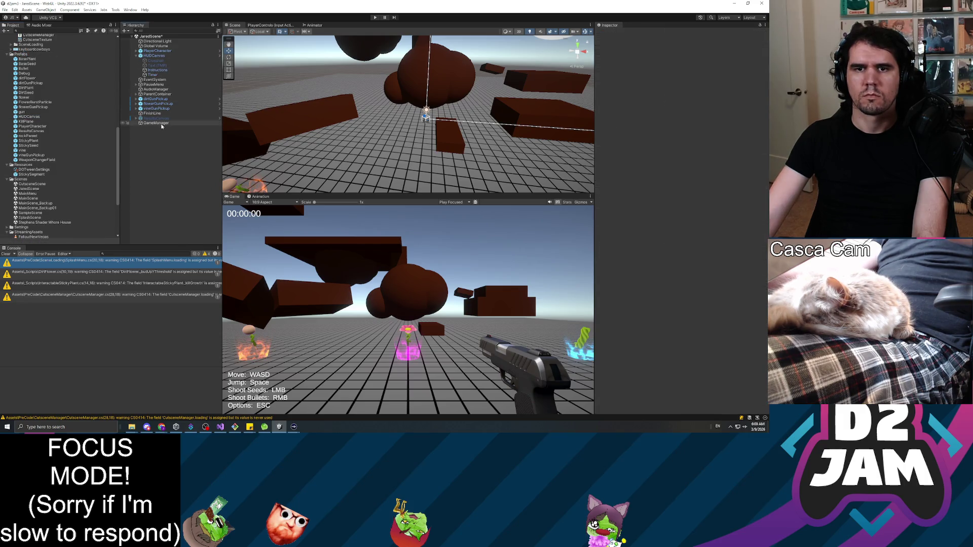
# Save GameManager as a prefab in Prefabs and start Play mode
pyautogui.click(157, 123)
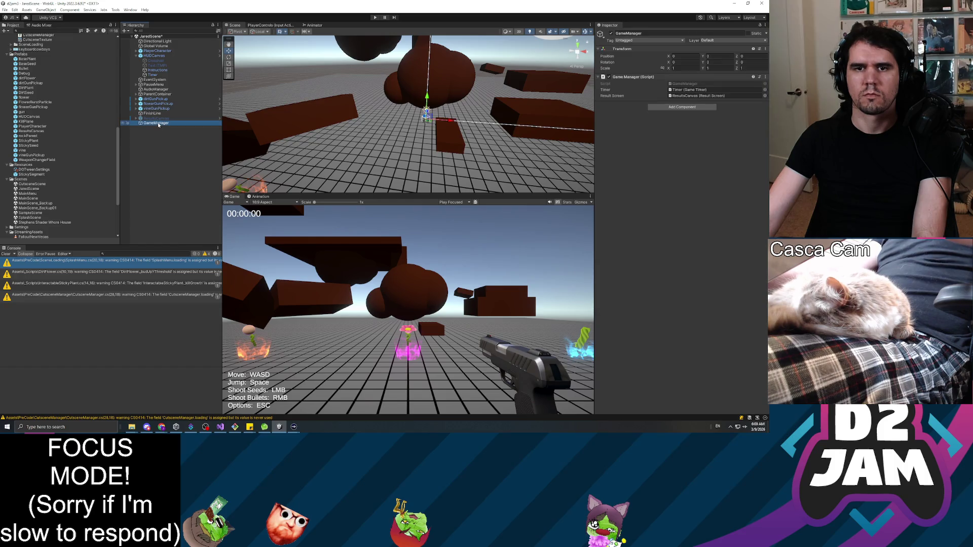
pyautogui.moveTo(158, 124); pyautogui.dragTo(23, 61)
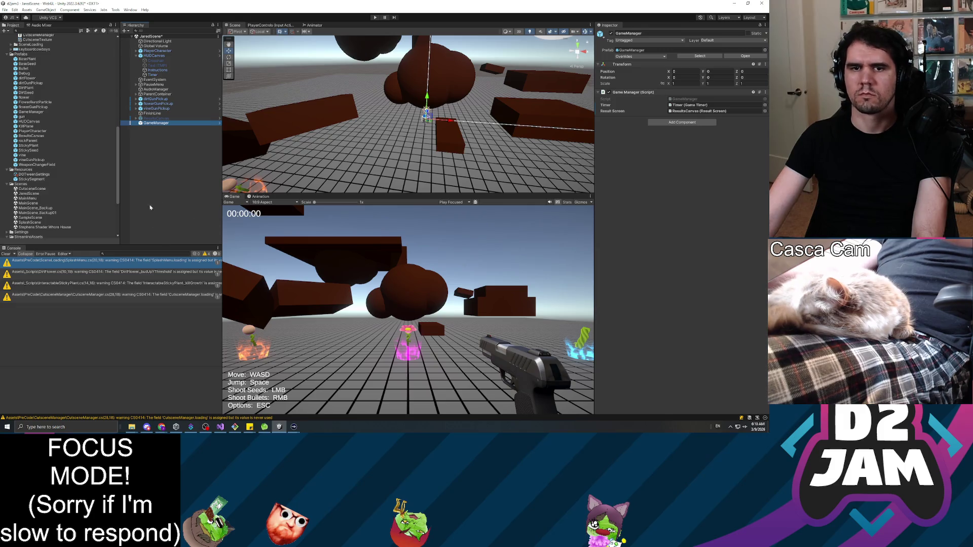
pyautogui.click(166, 164)
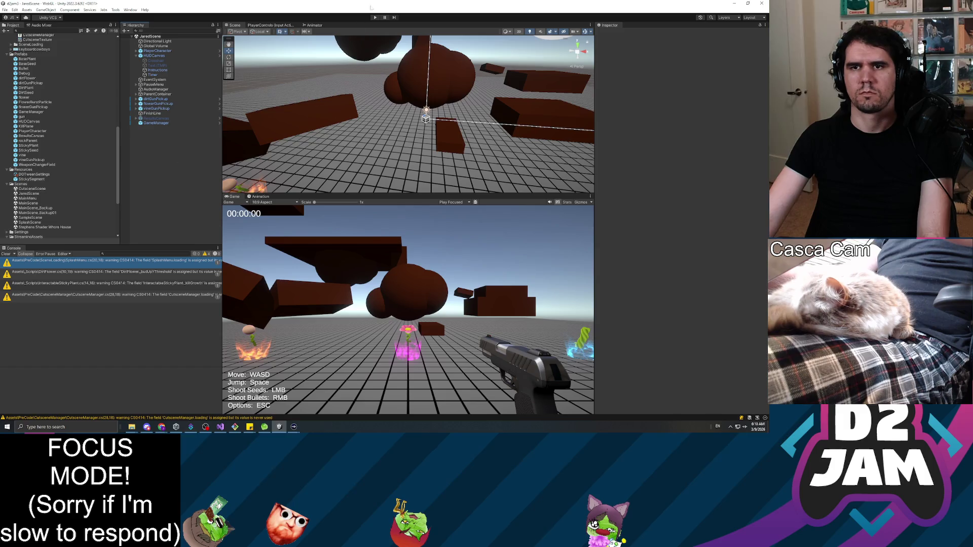
pyautogui.click(376, 17)
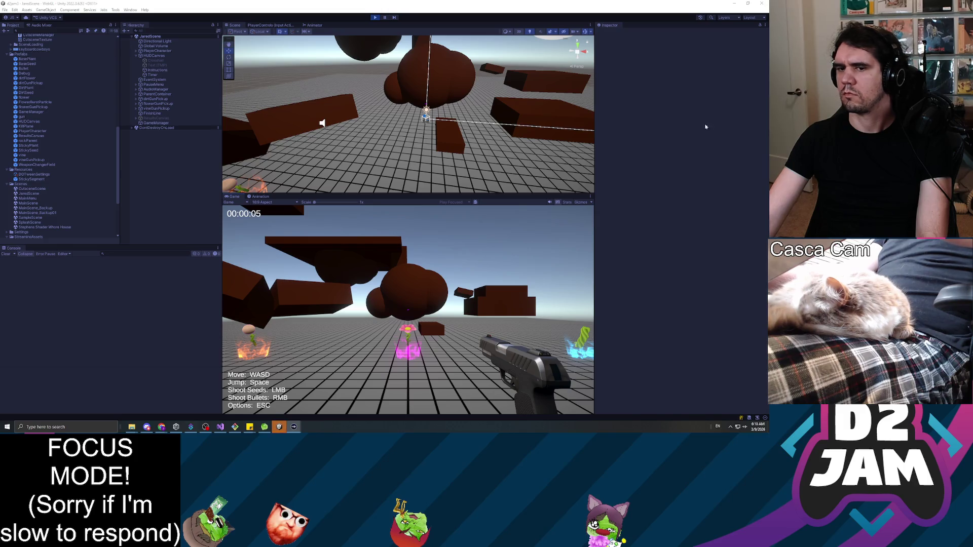
pyautogui.press('w')
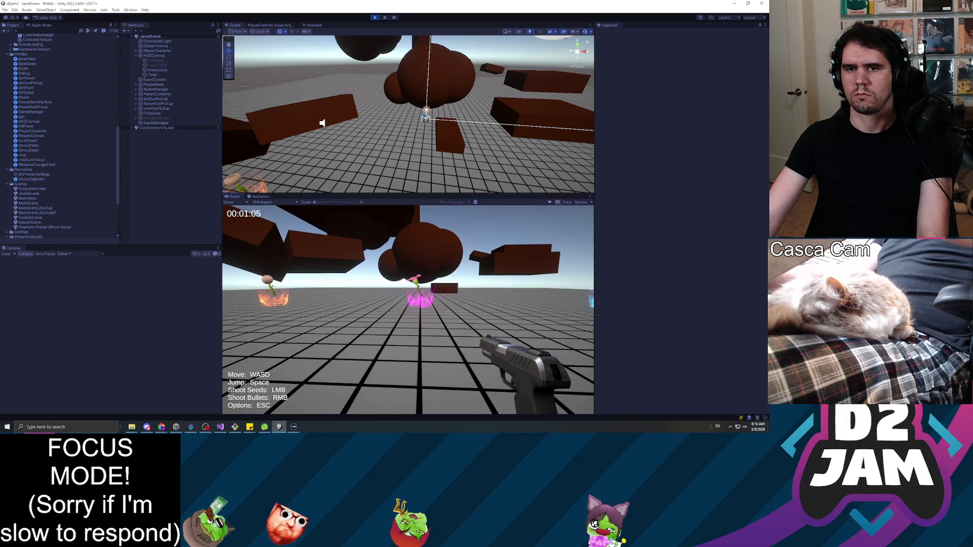
pyautogui.press('w')
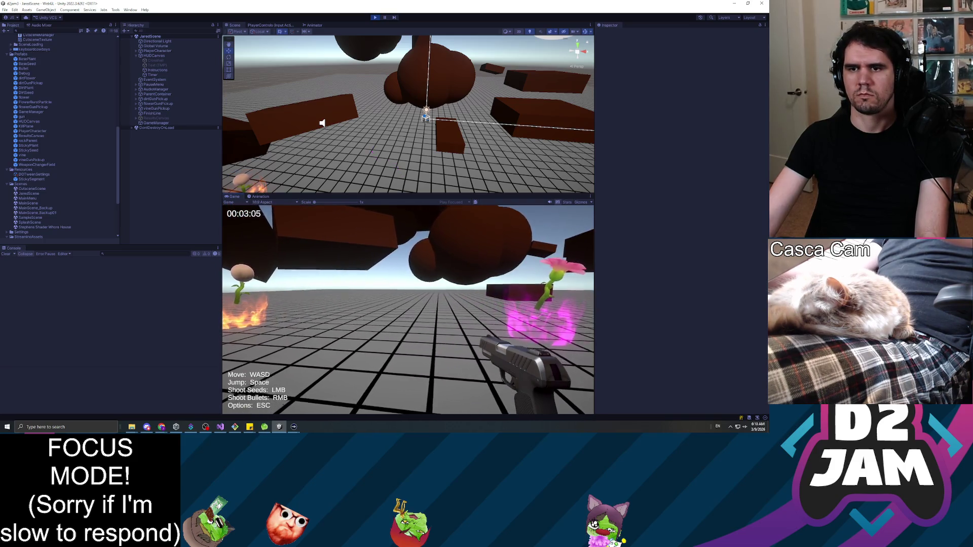
pyautogui.press('w')
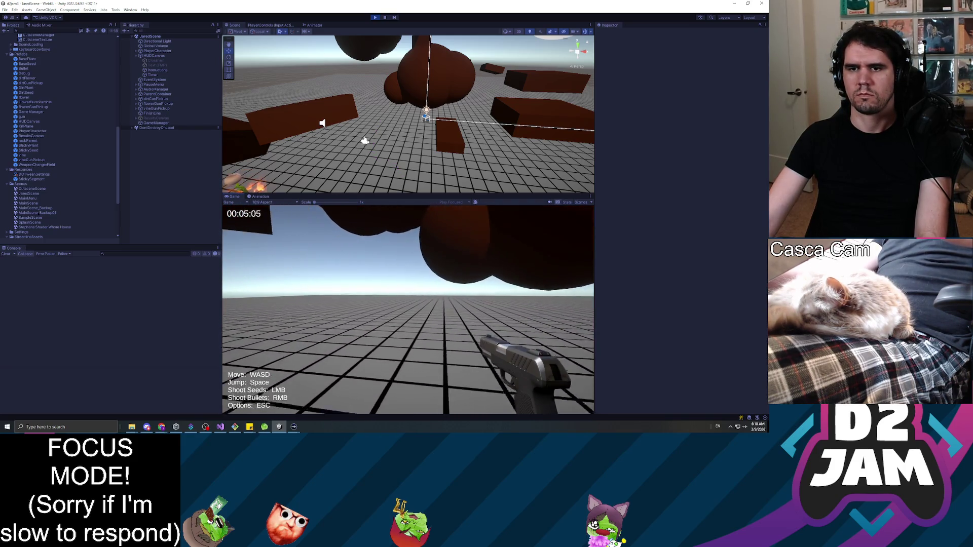
pyautogui.press('Escape')
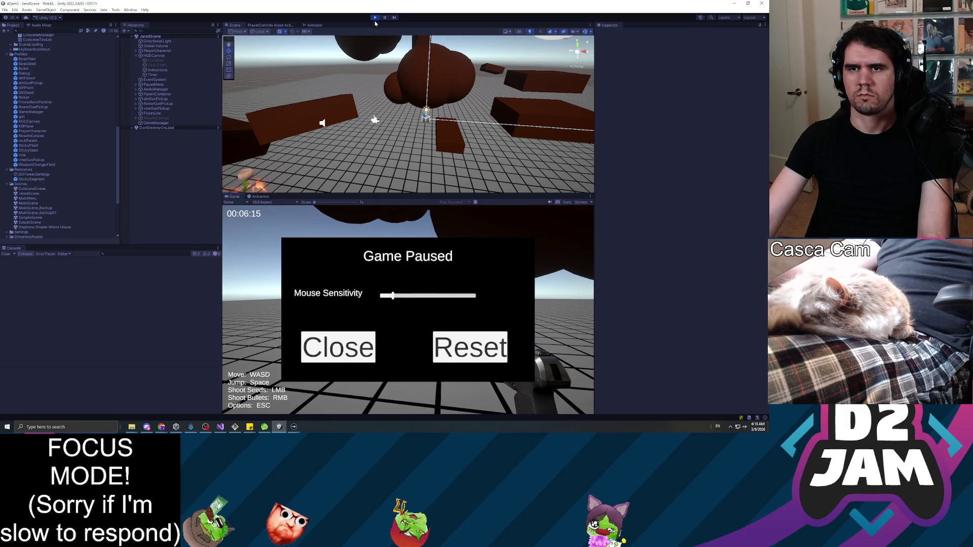
pyautogui.click(375, 17)
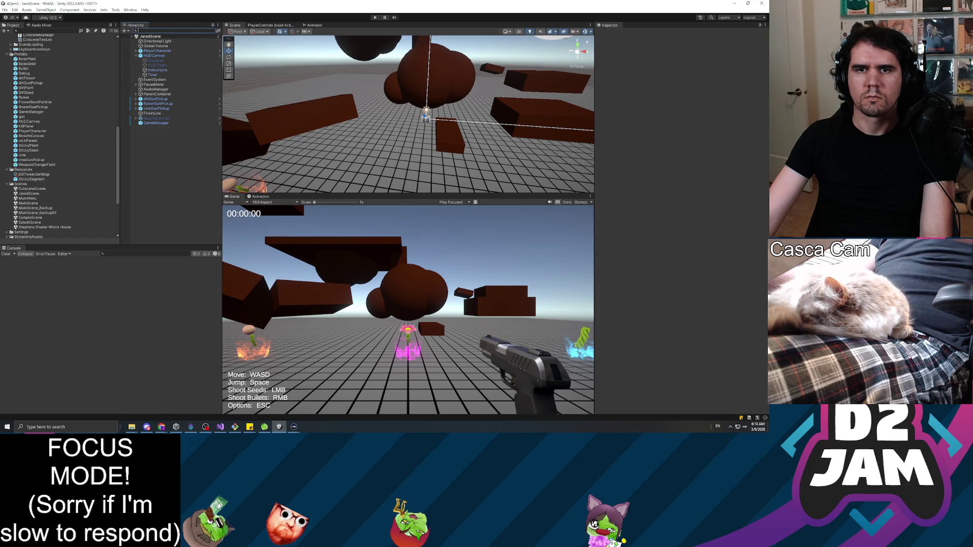
pyautogui.write('finish')
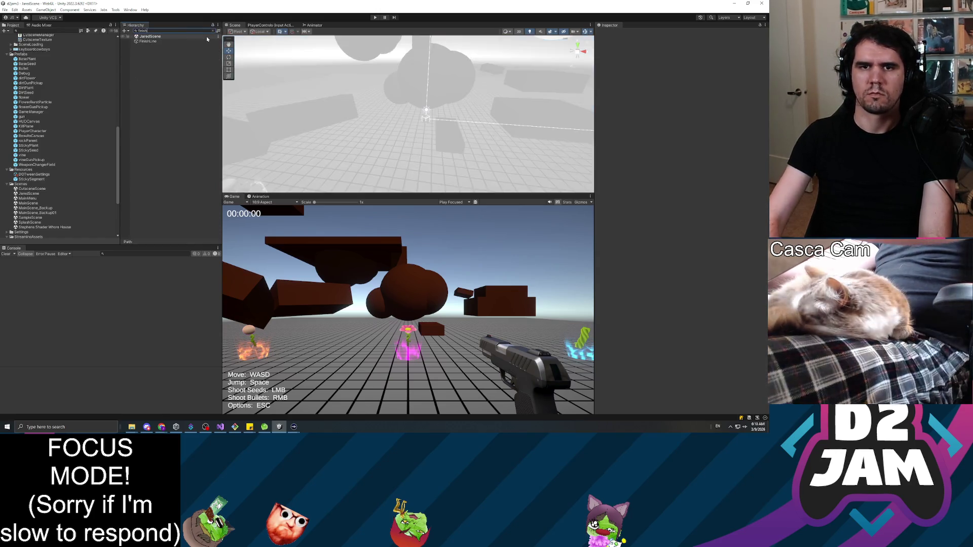
# Find FinishLine via the hierarchy search and save it as a prefab in Prefabs
pyautogui.click(207, 40)
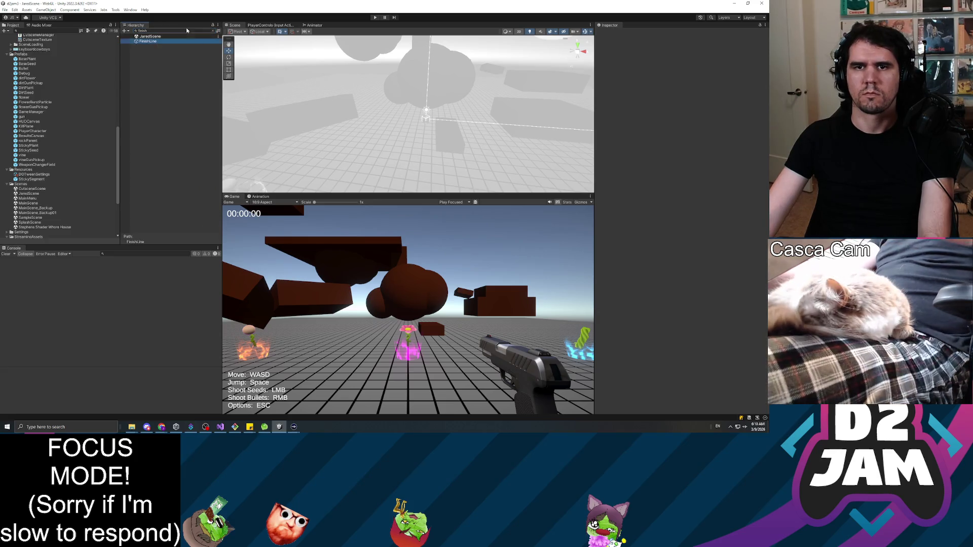
pyautogui.click(213, 30)
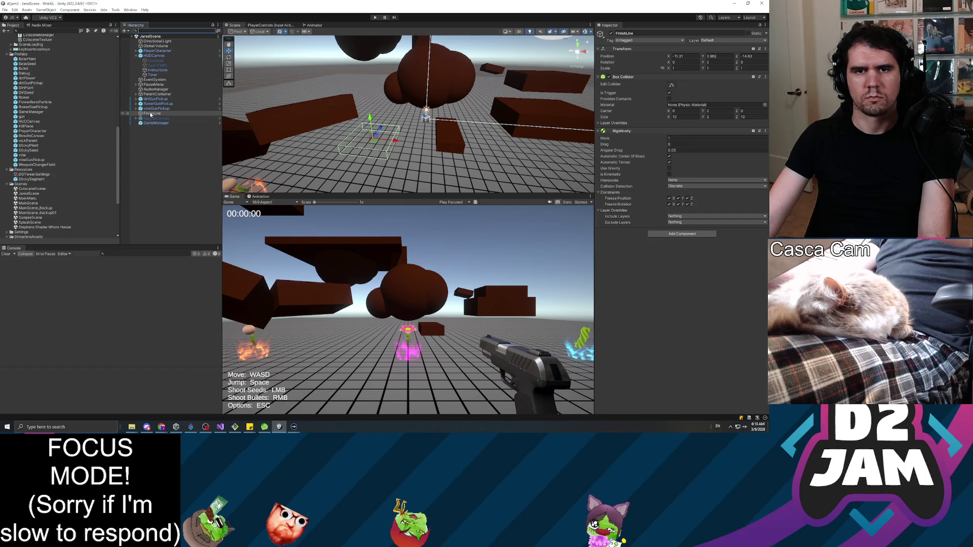
pyautogui.moveTo(155, 116); pyautogui.dragTo(89, 93)
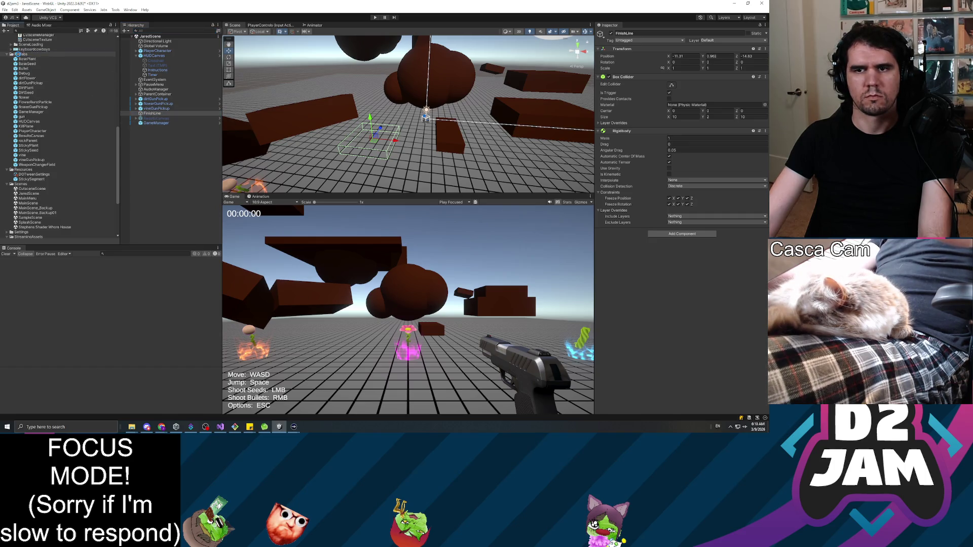
pyautogui.moveTo(18, 54); pyautogui.dragTo(18, 54)
pyautogui.click(164, 114)
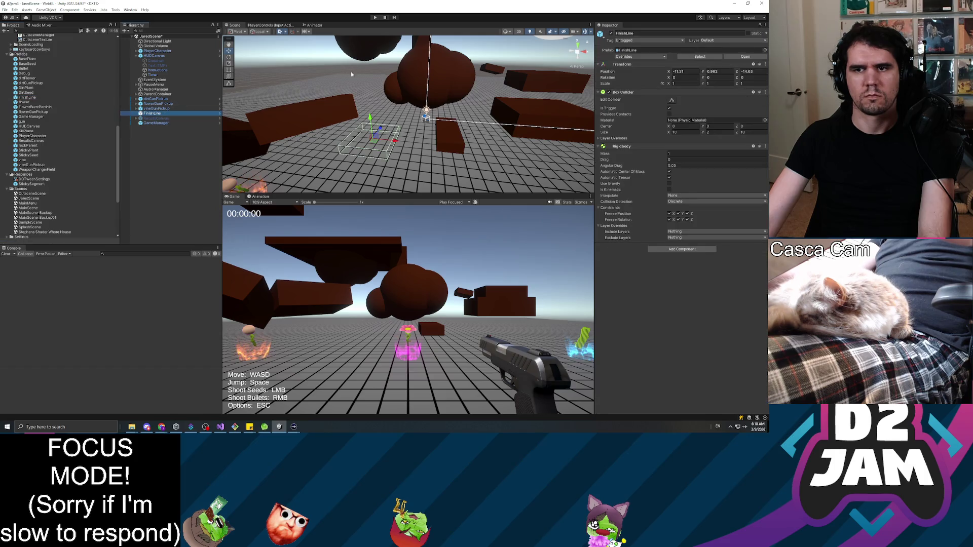
pyautogui.moveTo(405, 145); pyautogui.dragTo(398, 98)
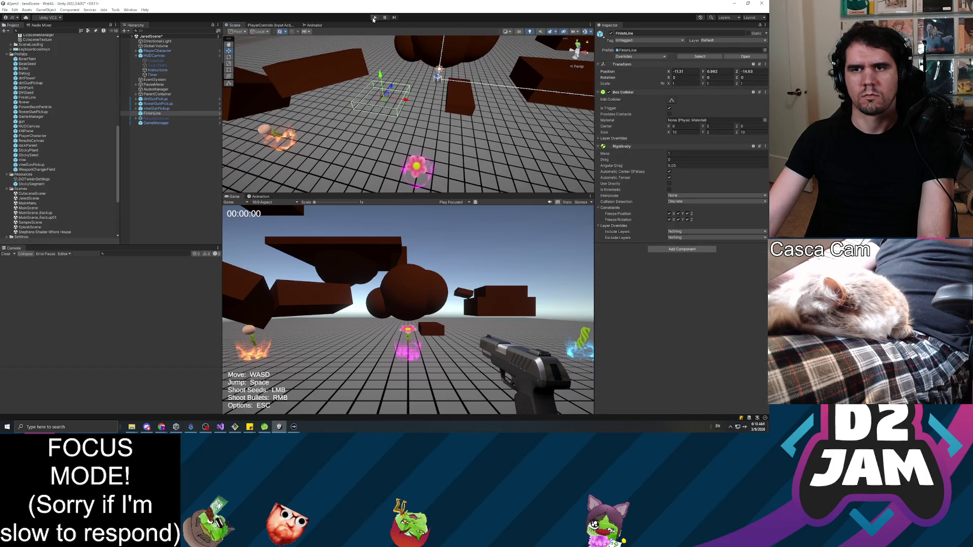
# Briefly play-test the level, then stop and open the FinishLine prefab for editing
pyautogui.click(374, 17)
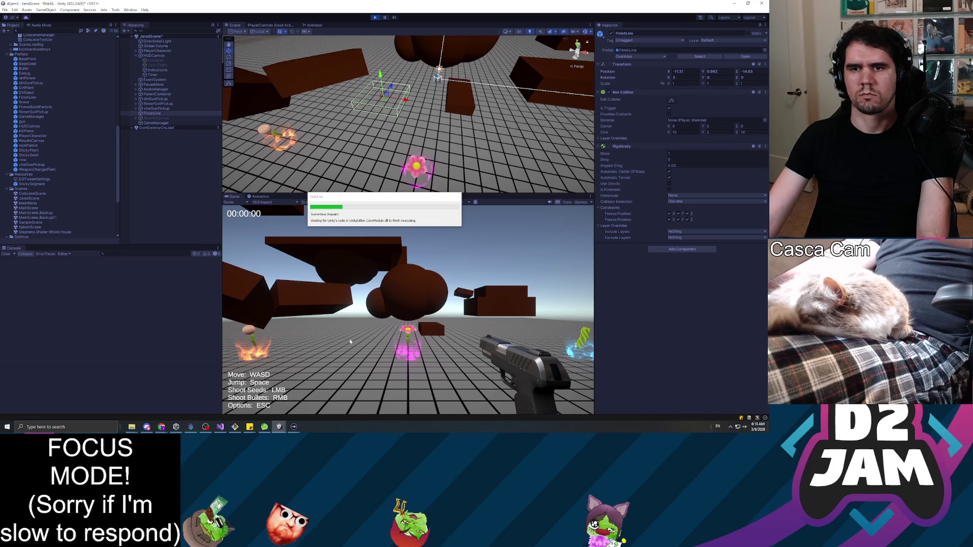
pyautogui.click(408, 310)
pyautogui.press('w')
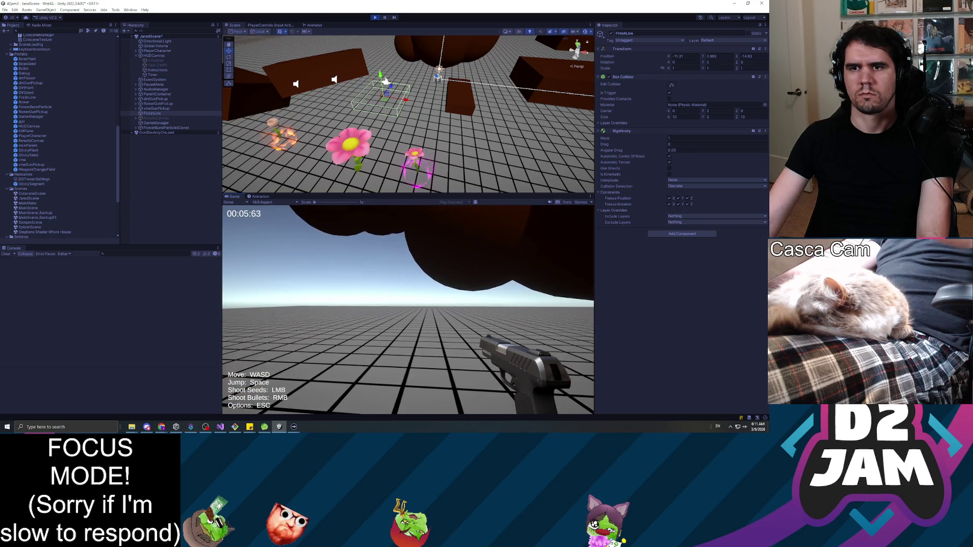
pyautogui.press('w')
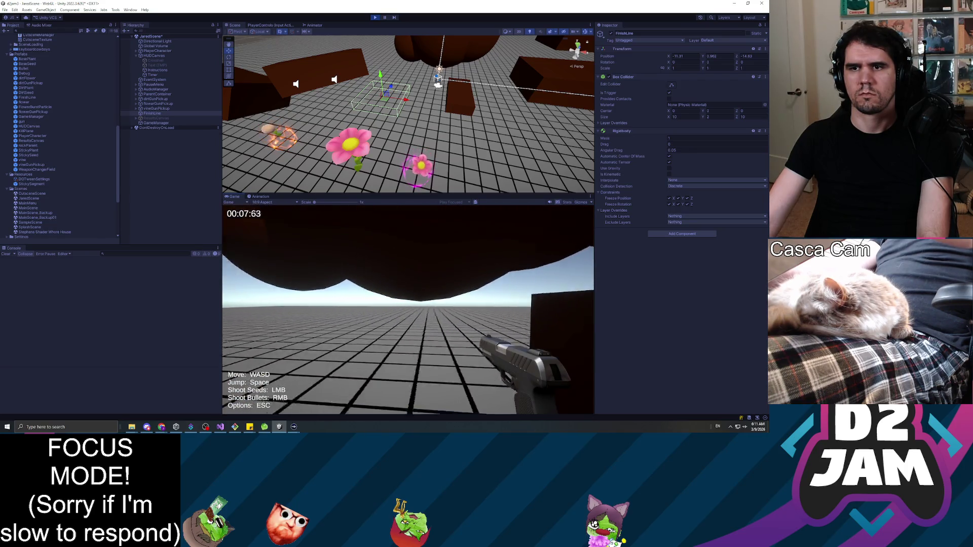
pyautogui.press('Escape')
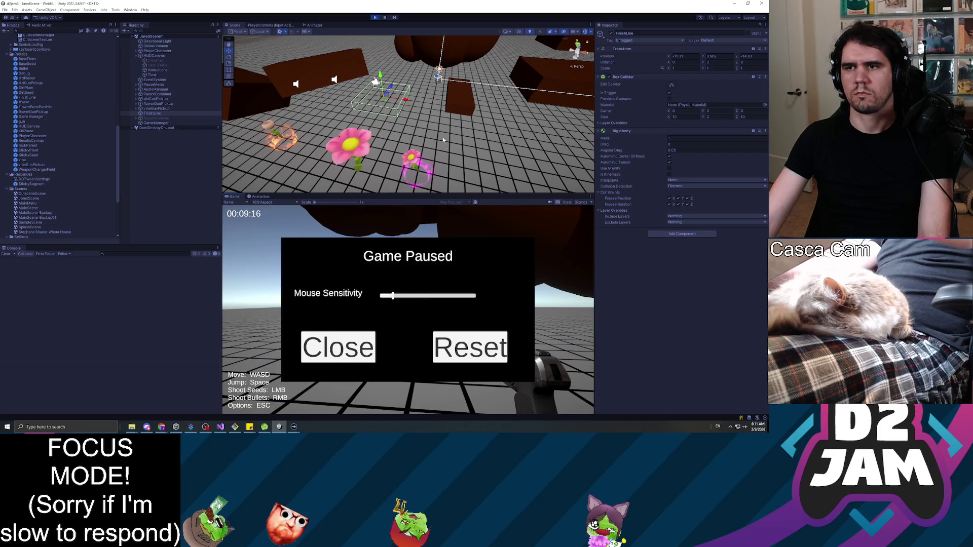
pyautogui.click(376, 19)
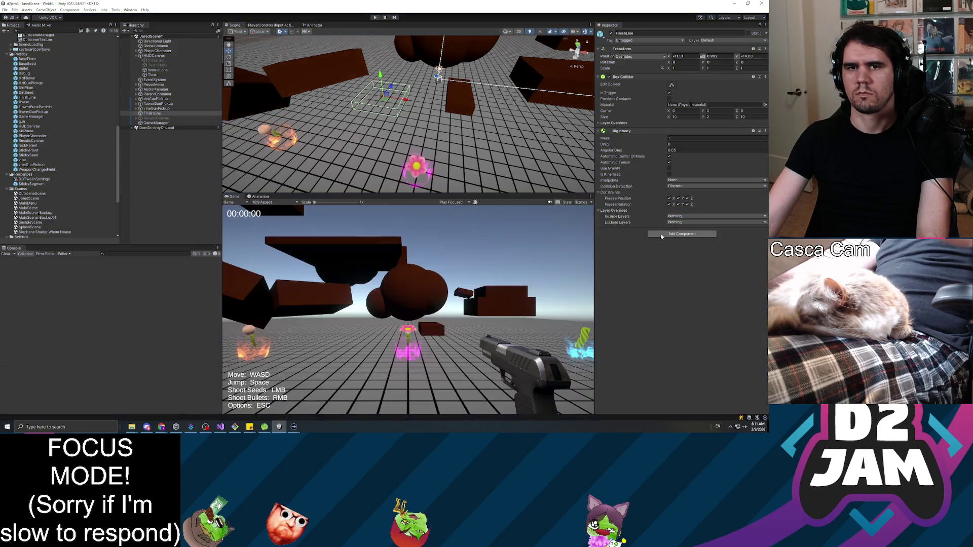
pyautogui.doubleClick(32, 98)
# Add the Finish Line script to the FinishLine prefab, move it below Transform, and return to the scene
pyautogui.click(667, 235)
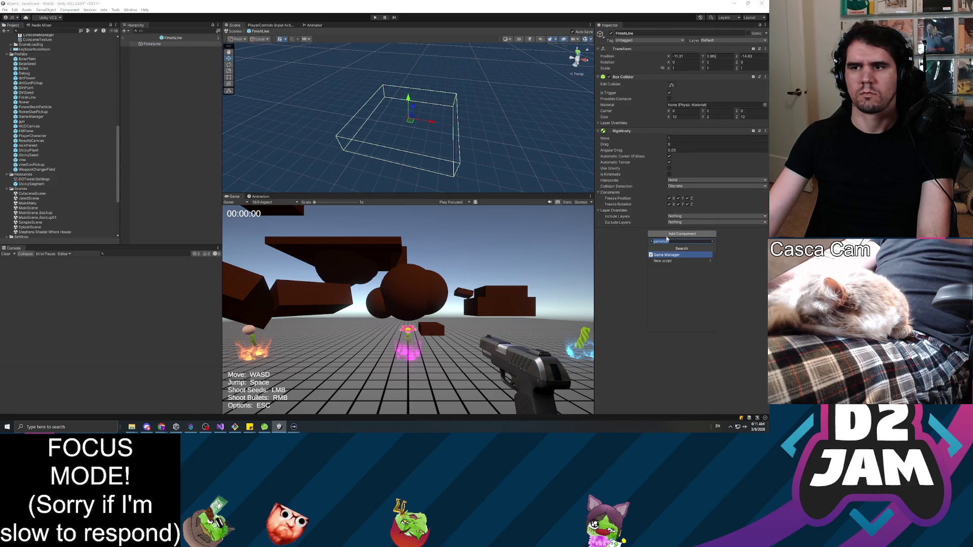
pyautogui.write('fin')
pyautogui.press('Return')
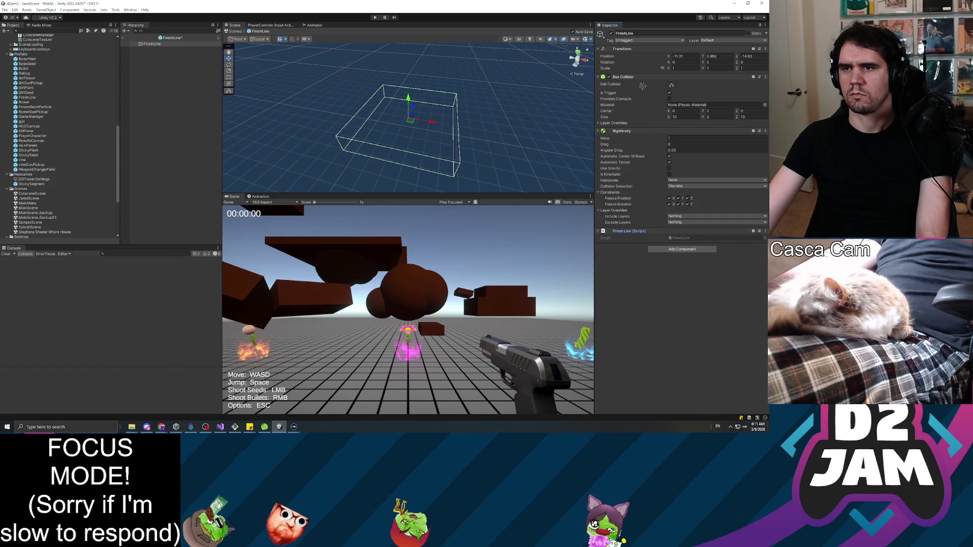
pyautogui.moveTo(650, 71); pyautogui.dragTo(649, 74)
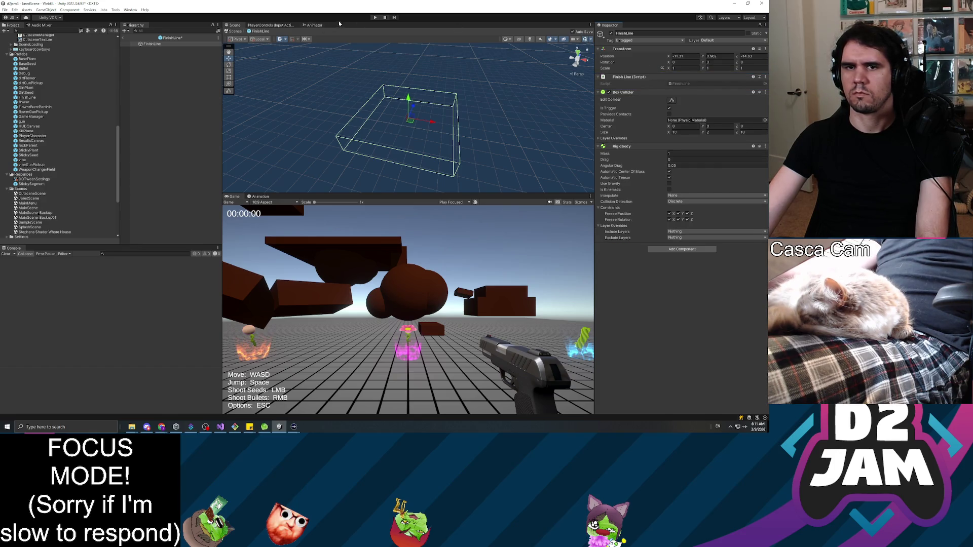
pyautogui.click(155, 72)
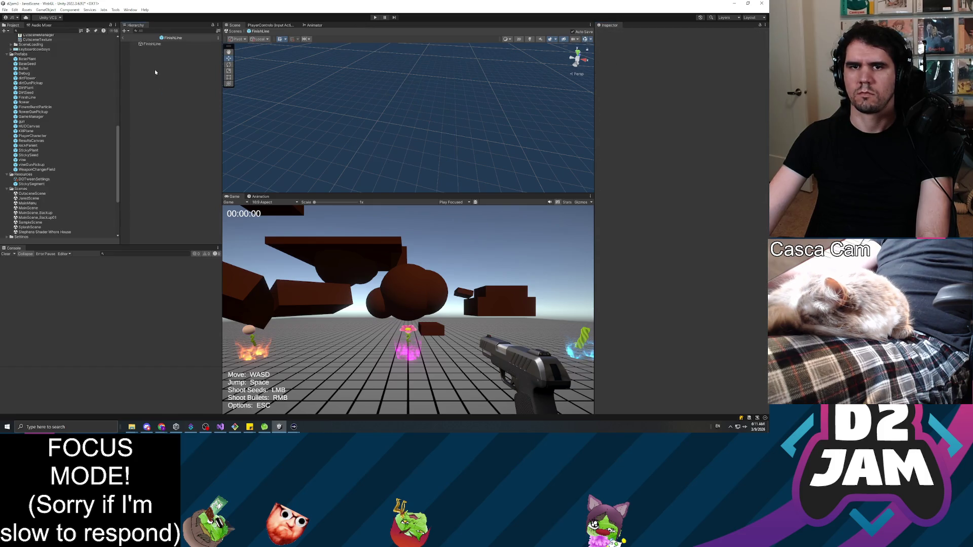
pyautogui.click(124, 40)
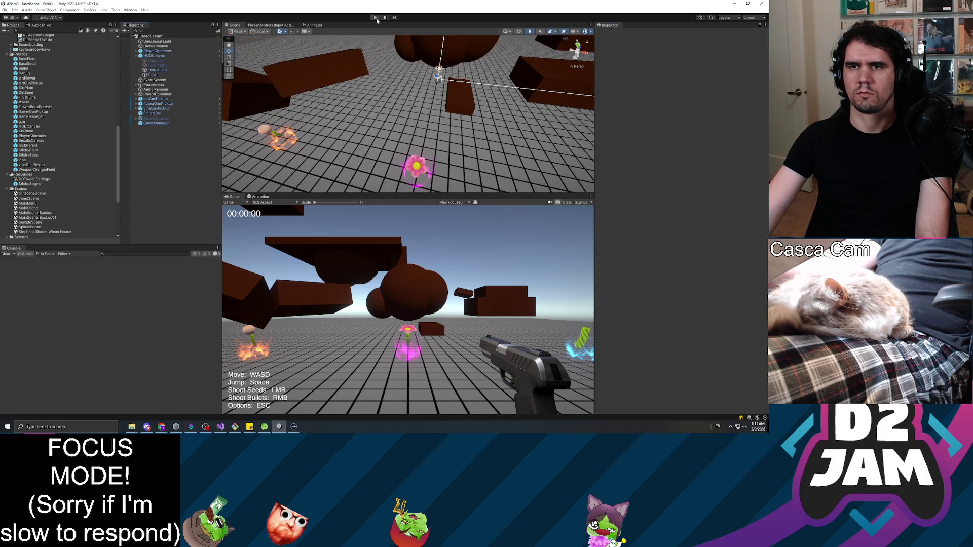
# Play-test the finish line, stop, check PlayerCharacter in the script editor, then play again
pyautogui.click(375, 18)
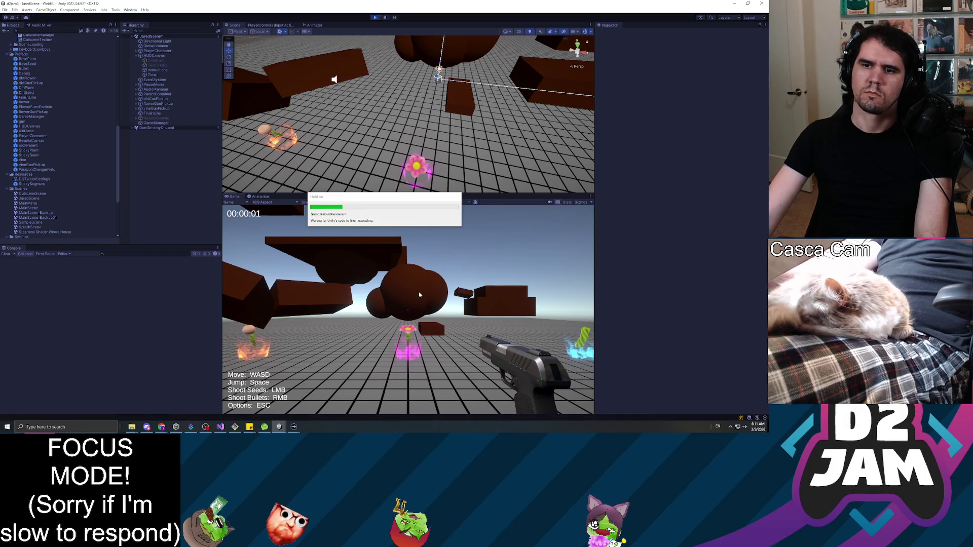
pyautogui.click(301, 365)
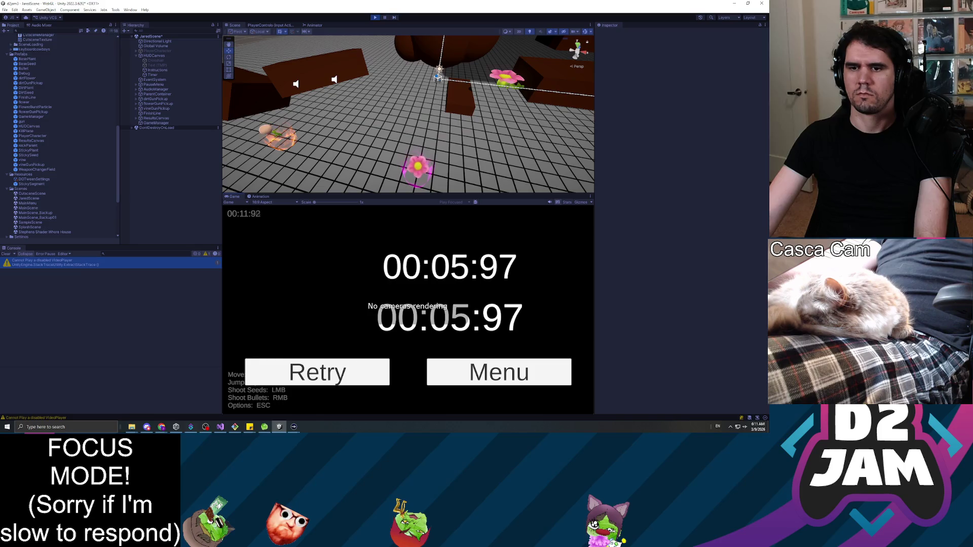
pyautogui.press('Escape')
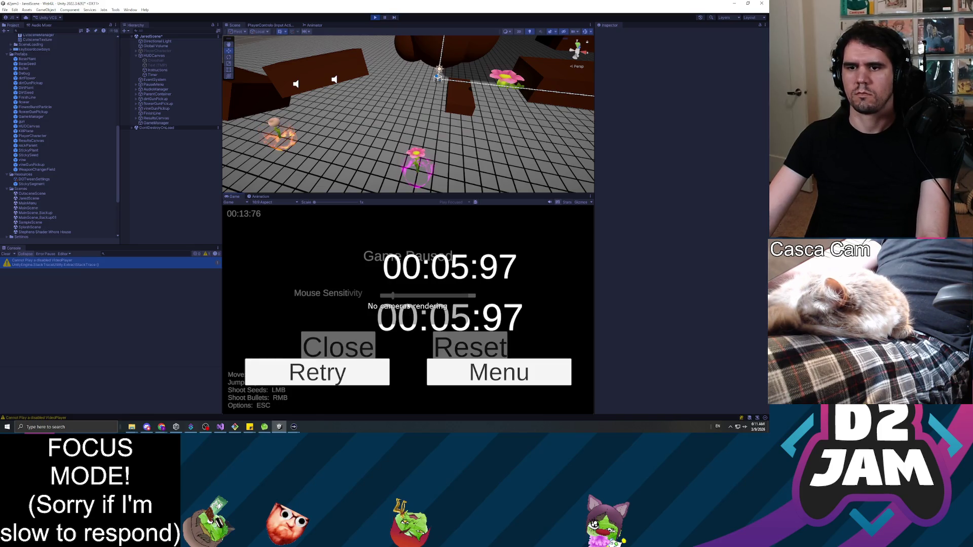
pyautogui.hotkey('ctrl', 'p')
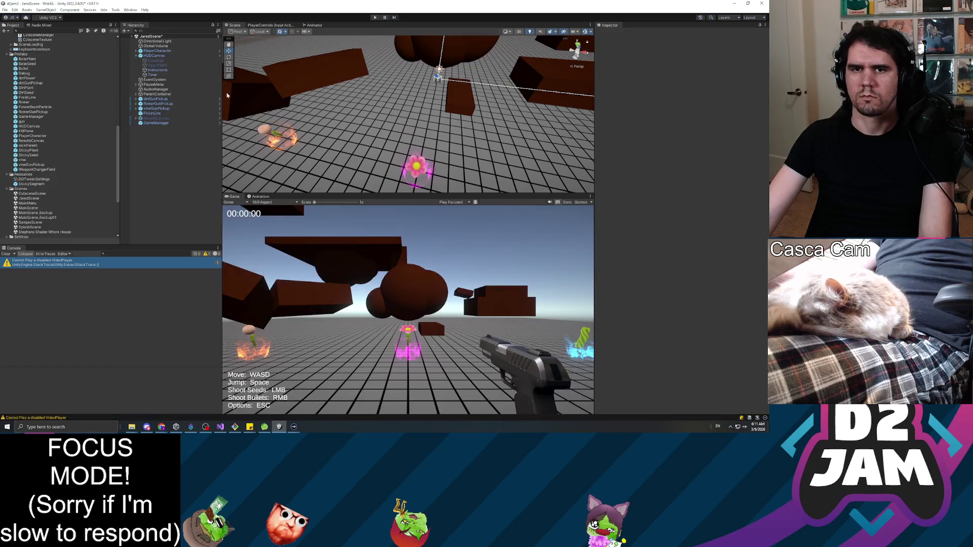
pyautogui.click(161, 51)
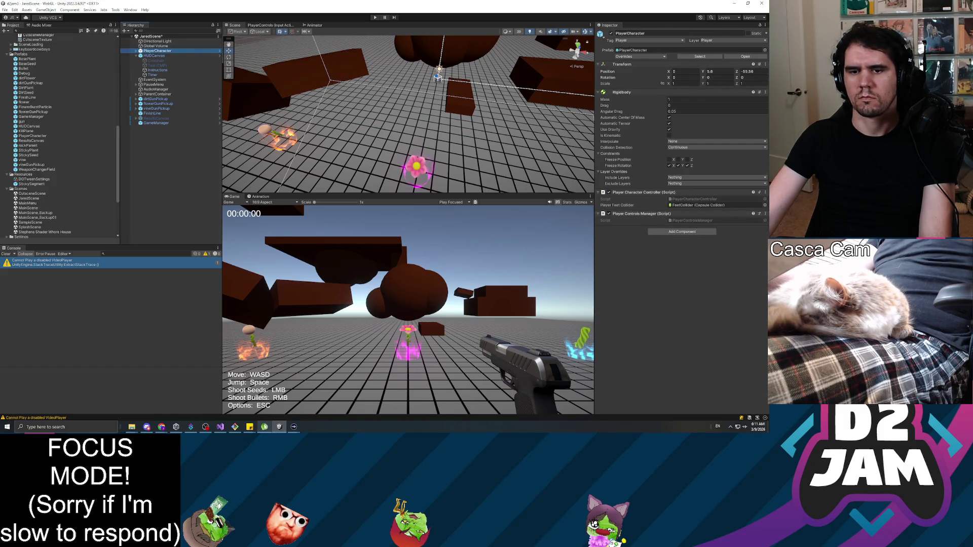
pyautogui.click(220, 426)
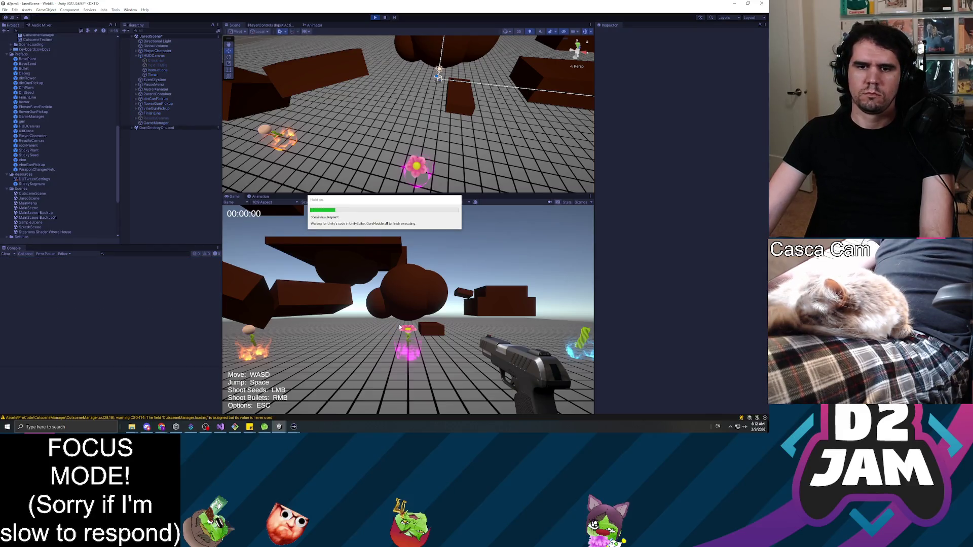
pyautogui.press('d')
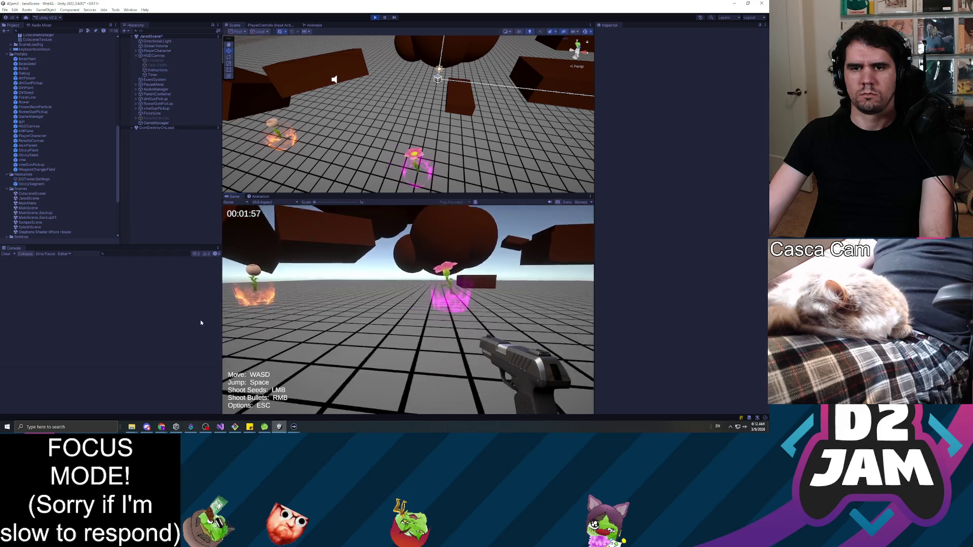
# Play through to the results screen showing 00:06:81 and 00:04:11, checking the VideoPlayer console error, then stop
pyautogui.click(257, 305)
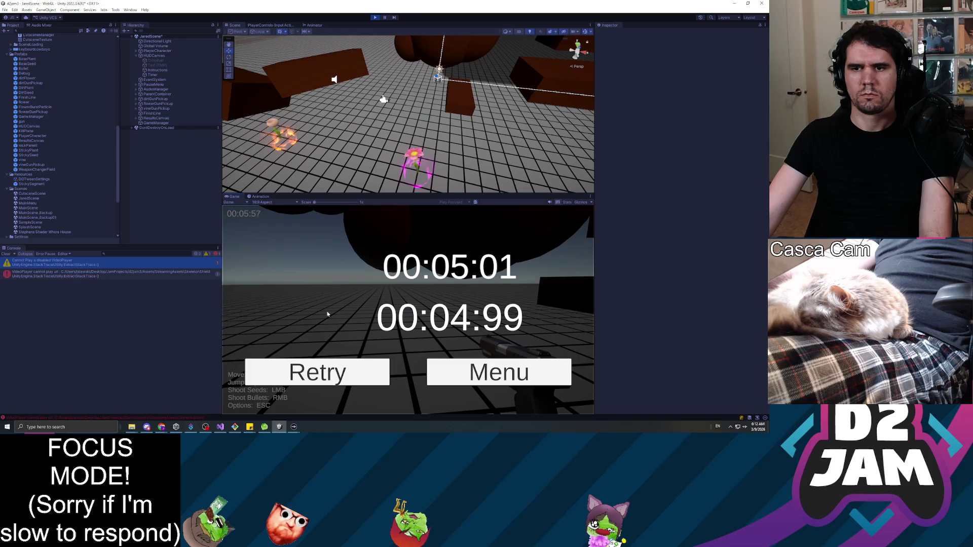
pyautogui.click(92, 276)
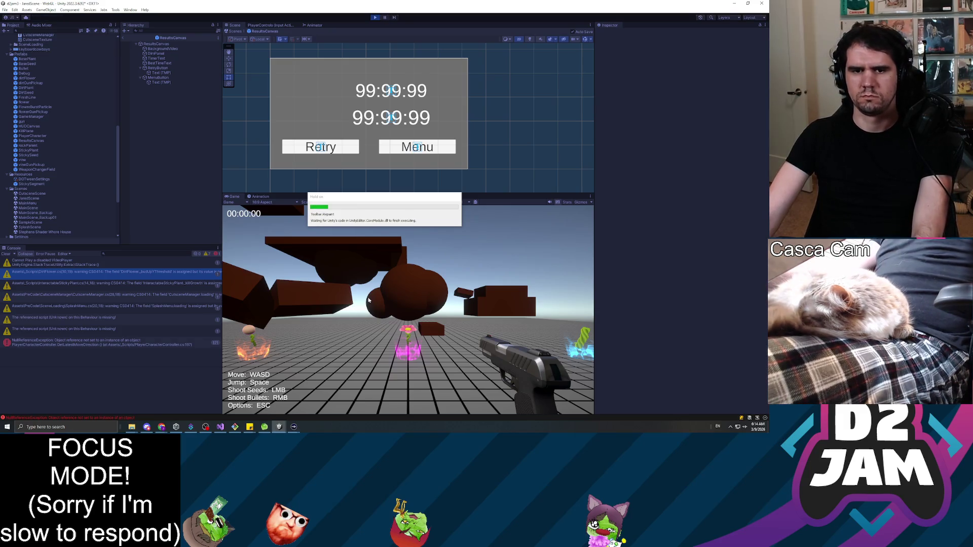
pyautogui.click(379, 296)
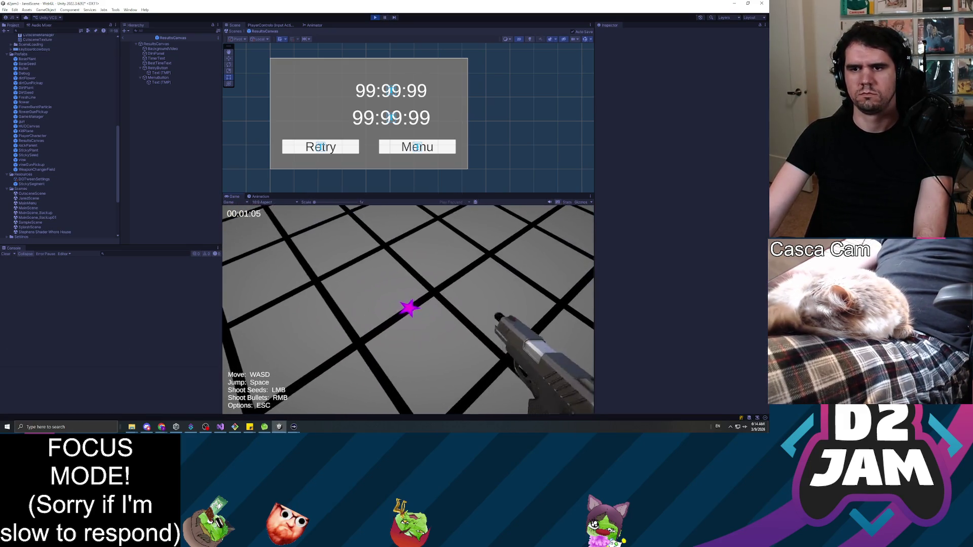
pyautogui.press('w')
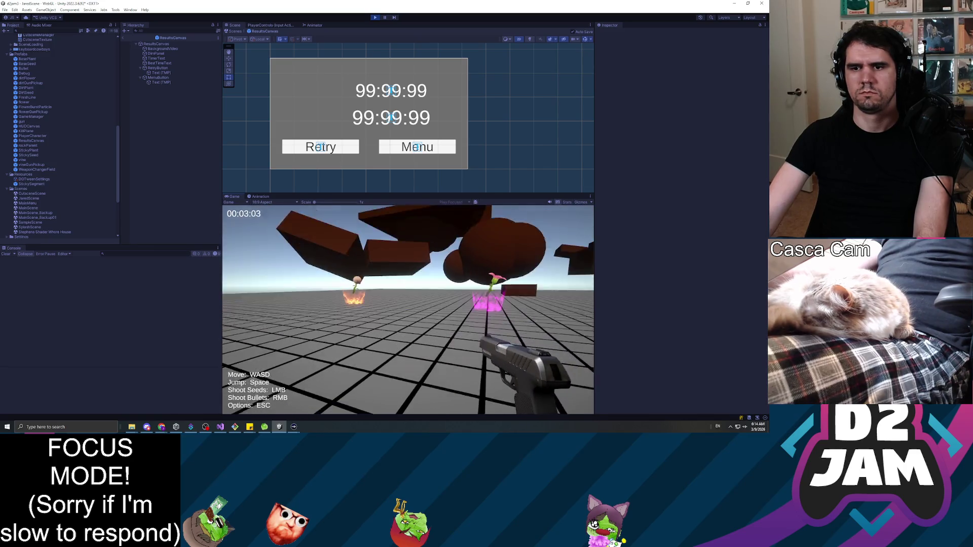
pyautogui.press('w')
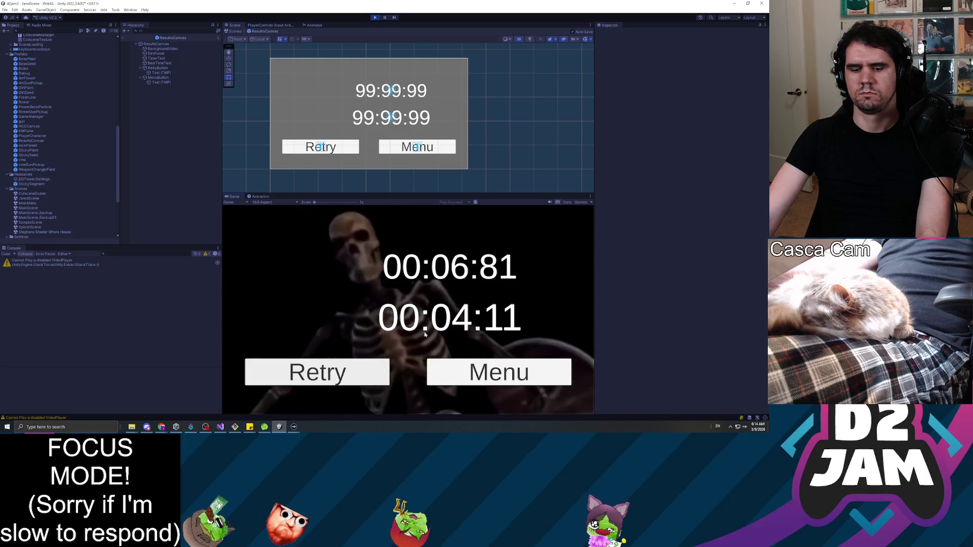
pyautogui.click(374, 18)
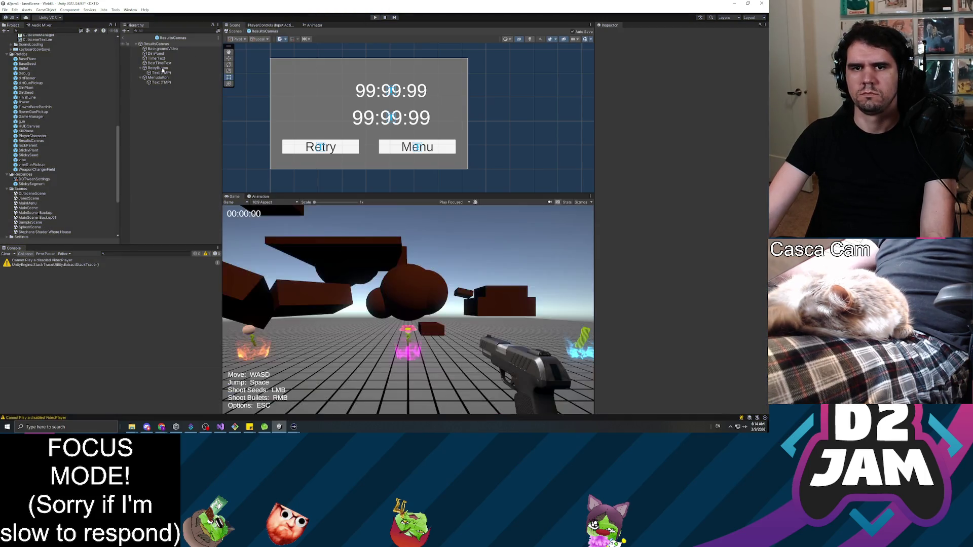
# Wire the Retry button's On Click to ResultsCanvas's ResultScreen.RestartButtonPressed
pyautogui.click(158, 68)
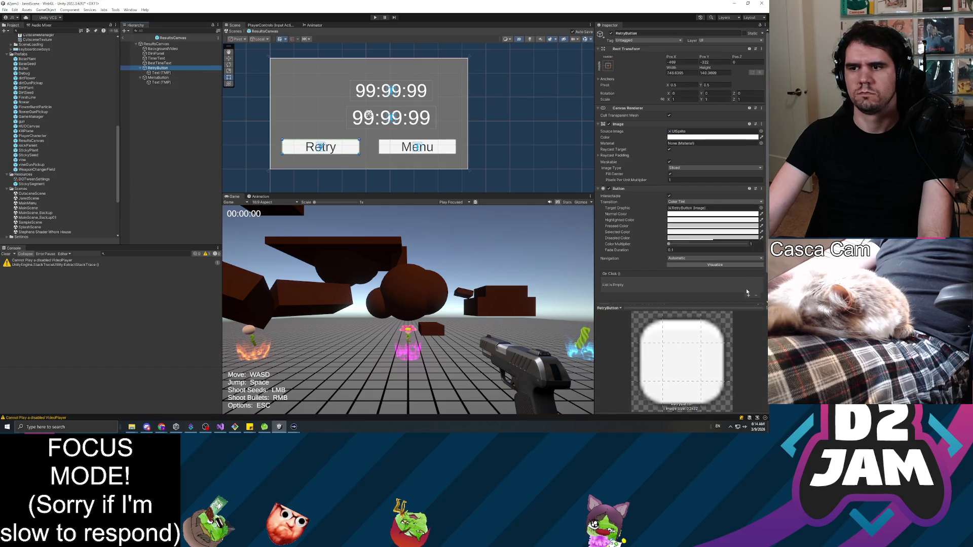
pyautogui.click(748, 296)
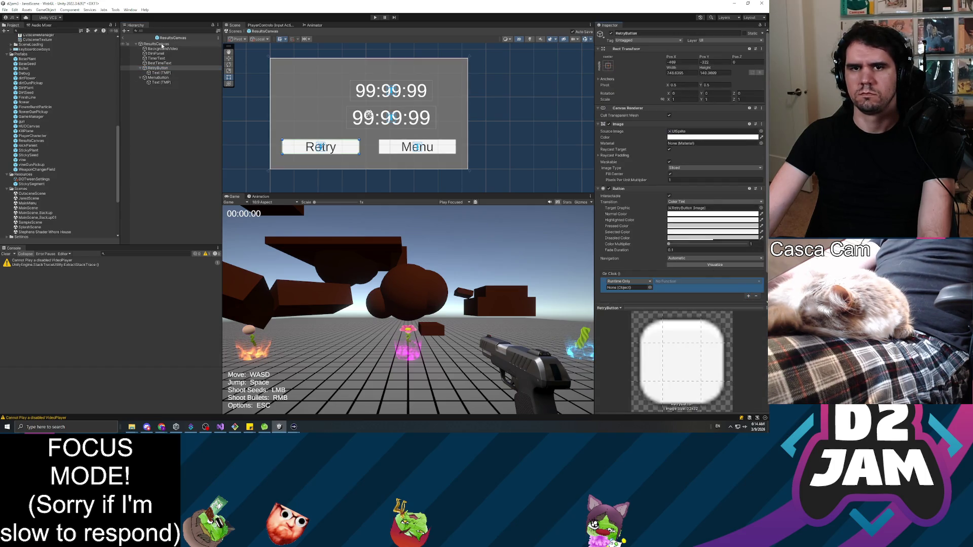
pyautogui.scroll(-1, 630, 293)
pyautogui.moveTo(625, 272); pyautogui.dragTo(625, 270)
pyautogui.click(696, 264)
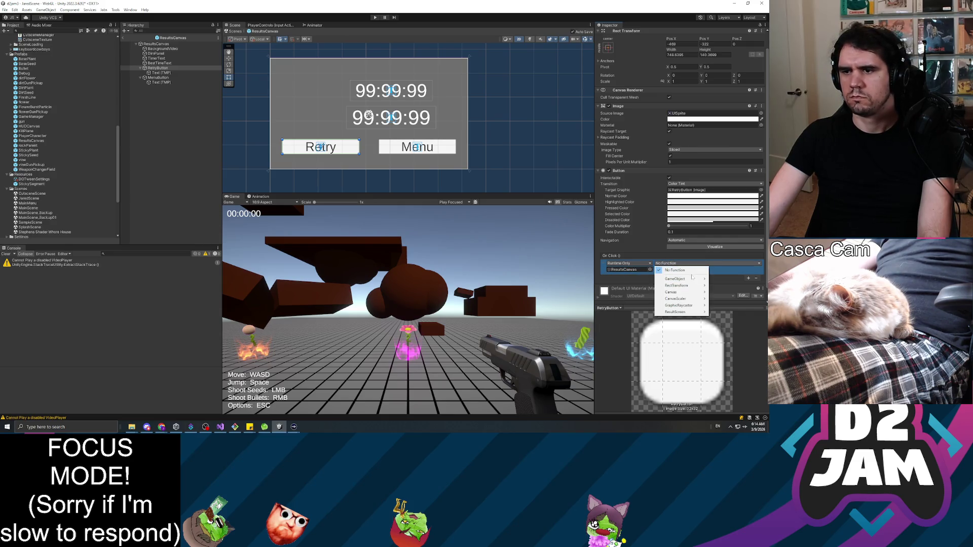
pyautogui.moveTo(682, 312)
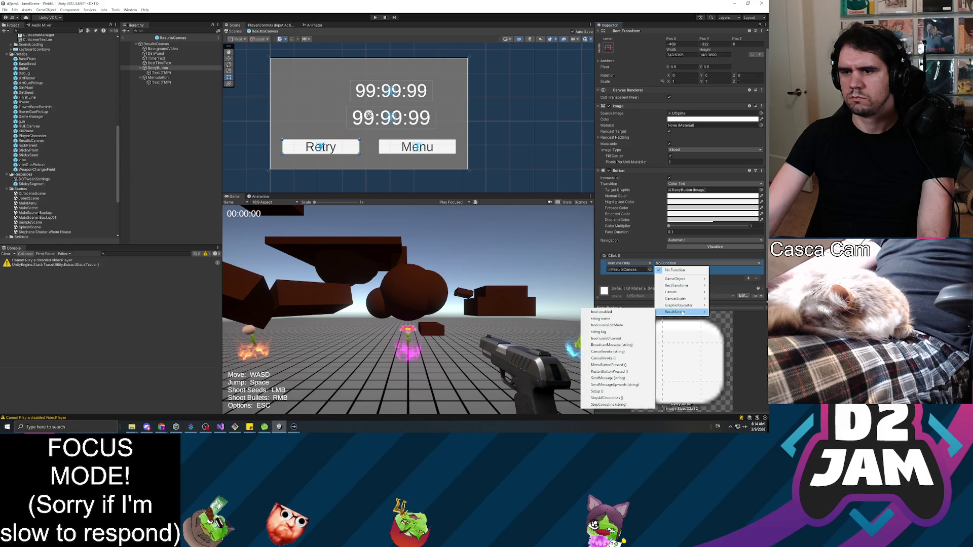
pyautogui.click(614, 372)
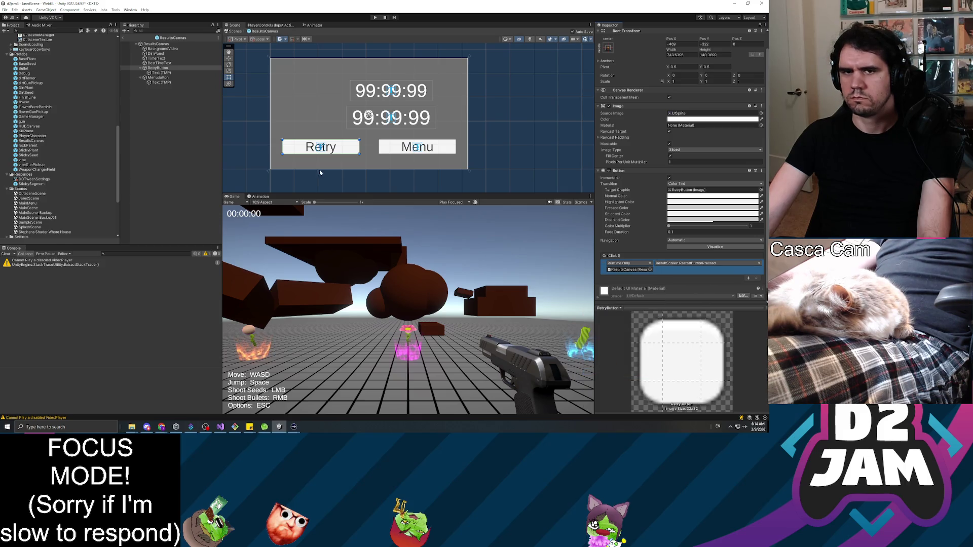
# Give the Menu button an On Click event calling ResultScreen.MenuButtonPressed on ResultsCanvas
pyautogui.click(154, 77)
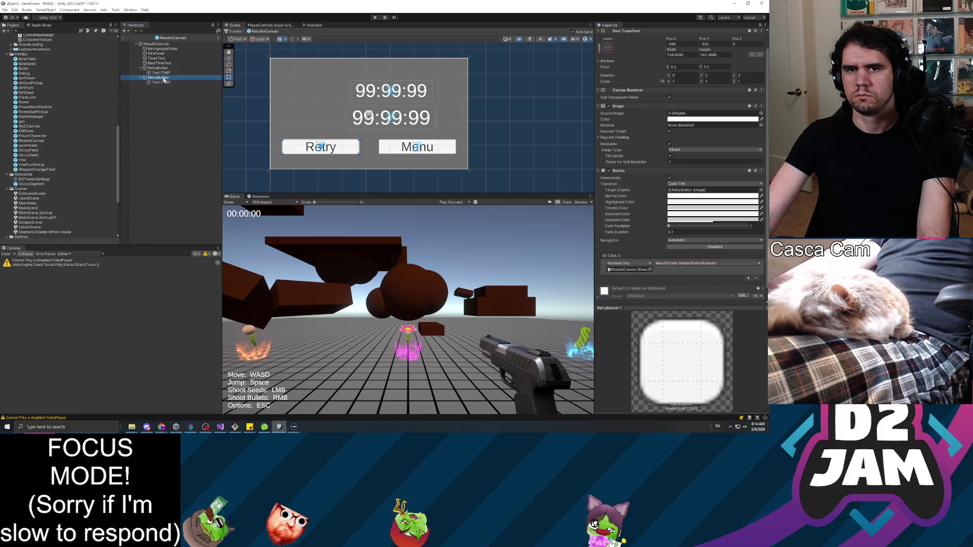
pyautogui.click(749, 278)
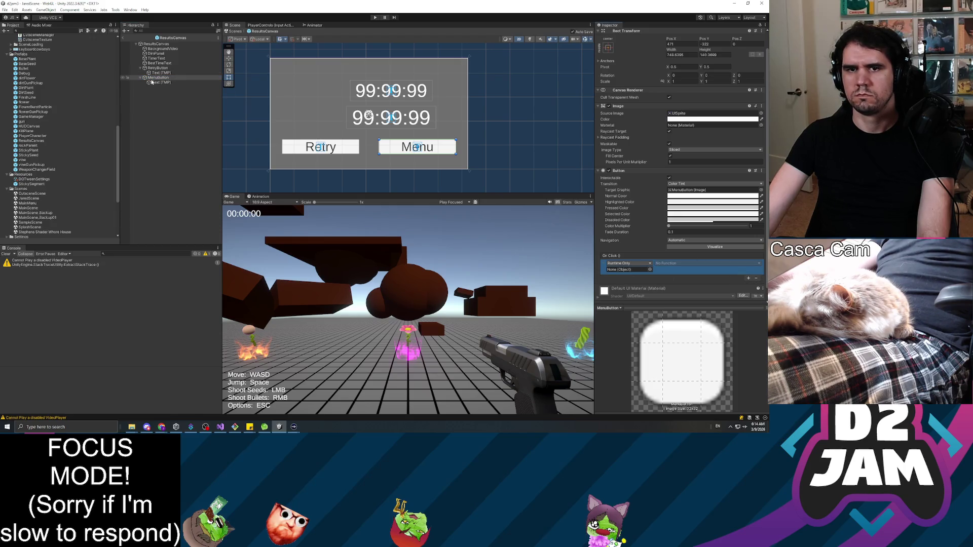
pyautogui.moveTo(156, 79); pyautogui.dragTo(628, 269)
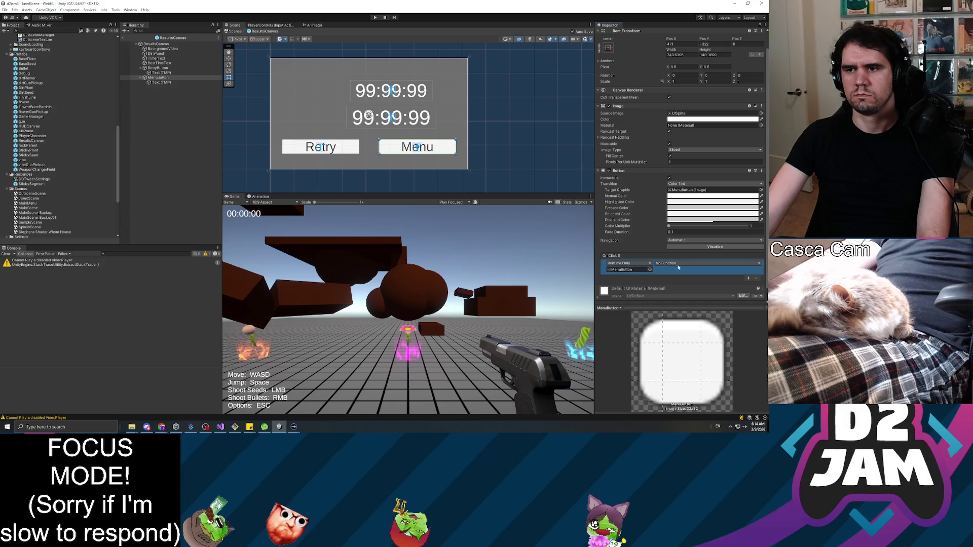
pyautogui.click(673, 263)
pyautogui.moveTo(669, 305)
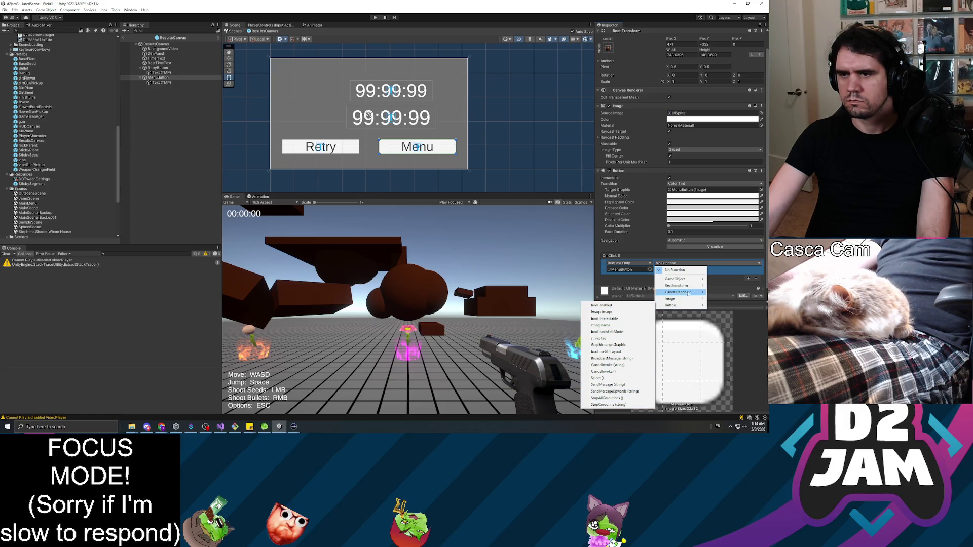
pyautogui.moveTo(158, 44)
pyautogui.mouseDown()
pyautogui.moveTo(627, 282)
pyautogui.moveTo(627, 268)
pyautogui.mouseUp()
pyautogui.click(669, 263)
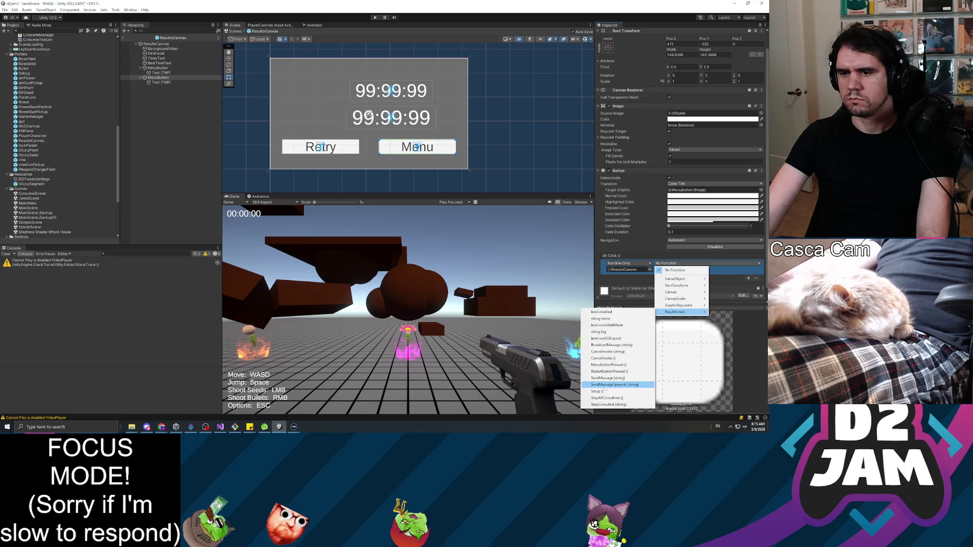
pyautogui.click(612, 365)
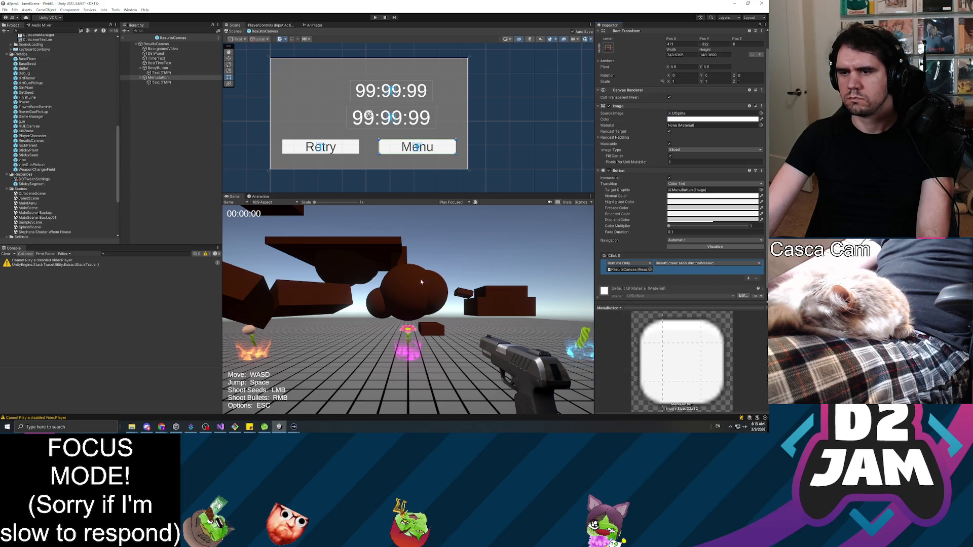
pyautogui.click(165, 182)
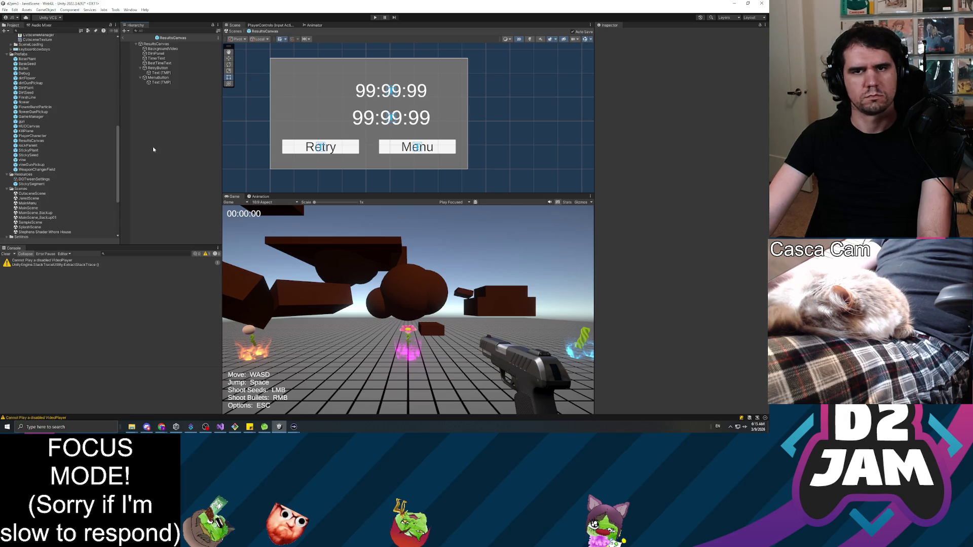
# Play the level, click Retry, and open the NullReferenceException's line in RestartButtonPressed
pyautogui.click(374, 18)
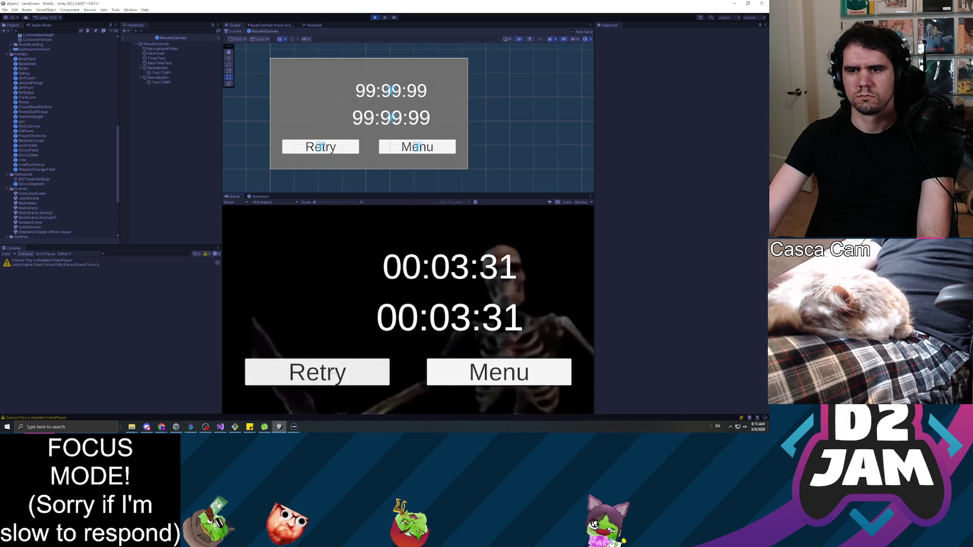
pyautogui.click(329, 374)
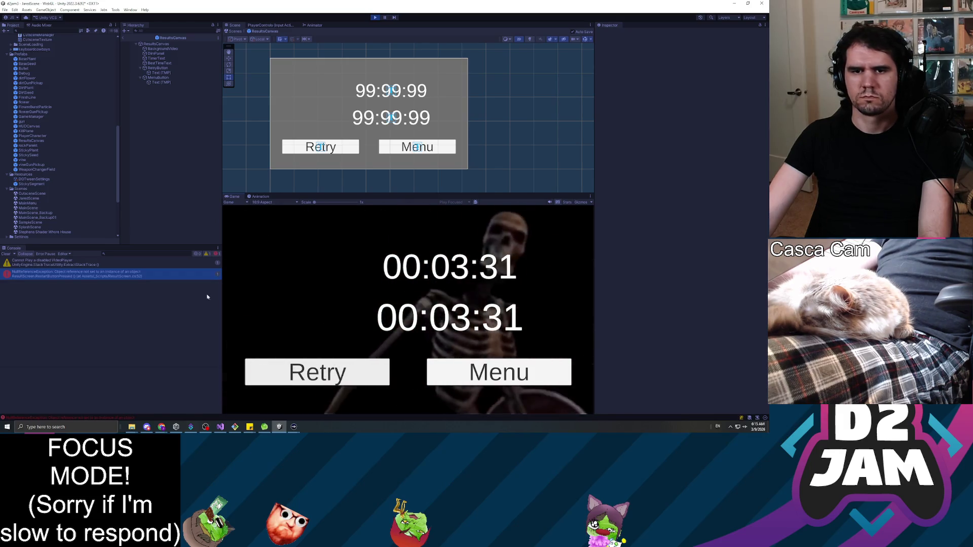
pyautogui.click(120, 275)
pyautogui.doubleClick(120, 276)
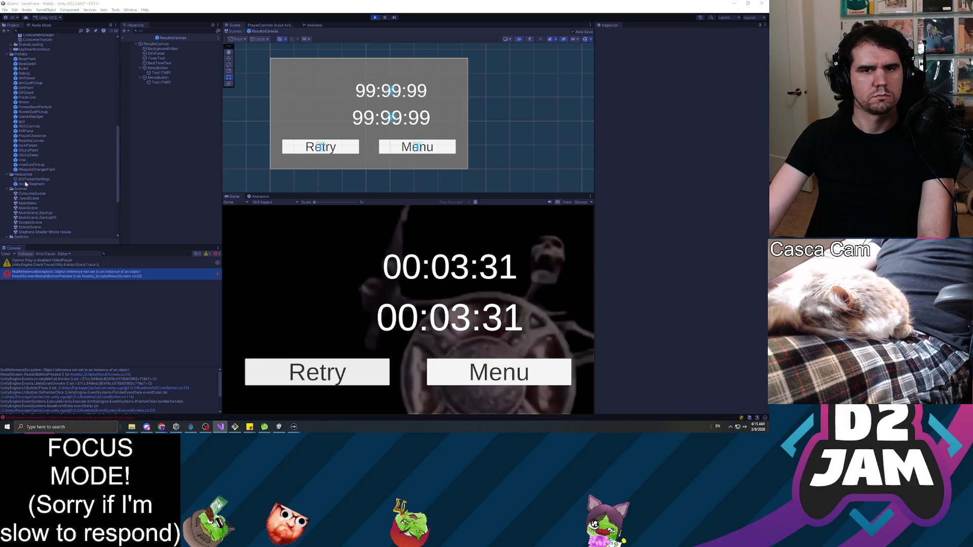
# Stop Play mode and leave the ResultsCanvas prefab to return to JaredScene
pyautogui.click(375, 17)
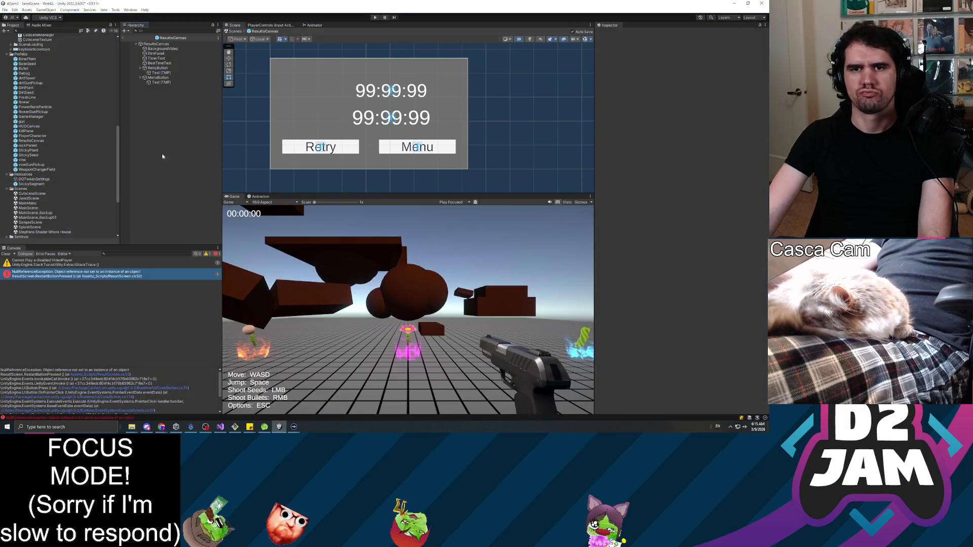
pyautogui.click(123, 37)
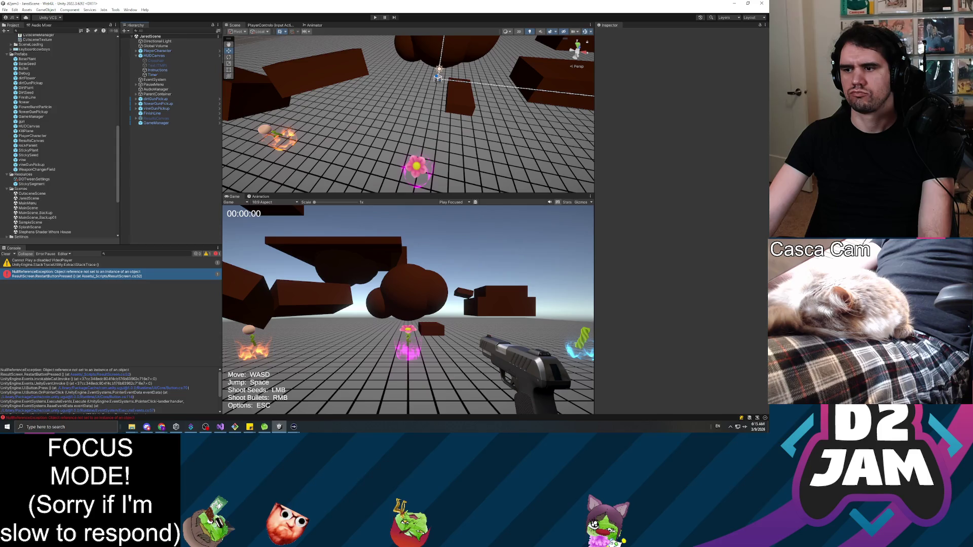
pyautogui.hotkey('alt', 'Tab')
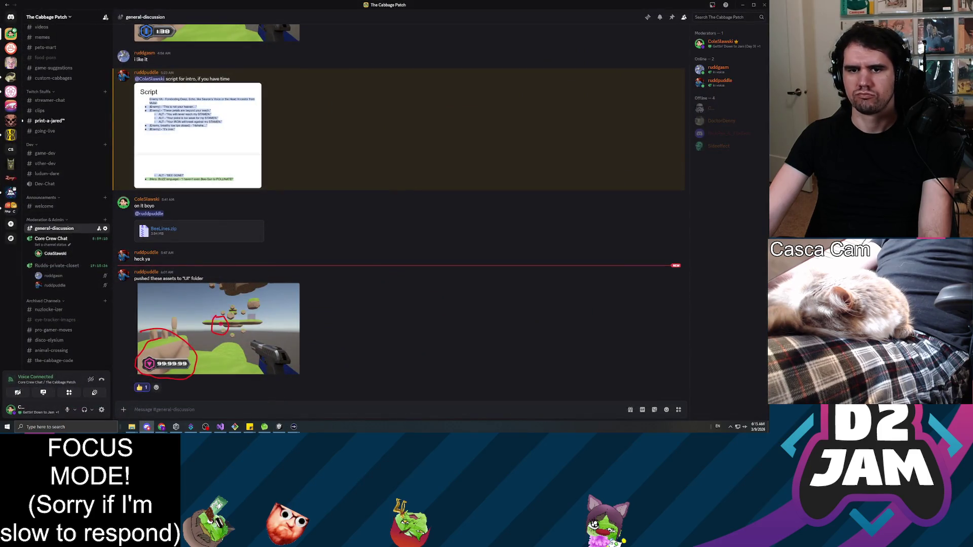
pyautogui.hotkey('alt', 'Tab')
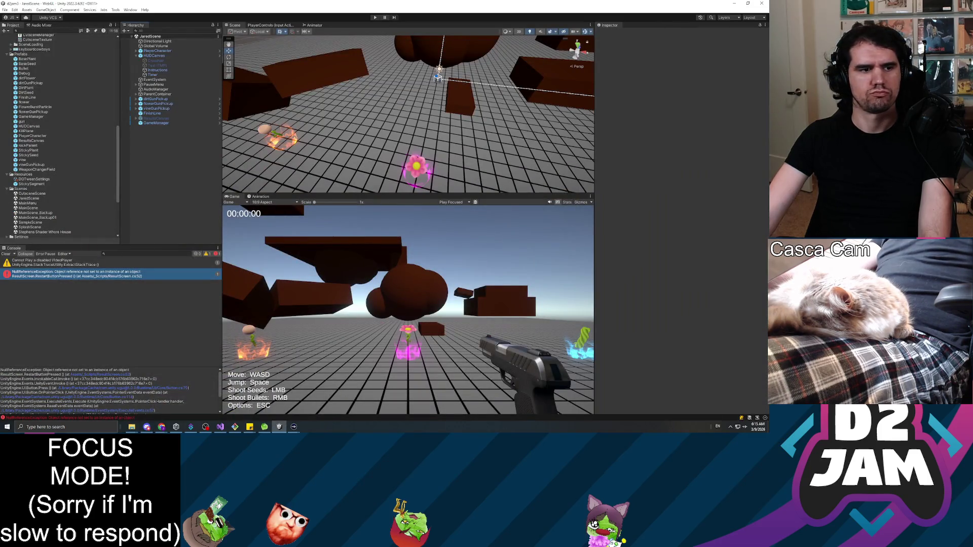
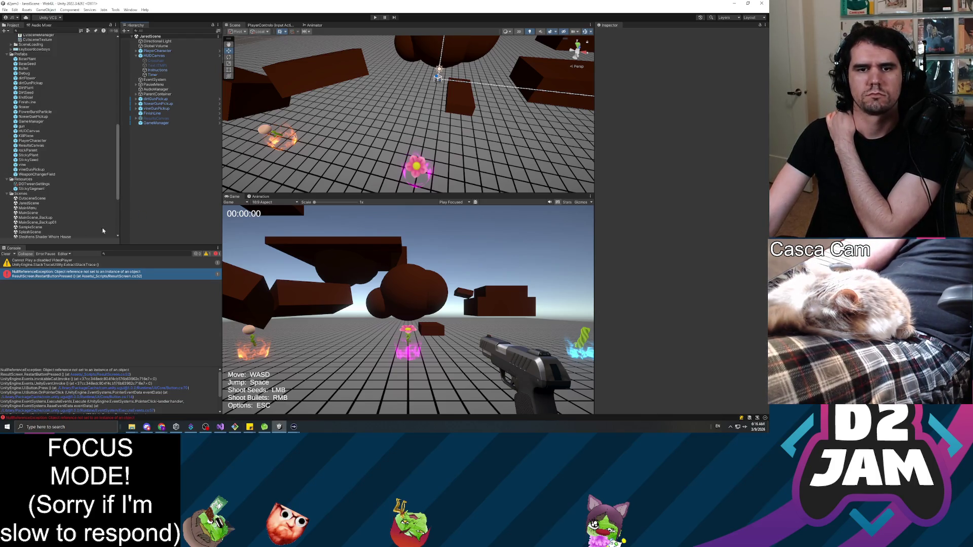
# Clear the console and open the HUDCanvas prefab in Prefab mode
pyautogui.click(8, 253)
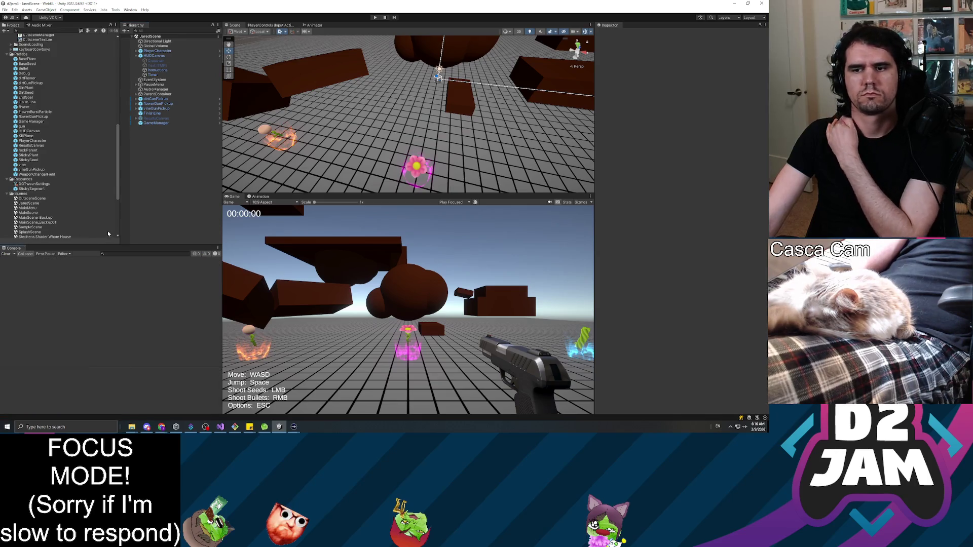
pyautogui.doubleClick(154, 55)
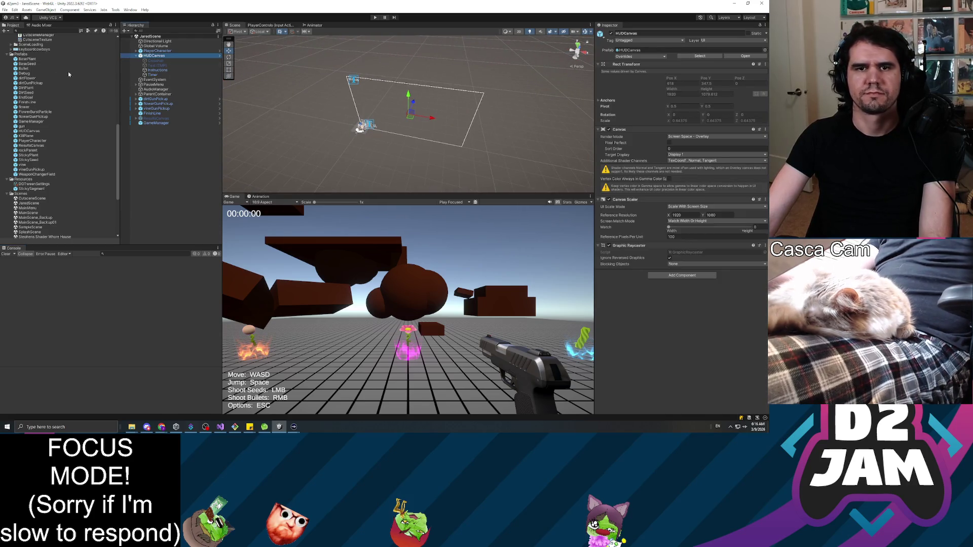
pyautogui.click(35, 75)
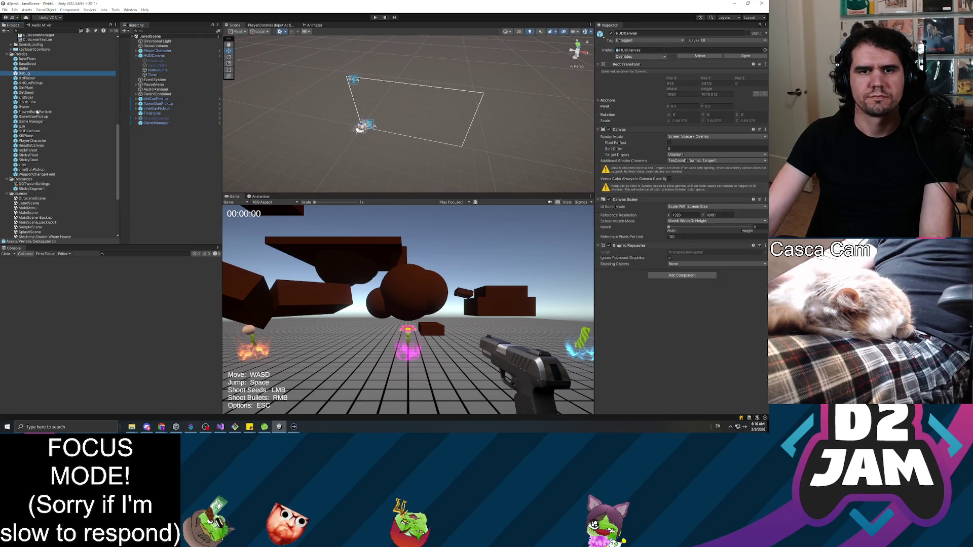
pyautogui.doubleClick(28, 131)
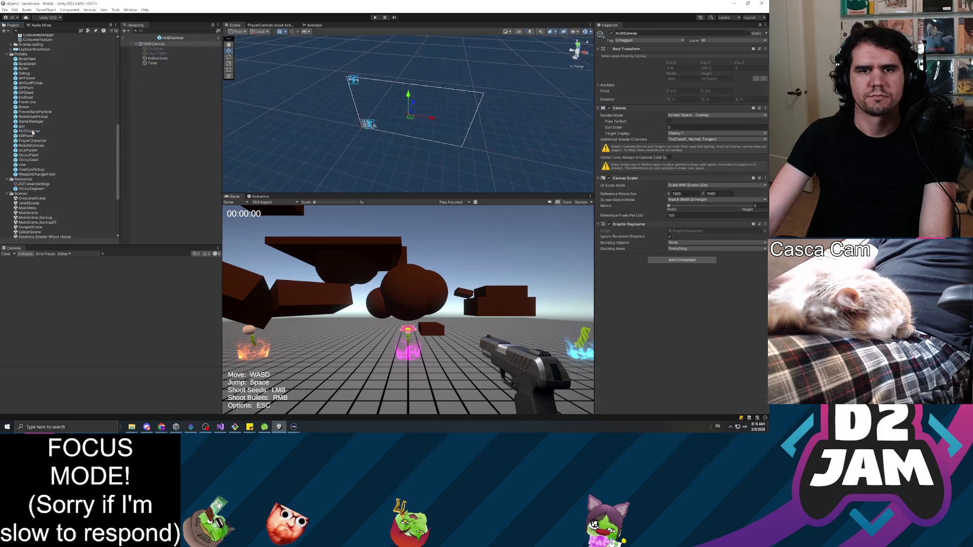
# Switch the Scene view to flat 2D and collapse the PreCode folder
pyautogui.click(518, 39)
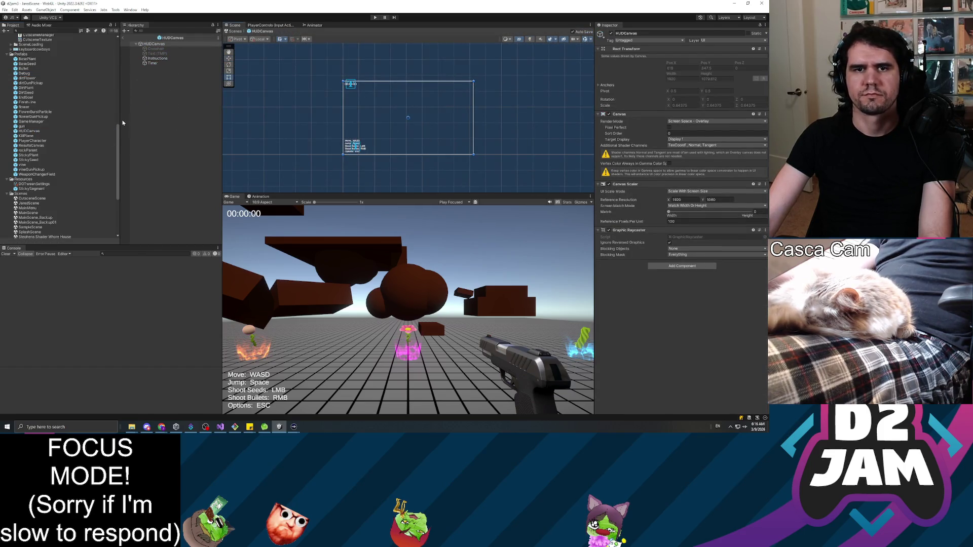
pyautogui.scroll(10, 40, 87)
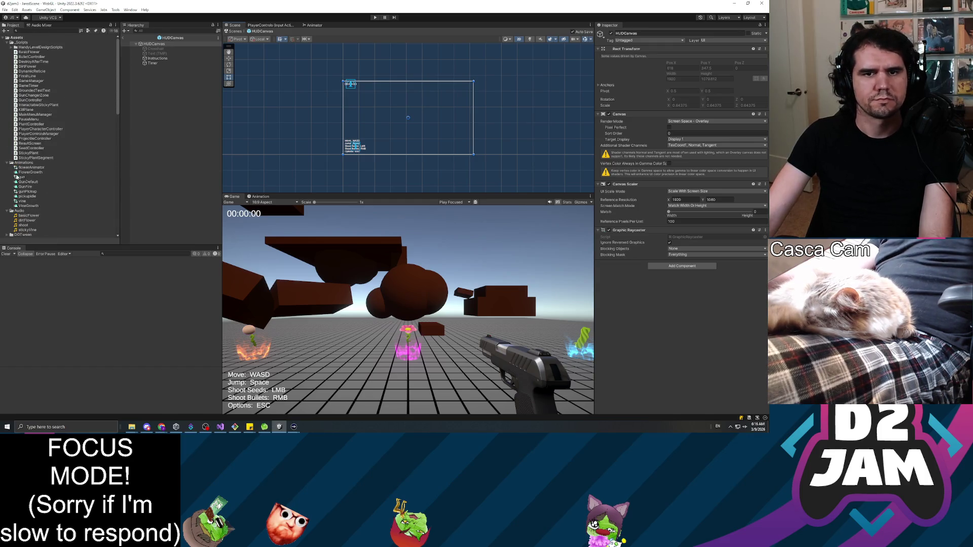
pyautogui.scroll(-2, 13, 181)
pyautogui.scroll(-7, 13, 181)
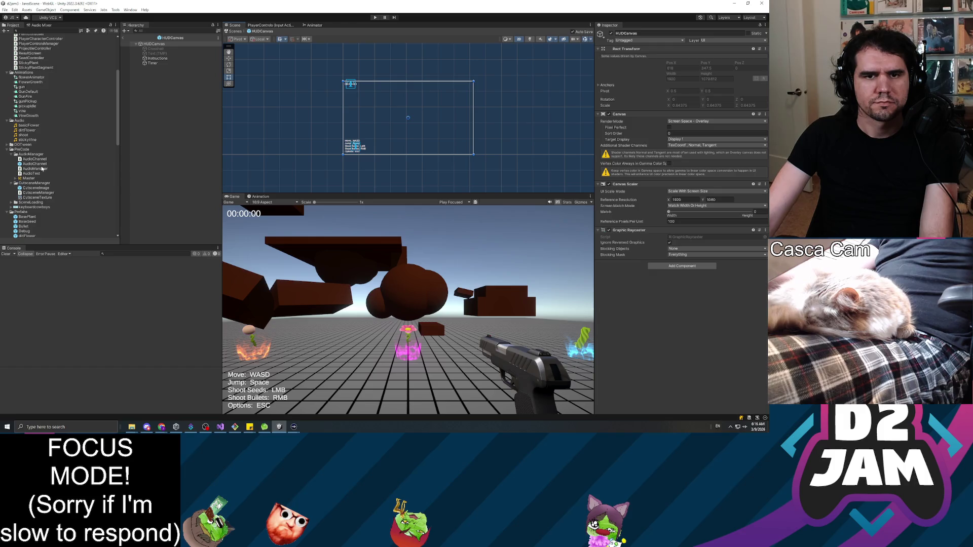
pyautogui.click(7, 150)
# Collapse Prefabs and Scenes, expand UI > Fonts and select the font asset
pyautogui.click(7, 154)
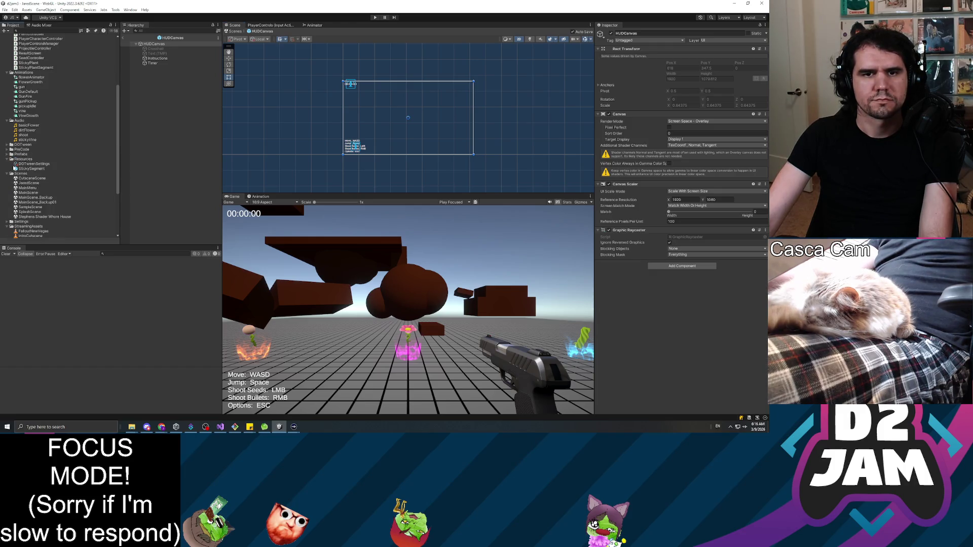
pyautogui.click(7, 174)
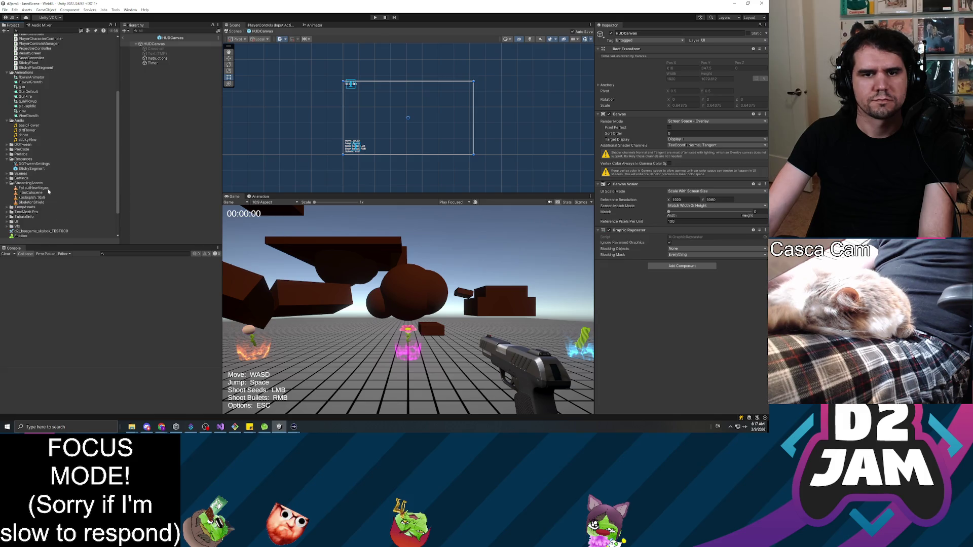
pyautogui.click(7, 222)
pyautogui.scroll(-6, 17, 176)
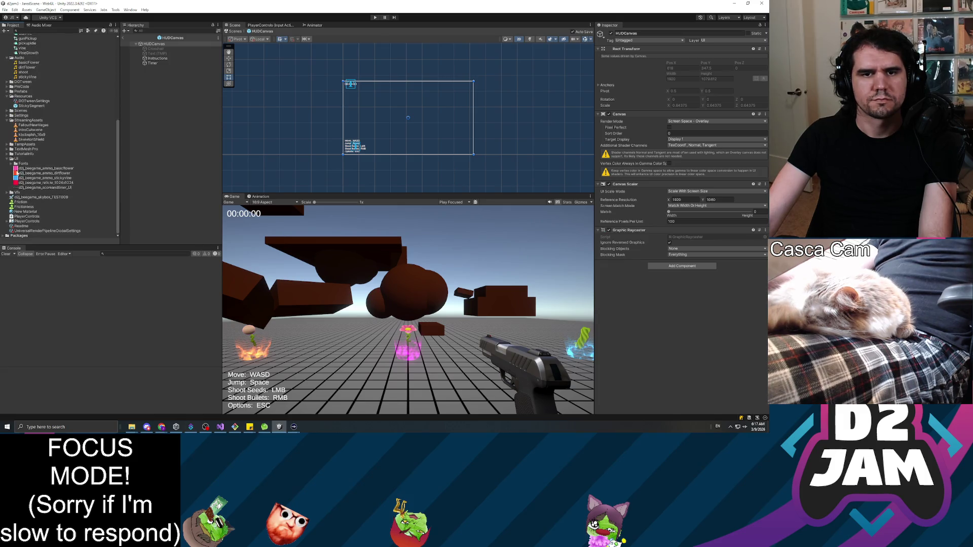
pyautogui.click(9, 164)
pyautogui.click(31, 169)
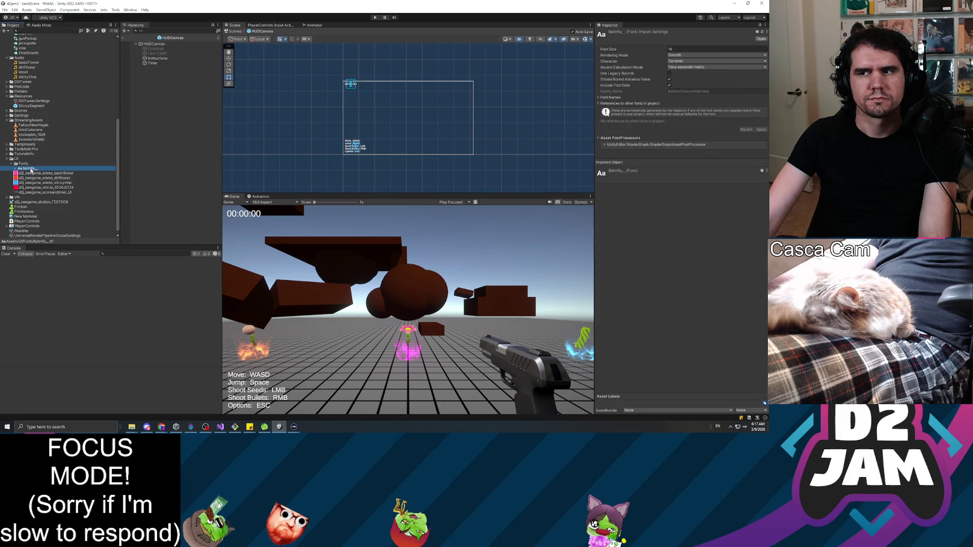
pyautogui.click(759, 40)
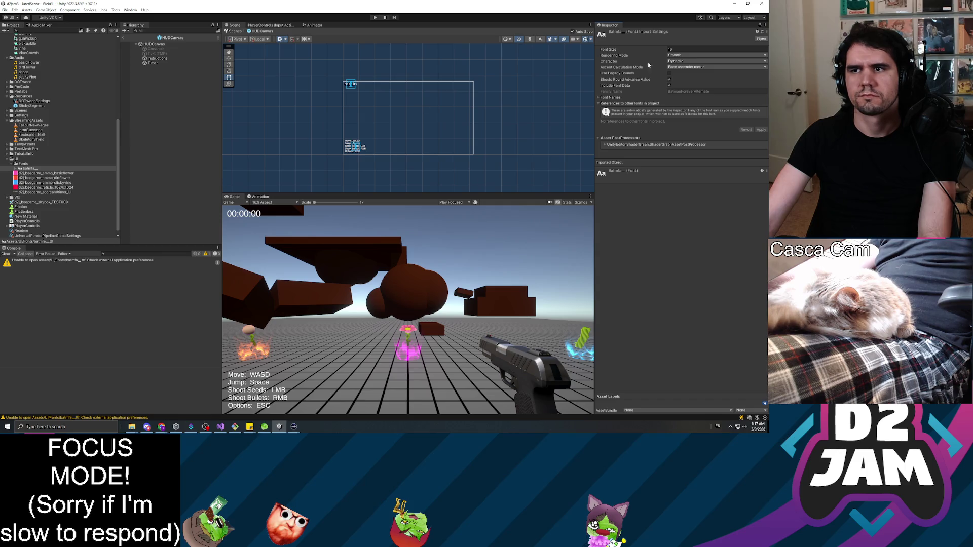
# Reveal the font file in Windows Explorer
pyautogui.rightClick(27, 169)
pyautogui.moveTo(44, 171)
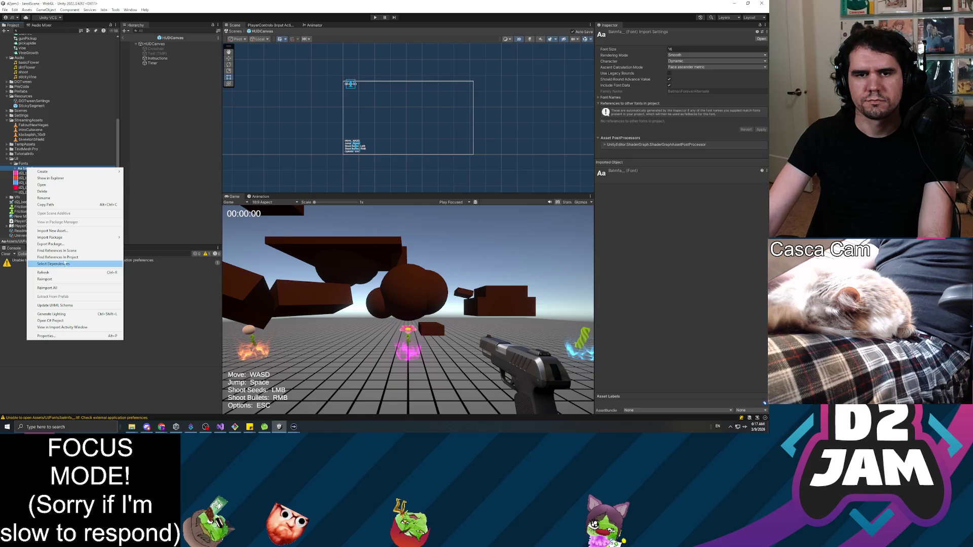
pyautogui.click(51, 178)
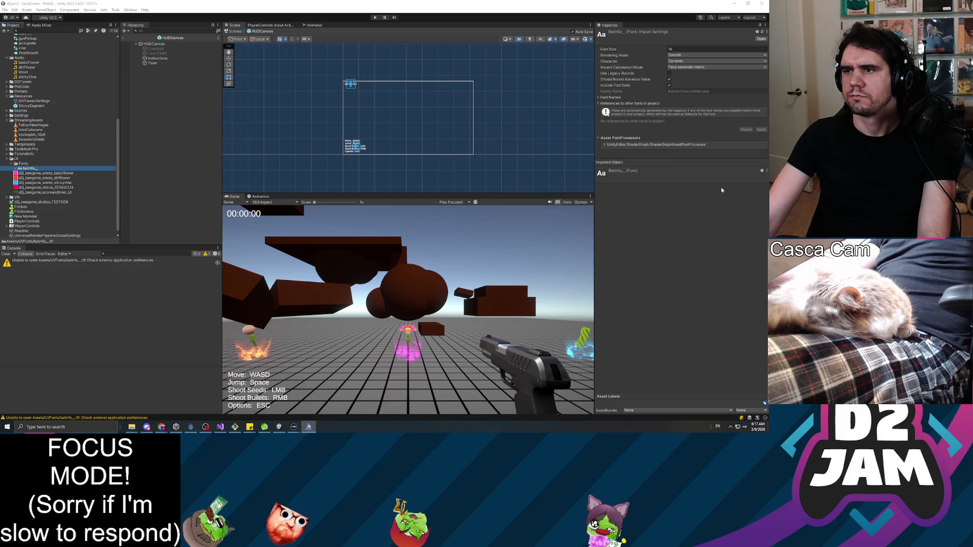
pyautogui.click(26, 173)
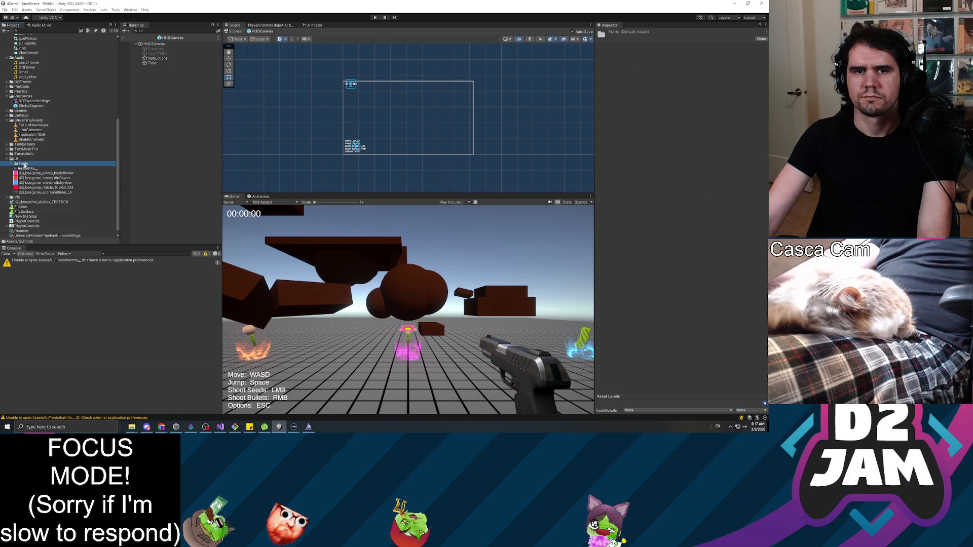
# Set all five UI textures to Texture Type Sprite (2D and UI) and apply
pyautogui.keyDown('shift'); pyautogui.click(45, 192); pyautogui.keyUp('shift')
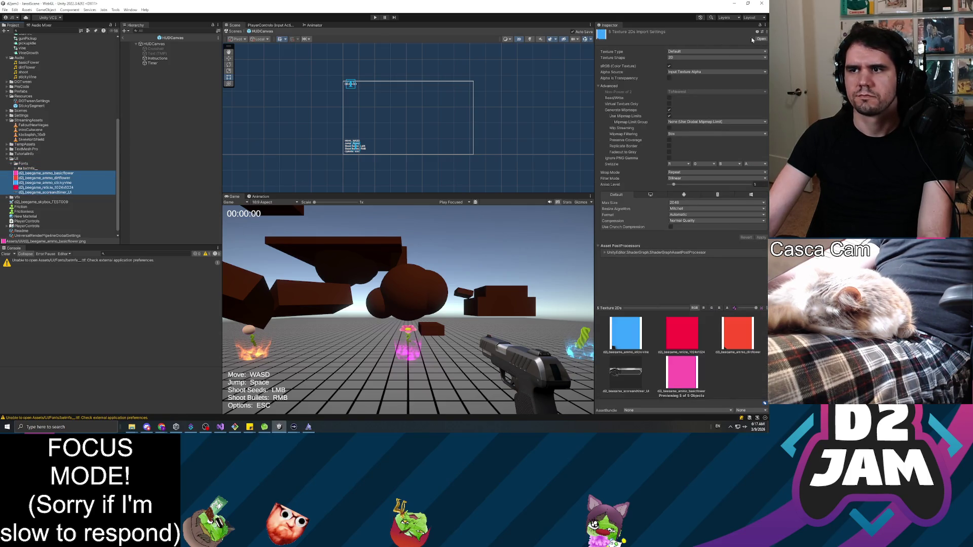
pyautogui.click(728, 52)
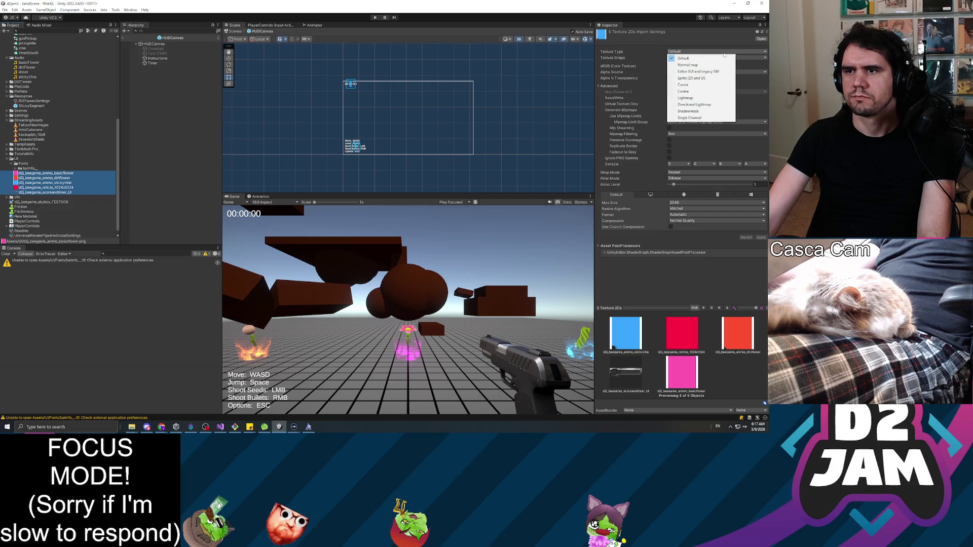
pyautogui.click(700, 79)
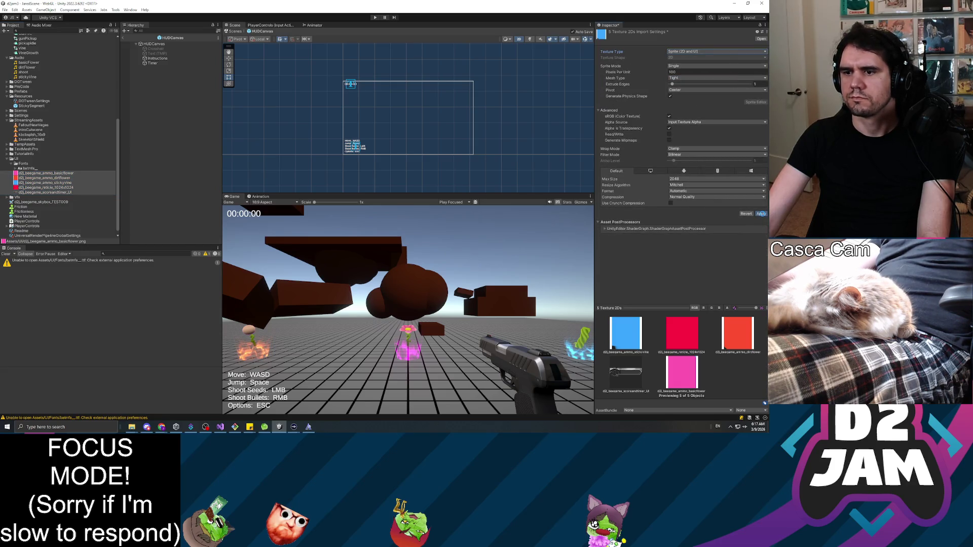
pyautogui.click(760, 214)
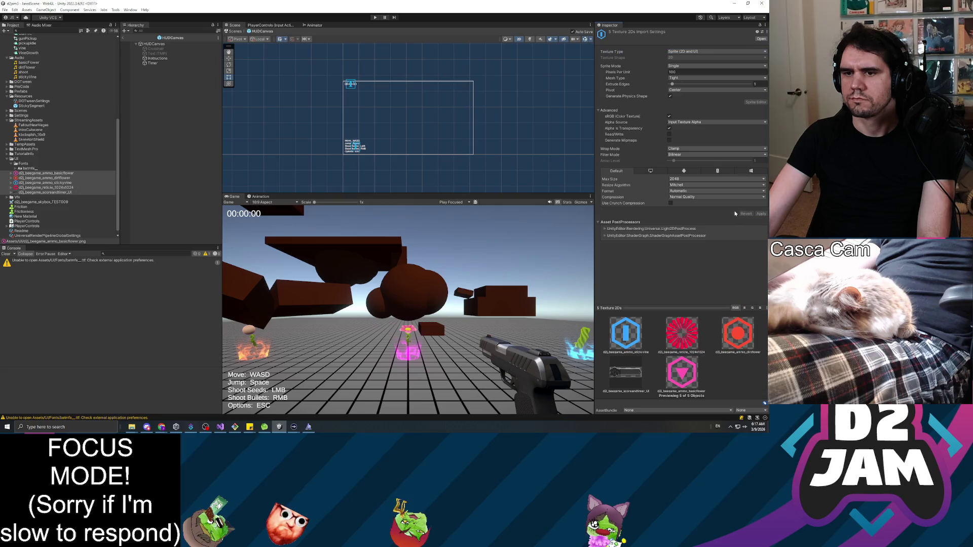
# Review the individual textures and select the reticle through ammo basicflower textures
pyautogui.click(42, 174)
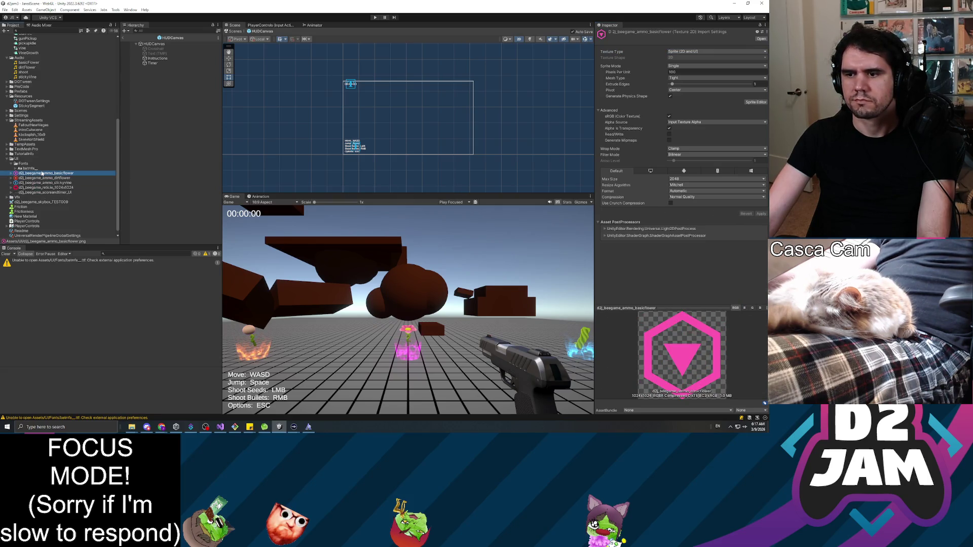
pyautogui.click(44, 188)
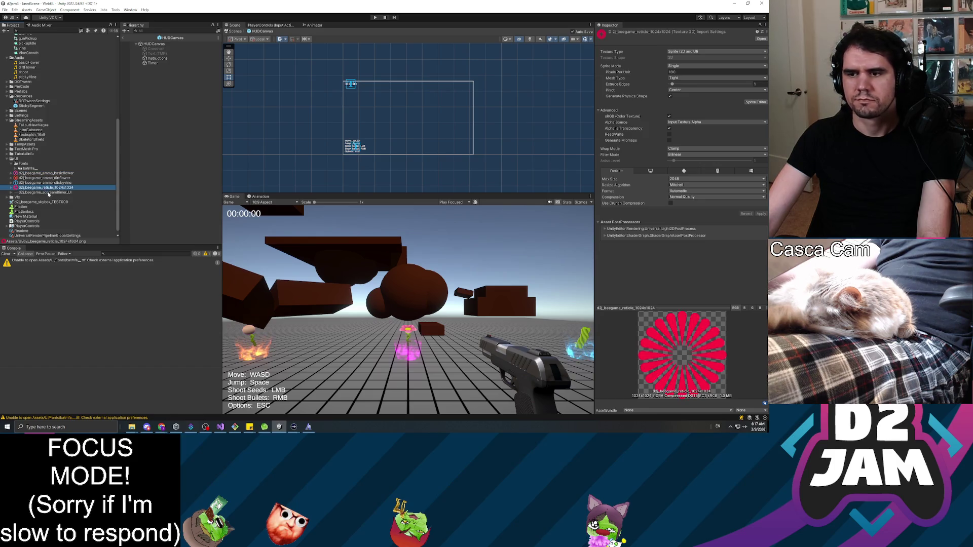
pyautogui.click(40, 174)
pyautogui.keyDown('shift'); pyautogui.click(44, 193); pyautogui.keyUp('shift')
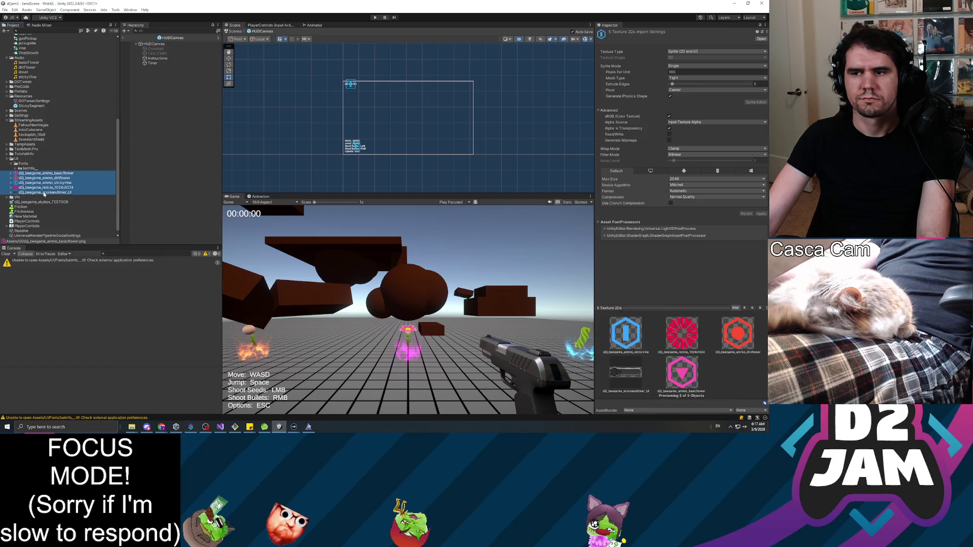
pyautogui.click(44, 193)
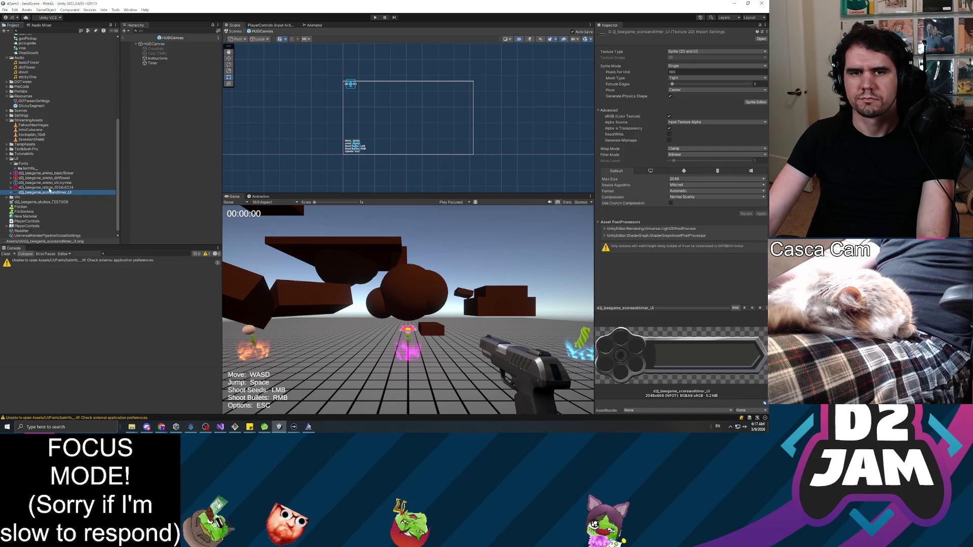
pyautogui.click(48, 188)
pyautogui.keyDown('shift'); pyautogui.click(43, 174); pyautogui.keyUp('shift')
# Set Pixels Per Unit to 1024 for the selected ammo and reticle textures and apply
pyautogui.click(698, 72)
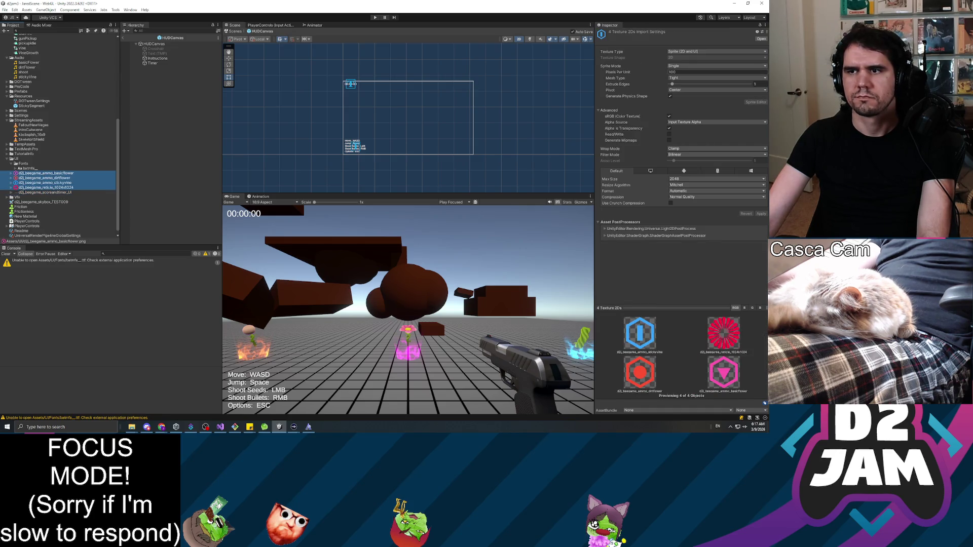
pyautogui.write('1024')
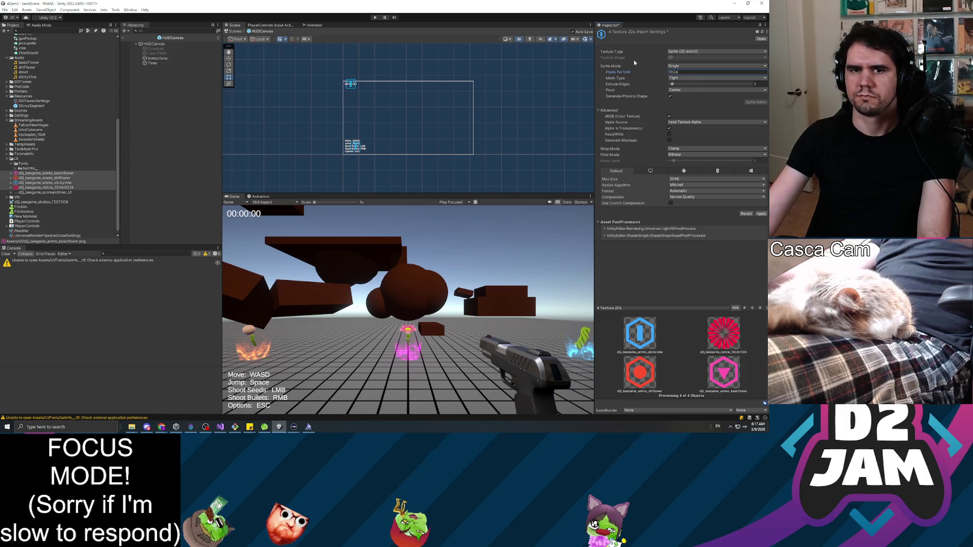
pyautogui.click(44, 192)
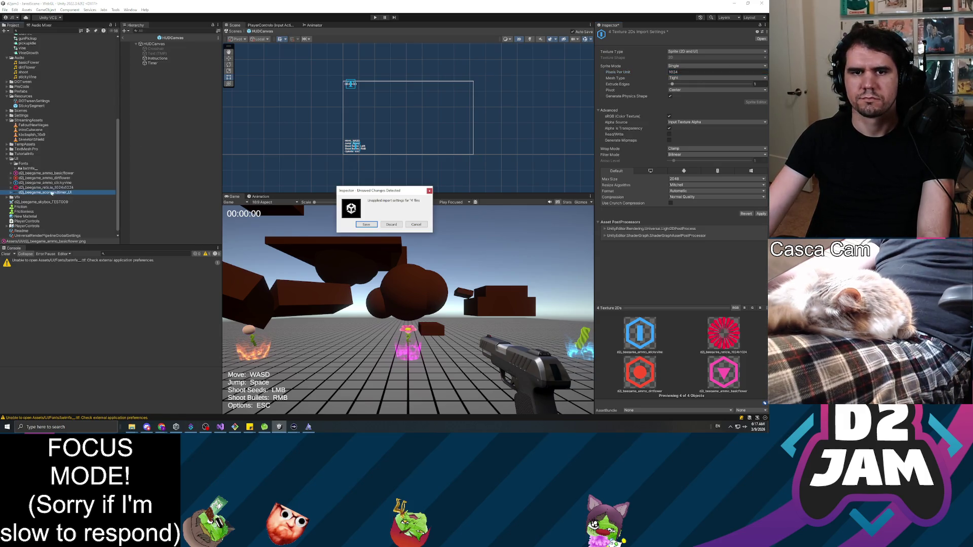
pyautogui.click(366, 224)
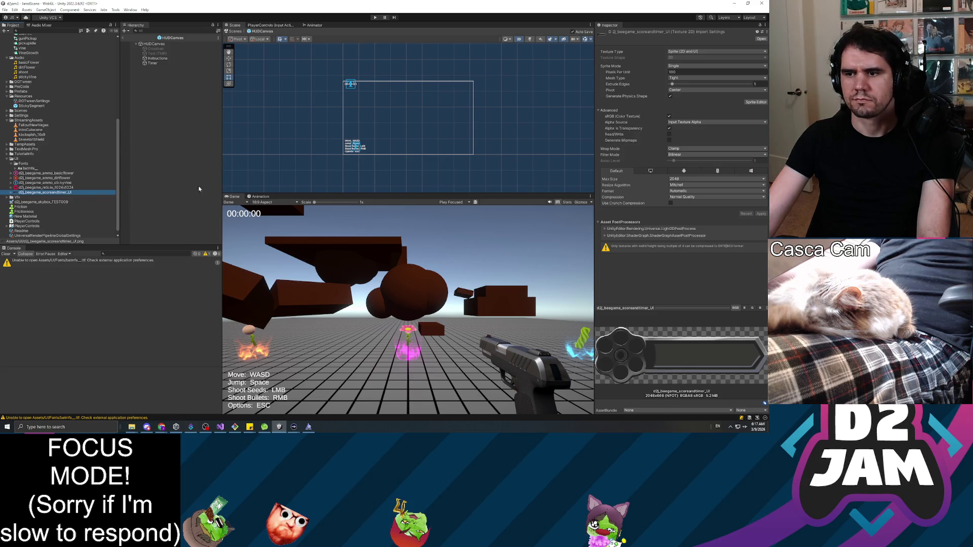
# Set scoreandtimer_UI Pixels Per Unit to 2048, then check the other textures' settings
pyautogui.click(694, 73)
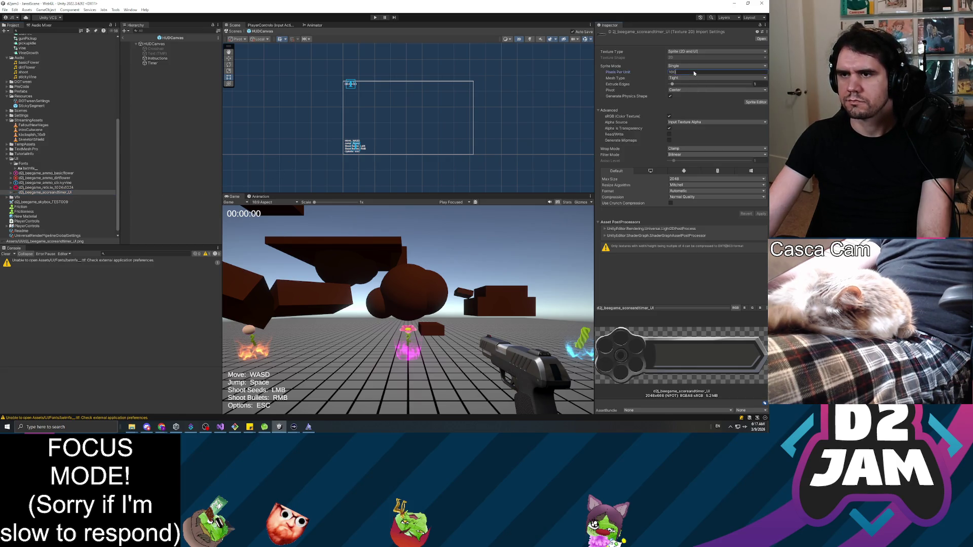
pyautogui.write('2048')
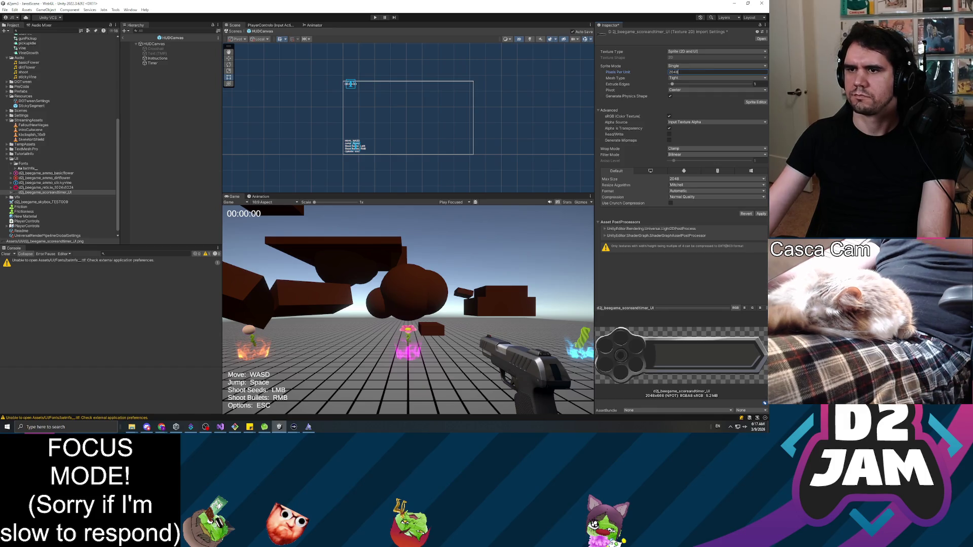
pyautogui.click(761, 214)
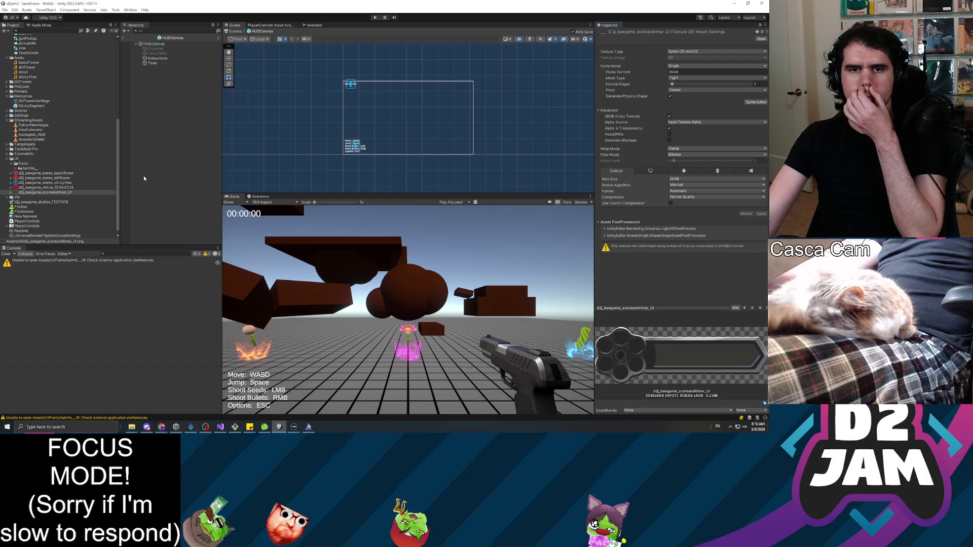
pyautogui.click(52, 183)
pyautogui.click(57, 188)
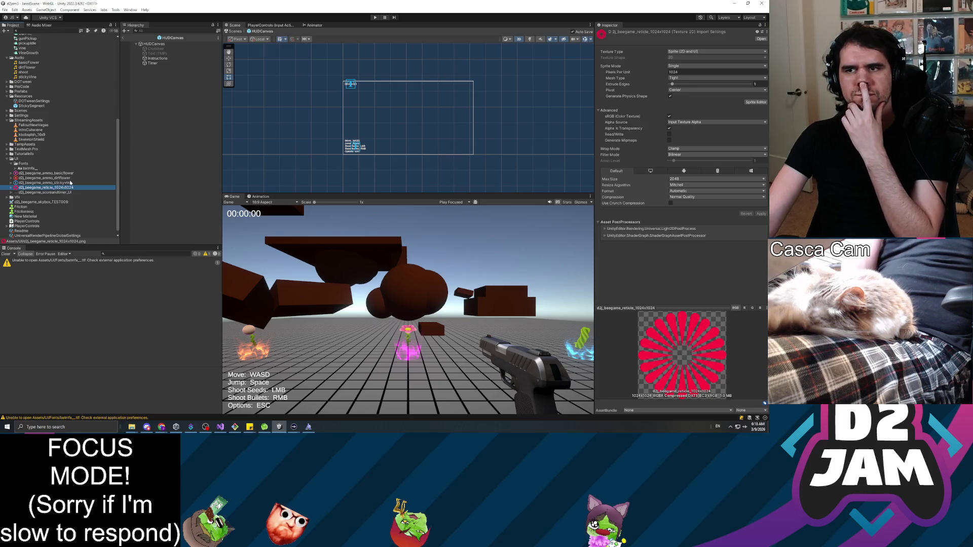
pyautogui.click(49, 174)
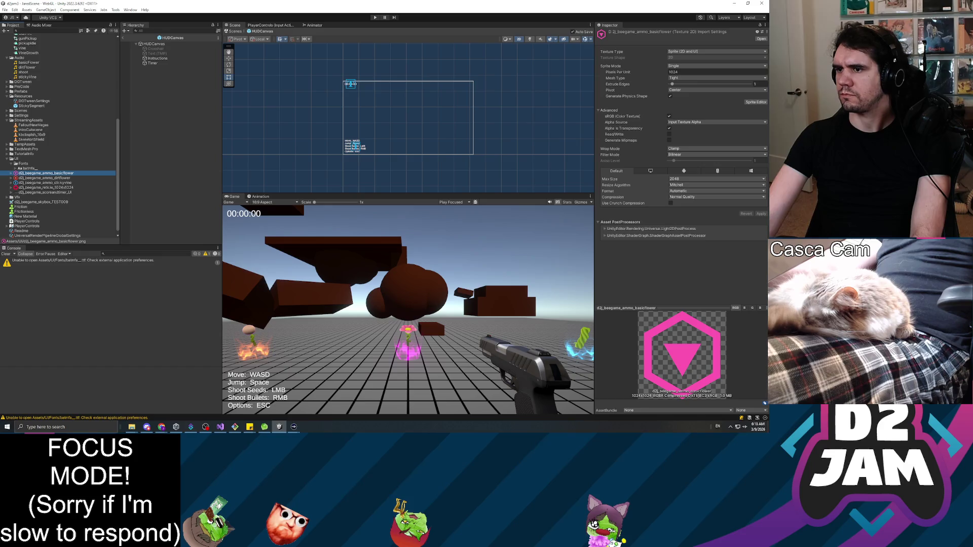
pyautogui.hotkey('alt', 'Tab')
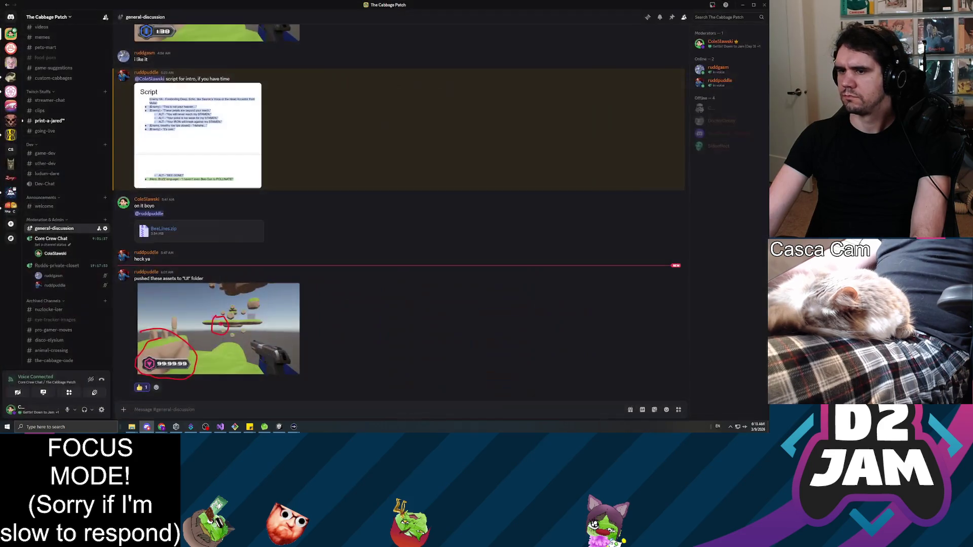
pyautogui.click(205, 331)
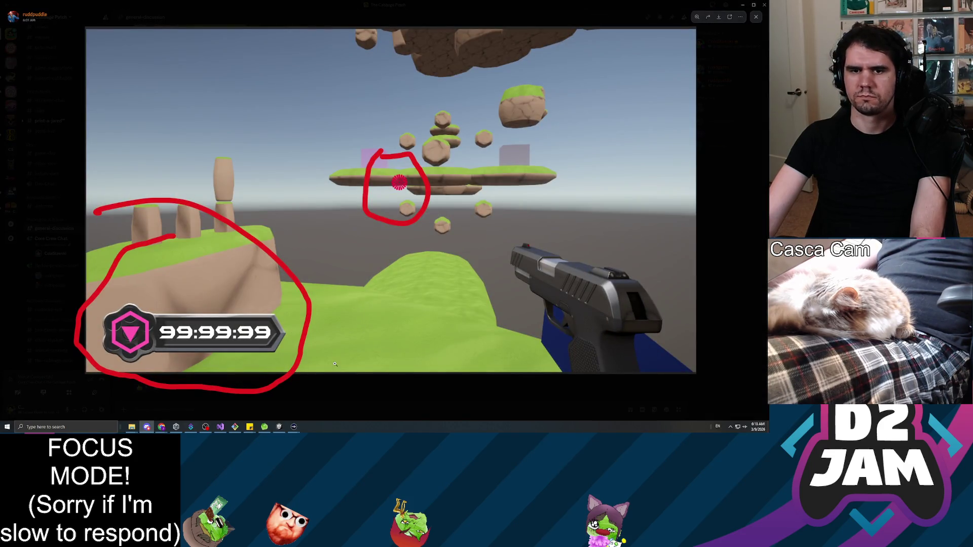
pyautogui.click(340, 400)
pyautogui.doubleClick(491, 5)
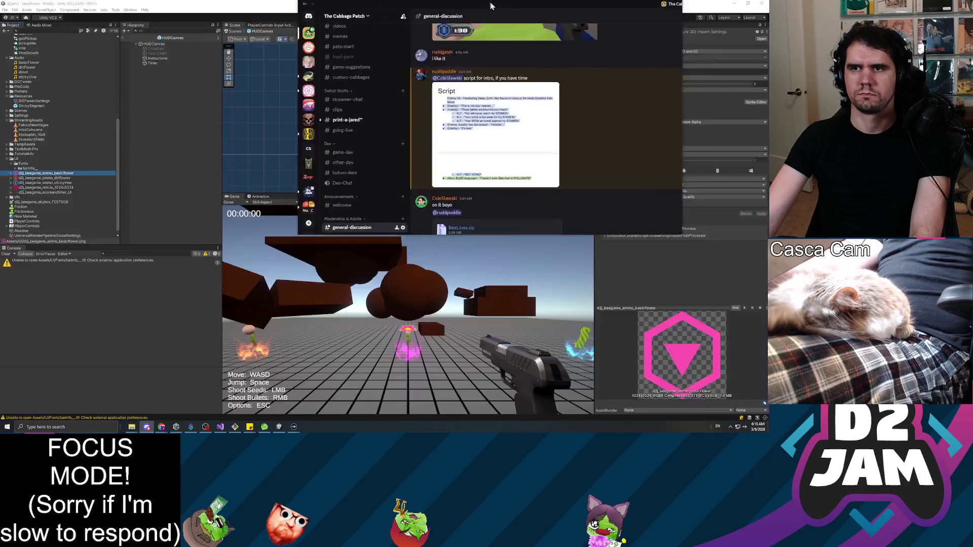
pyautogui.hotkey('alt', 'Tab')
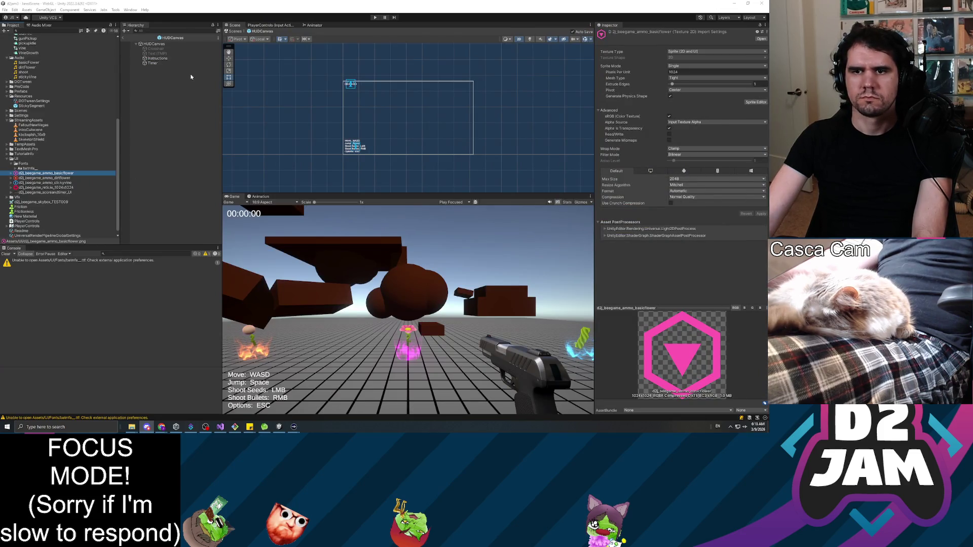
# Hide the Instructions text and select HUDCanvas
pyautogui.click(161, 63)
pyautogui.click(158, 59)
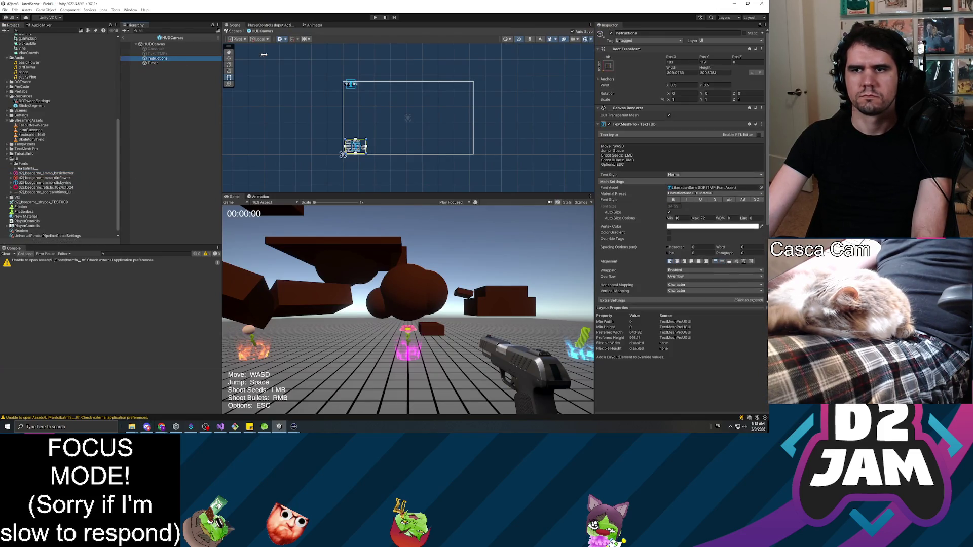
pyautogui.click(611, 33)
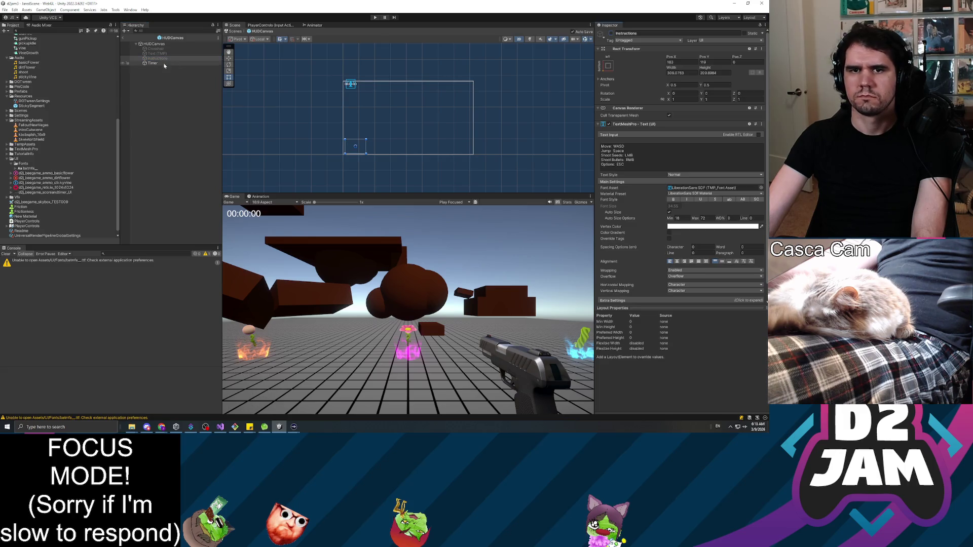
pyautogui.click(157, 81)
pyautogui.click(159, 44)
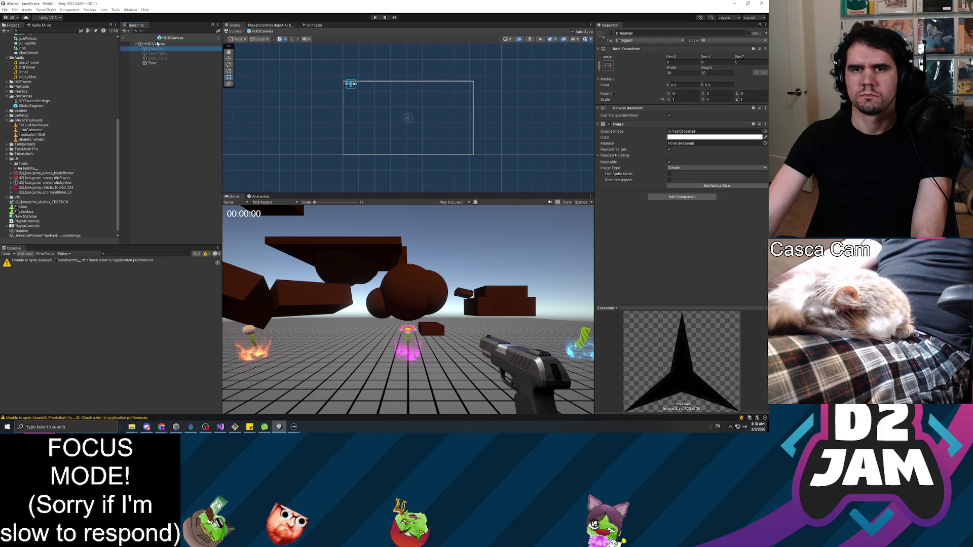
# Add a UI Image under HUDCanvas named TimerBG
pyautogui.rightClick(160, 45)
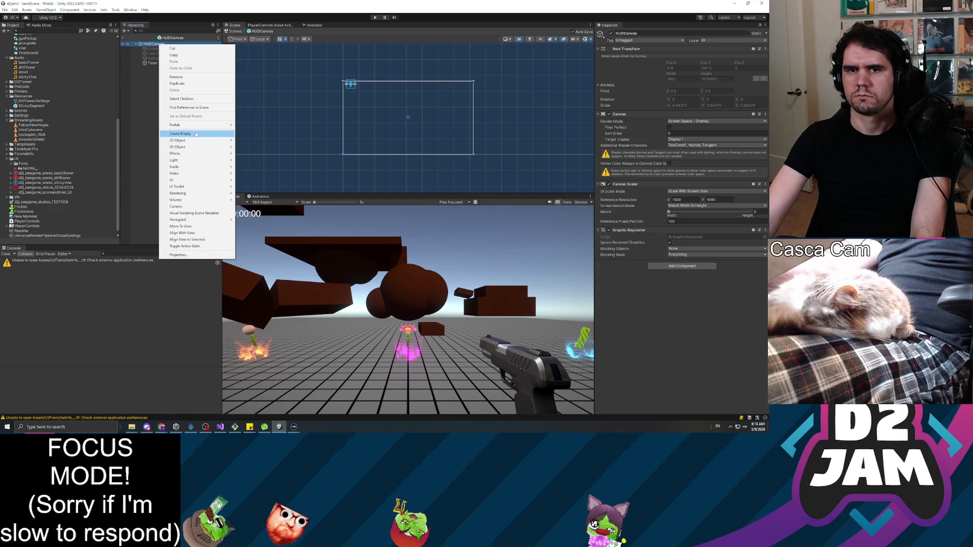
pyautogui.moveTo(194, 147)
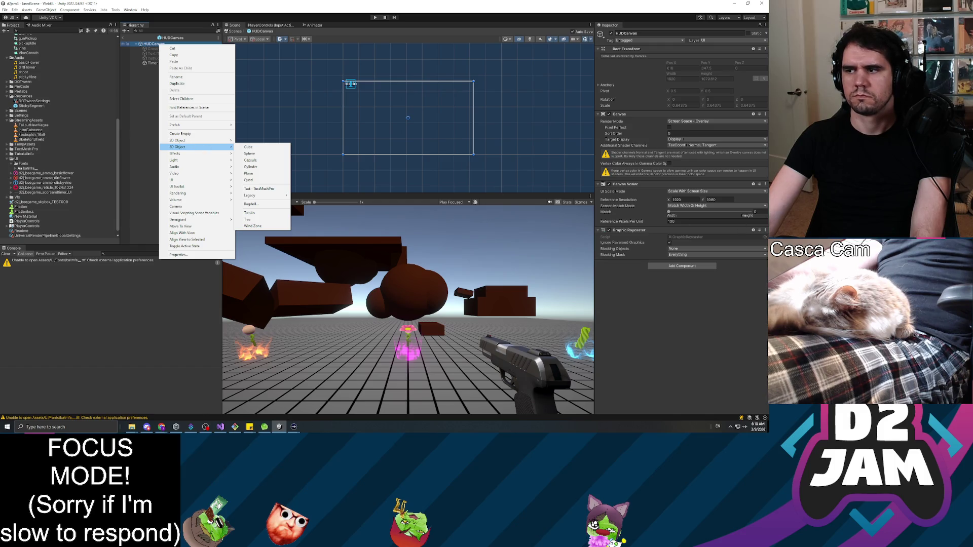
pyautogui.press('Escape')
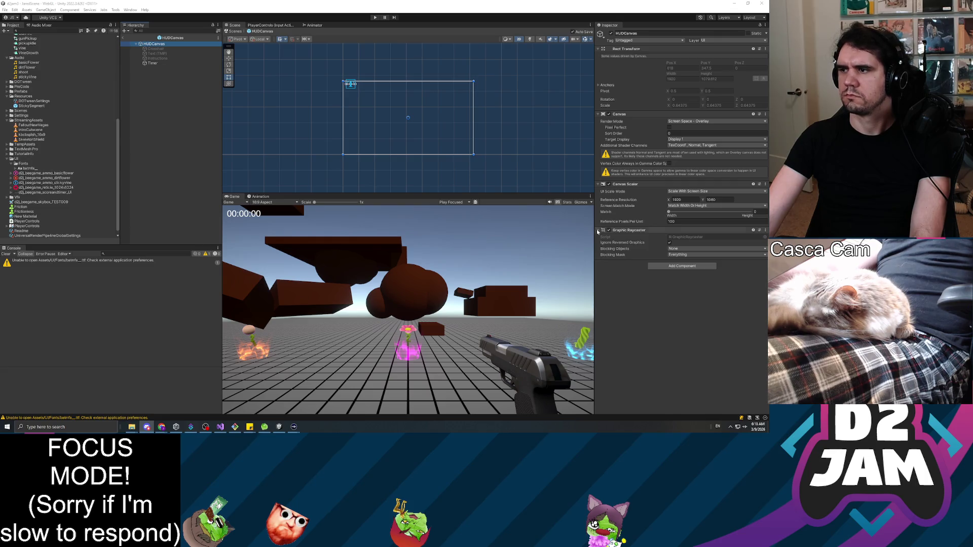
pyautogui.rightClick(160, 45)
pyautogui.moveTo(195, 180)
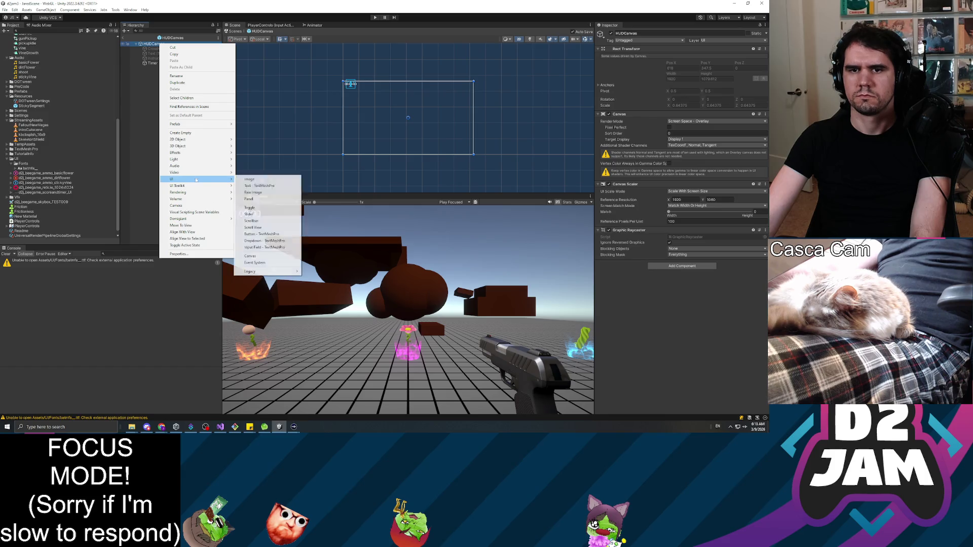
pyautogui.click(249, 179)
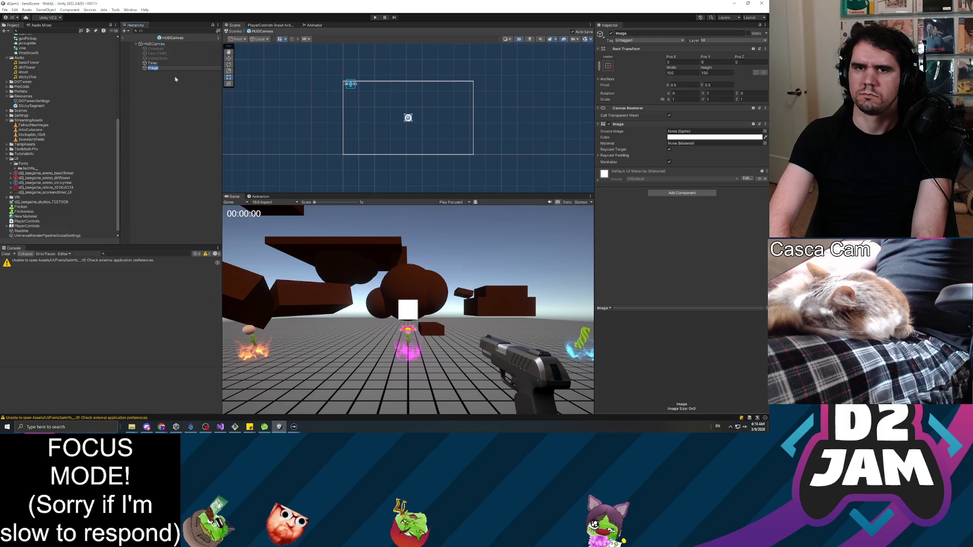
pyautogui.write('Timer')
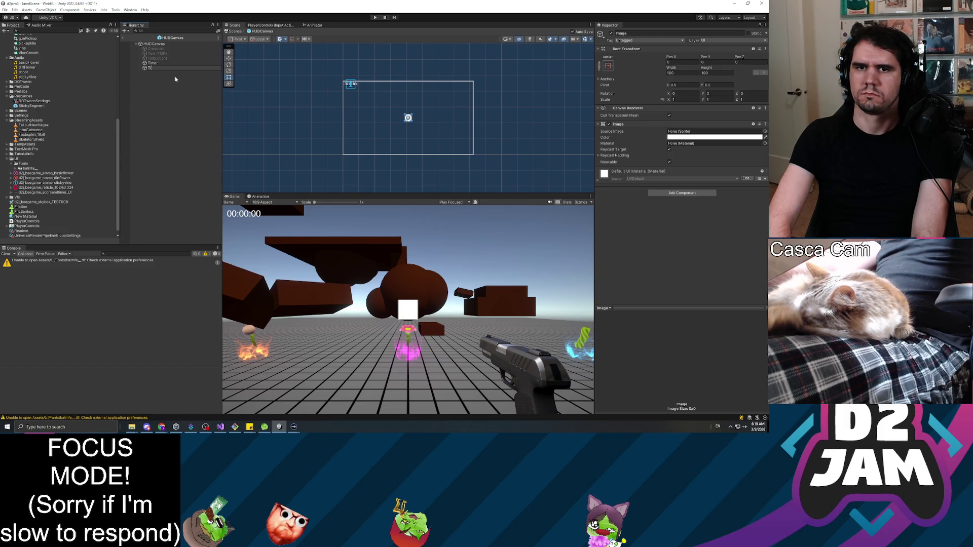
pyautogui.write('BG')
pyautogui.press('Return')
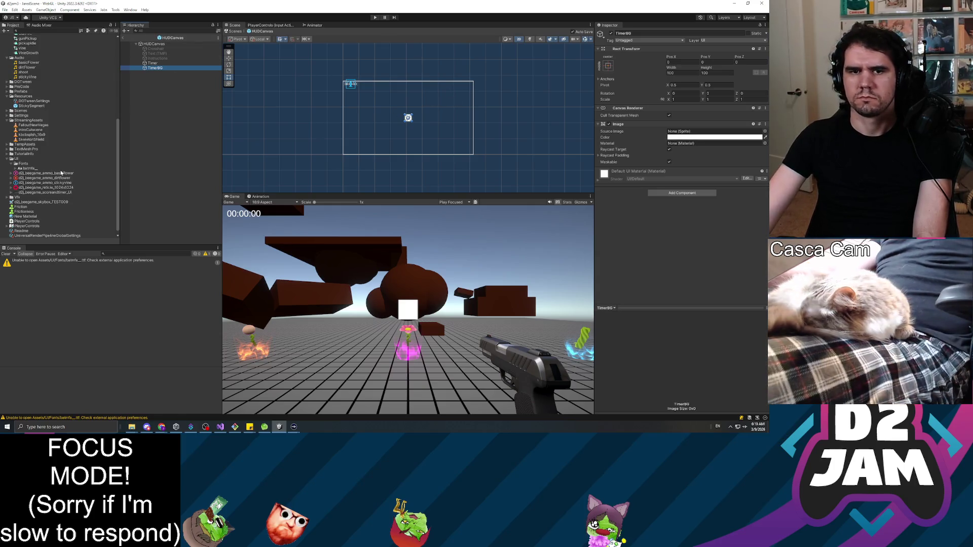
# Size TimerBG to width 2048 and height 666, then shrink it with the corner handle
pyautogui.click(41, 193)
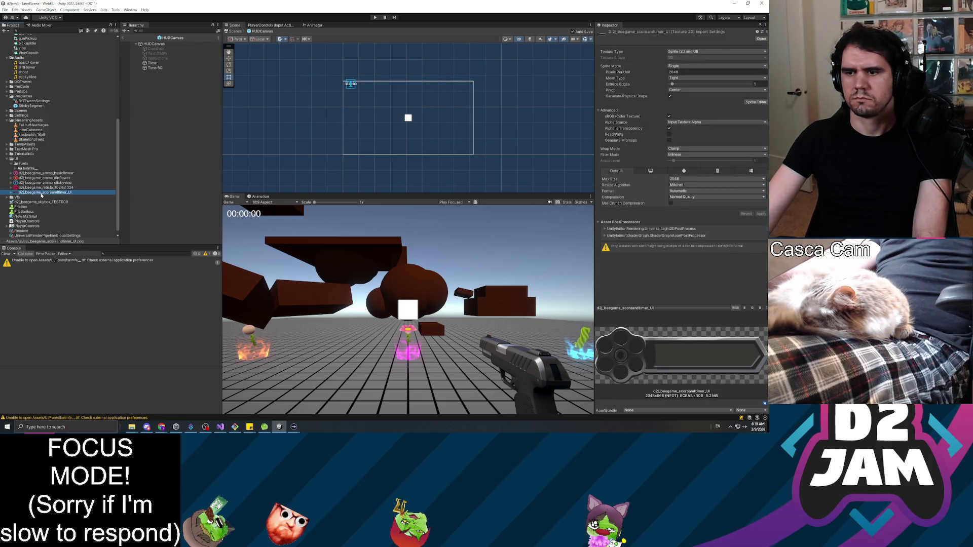
pyautogui.click(154, 68)
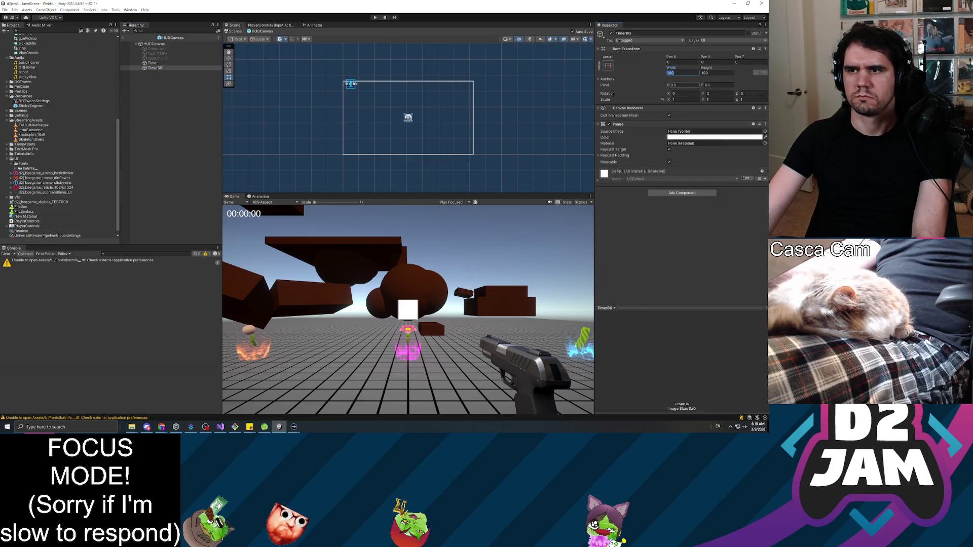
pyautogui.write('2048')
pyautogui.press('Tab')
pyautogui.write('666')
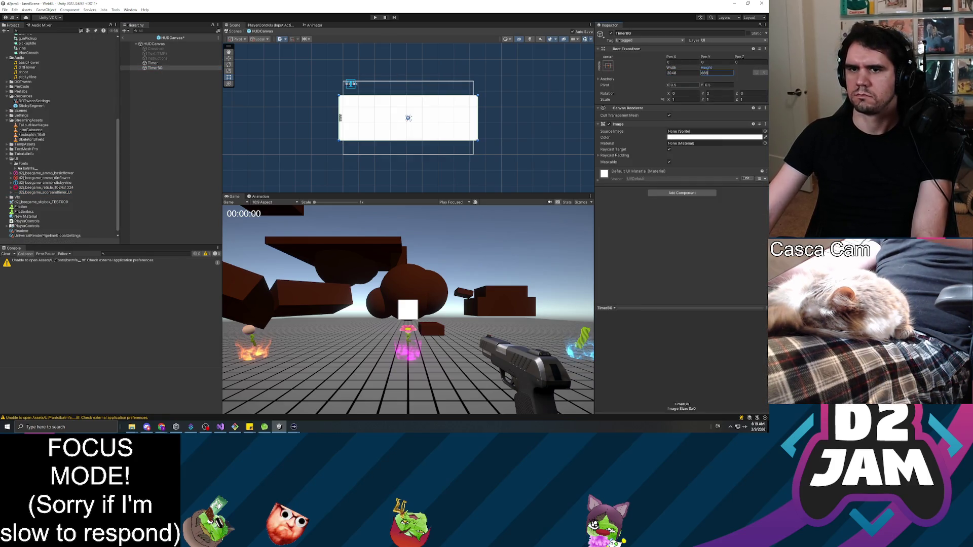
pyautogui.moveTo(478, 94); pyautogui.dragTo(438, 110)
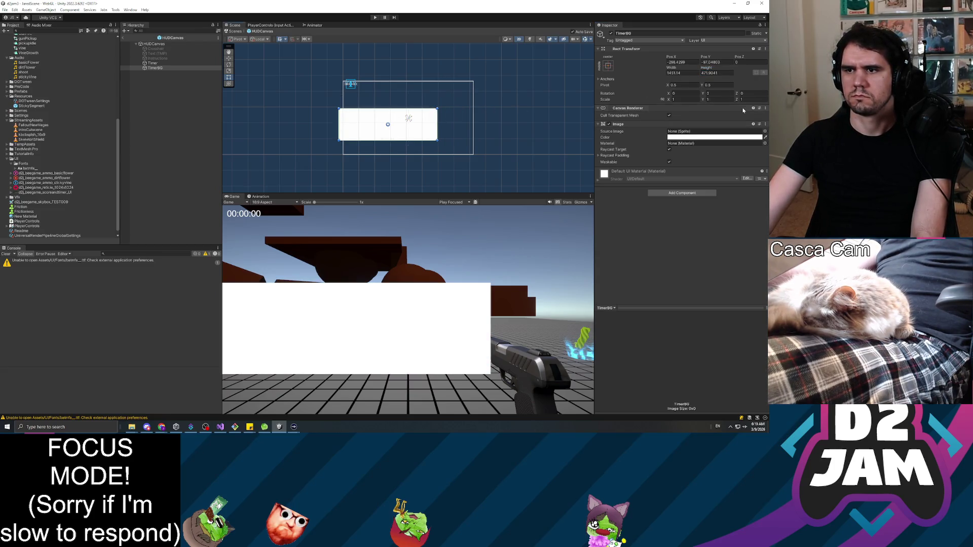
pyautogui.click(764, 131)
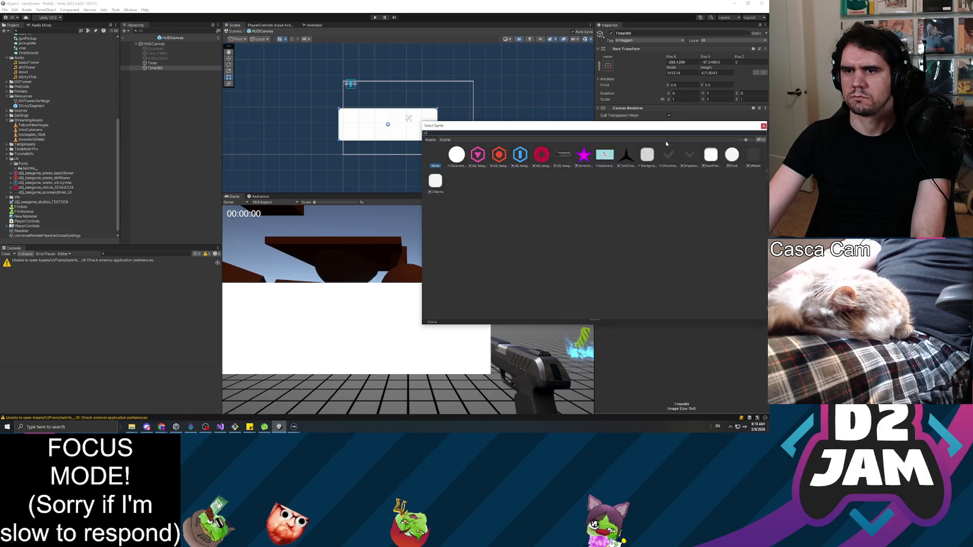
# Give TimerBG the scoreandtimer_UI sprite, shrink it to about 525x170 and move it bottom-left
pyautogui.doubleClick(564, 153)
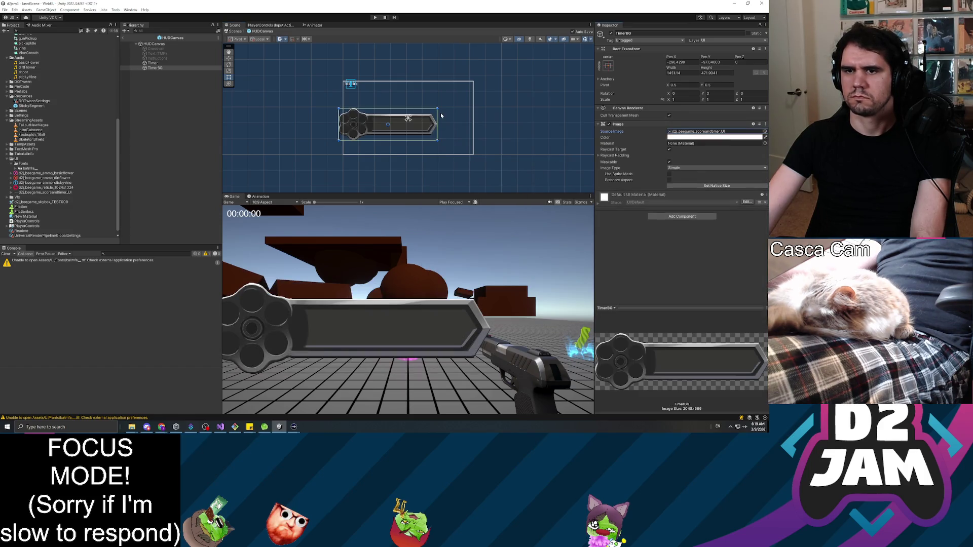
pyautogui.moveTo(437, 110); pyautogui.dragTo(378, 138)
pyautogui.scroll(5, 366, 153)
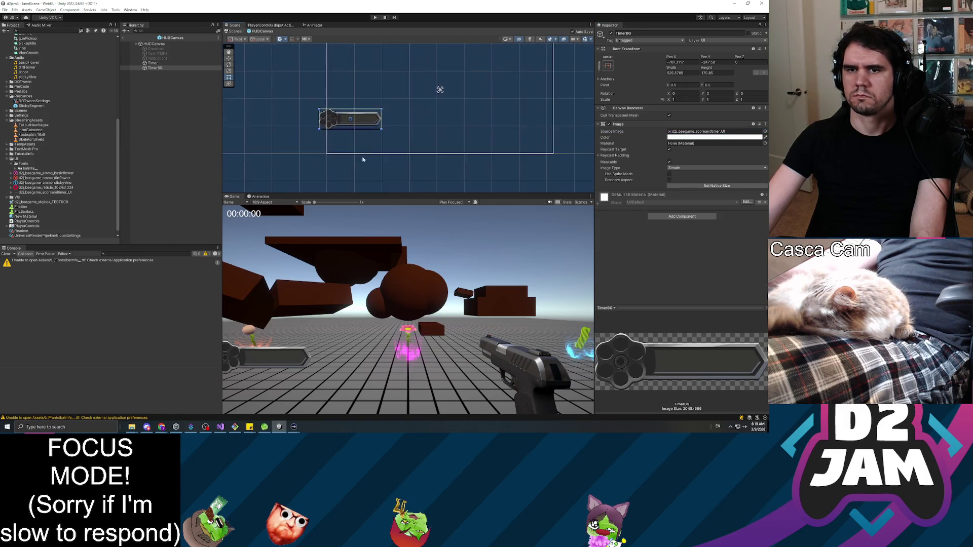
pyautogui.moveTo(361, 104); pyautogui.dragTo(378, 131)
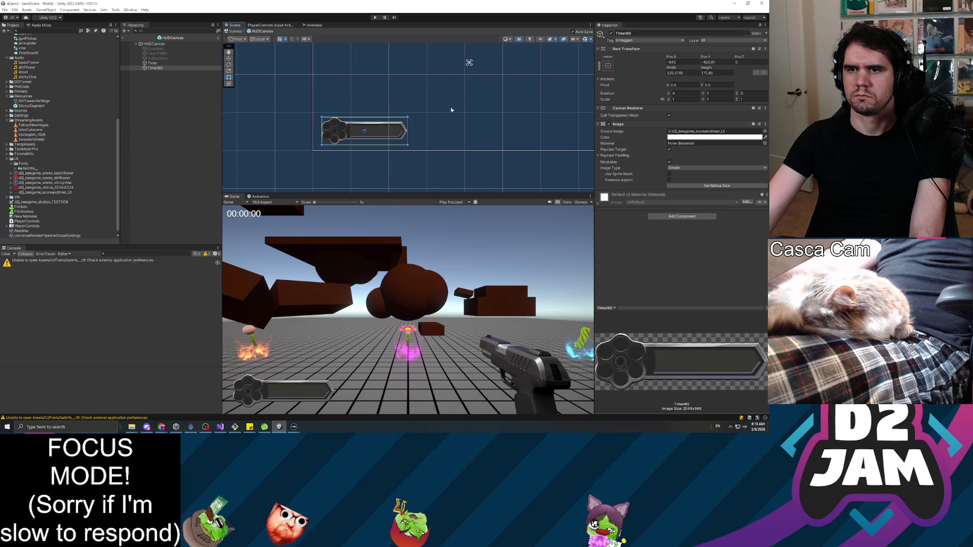
# Check TimerBG's Anchor Presets and place the Timer object inside TimerBG
pyautogui.click(603, 70)
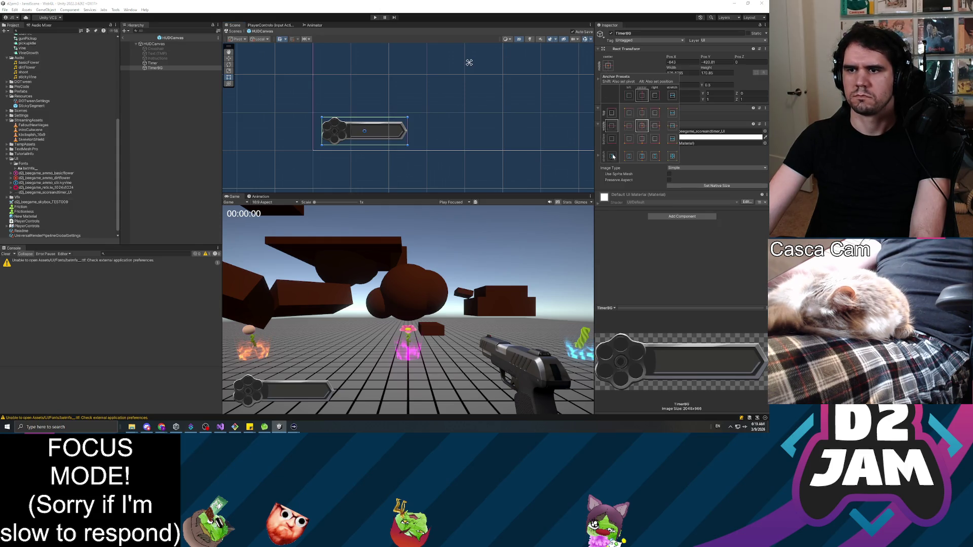
pyautogui.click(163, 101)
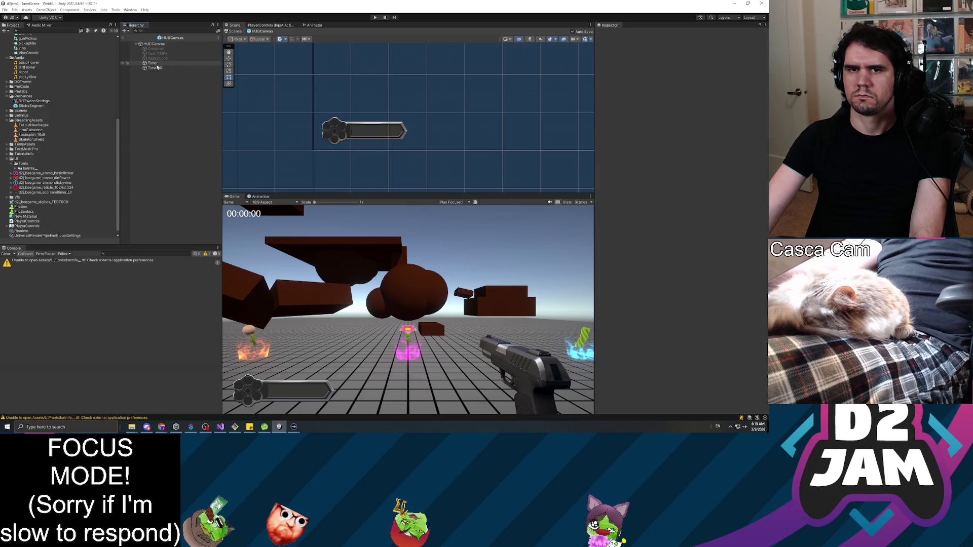
pyautogui.moveTo(152, 63); pyautogui.dragTo(157, 67)
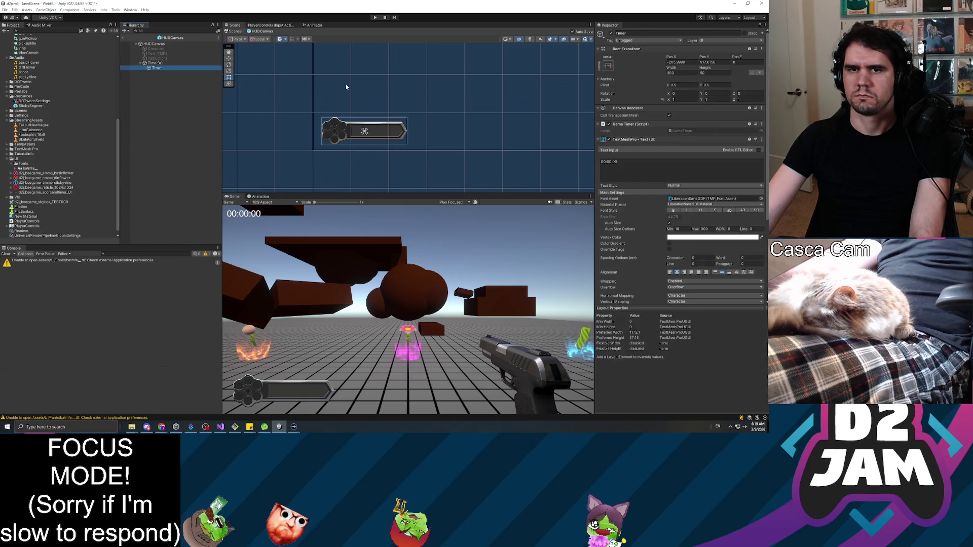
# Check the Timer's font choices, then select the batmfa font in Fonts
pyautogui.click(760, 200)
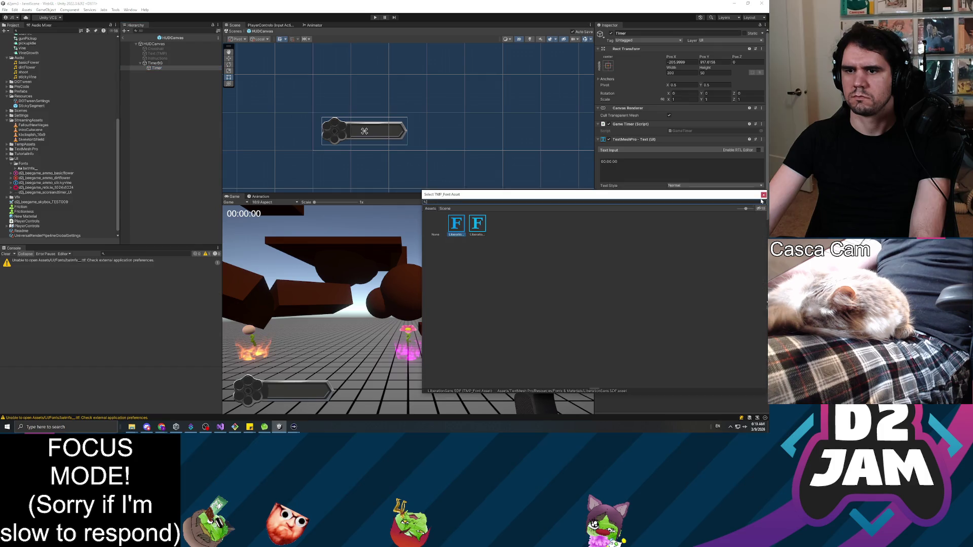
pyautogui.click(763, 194)
pyautogui.click(23, 163)
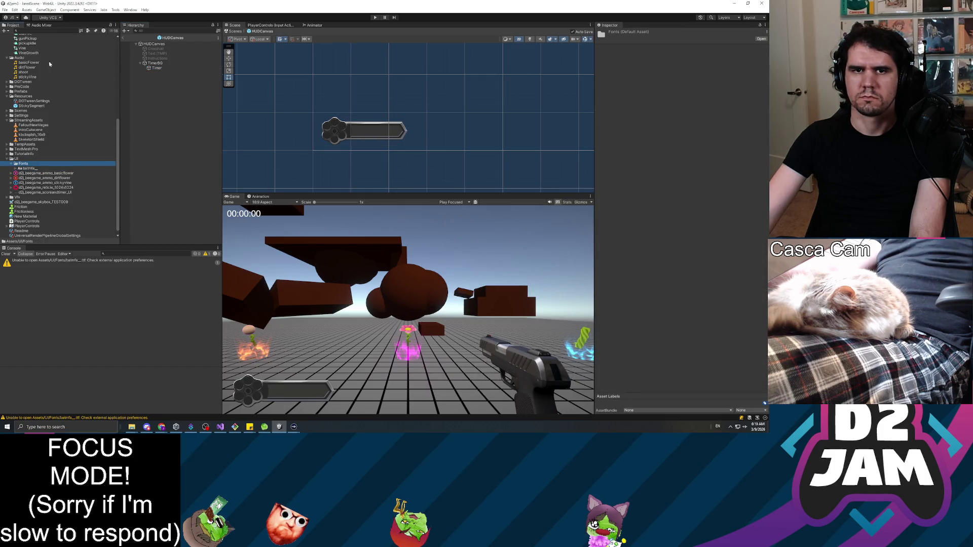
pyautogui.click(26, 168)
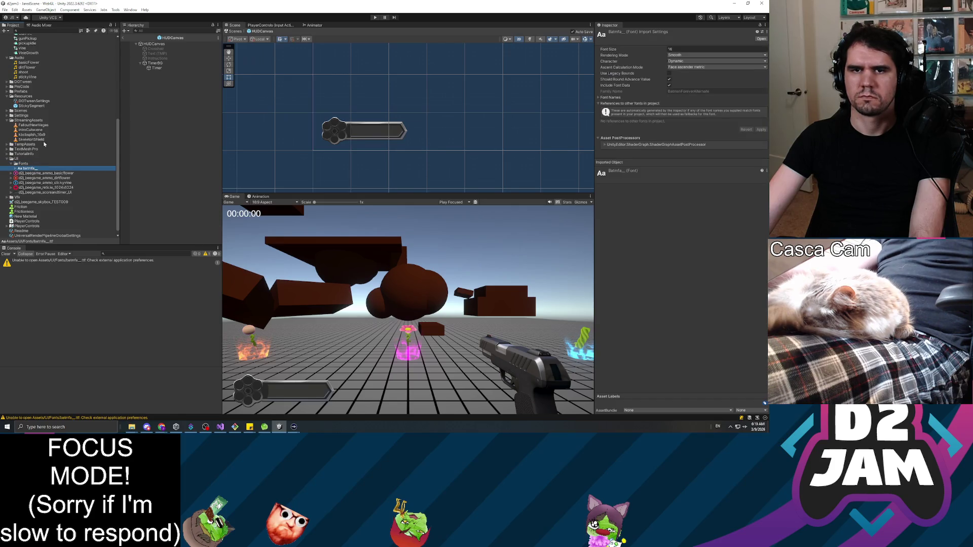
# Generate and save batmfa SDF.asset from batmfa using the Font Asset Creator
pyautogui.click(130, 10)
pyautogui.moveTo(158, 117)
pyautogui.moveTo(167, 89)
pyautogui.click(219, 89)
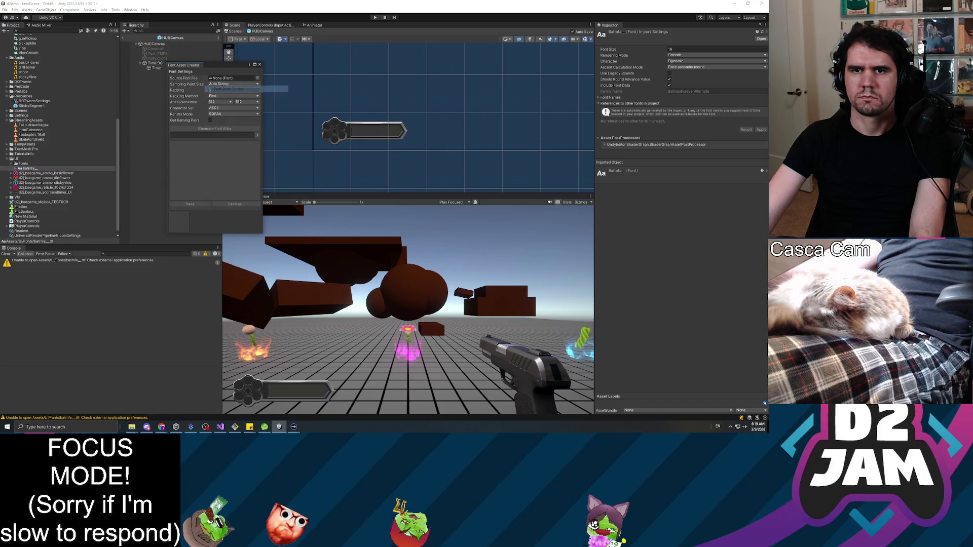
pyautogui.moveTo(25, 168); pyautogui.dragTo(230, 80)
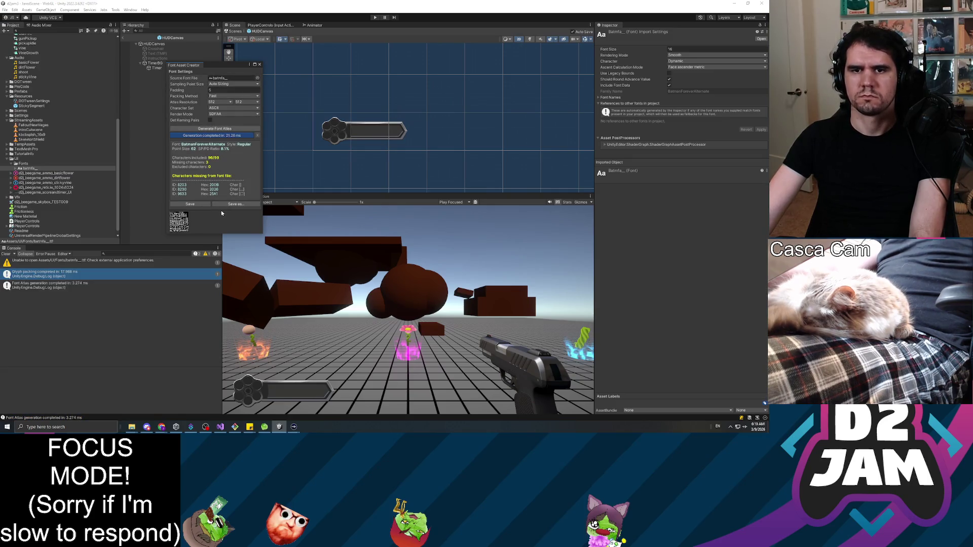
pyautogui.click(194, 203)
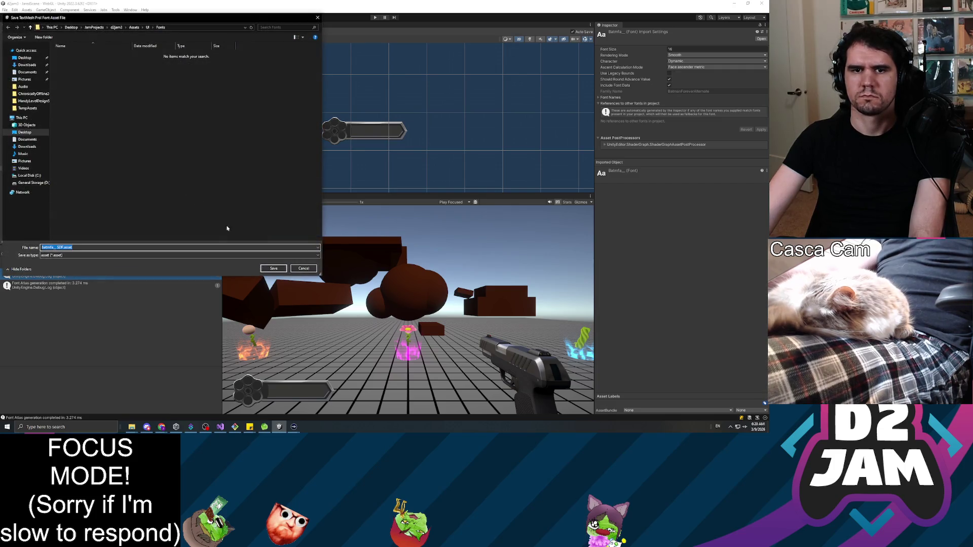
pyautogui.click(270, 268)
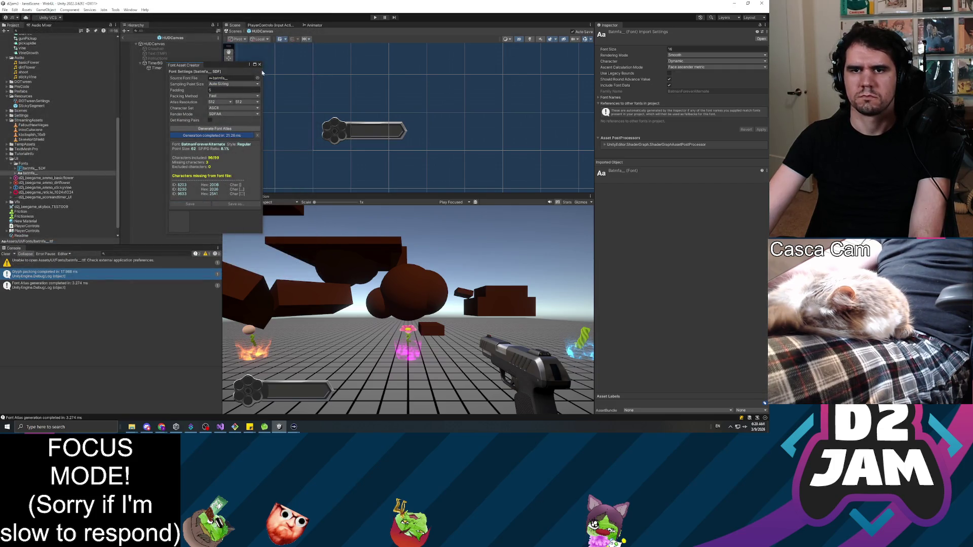
pyautogui.click(260, 66)
# Assign the batmfa SDF font asset to the Timer text
pyautogui.click(156, 68)
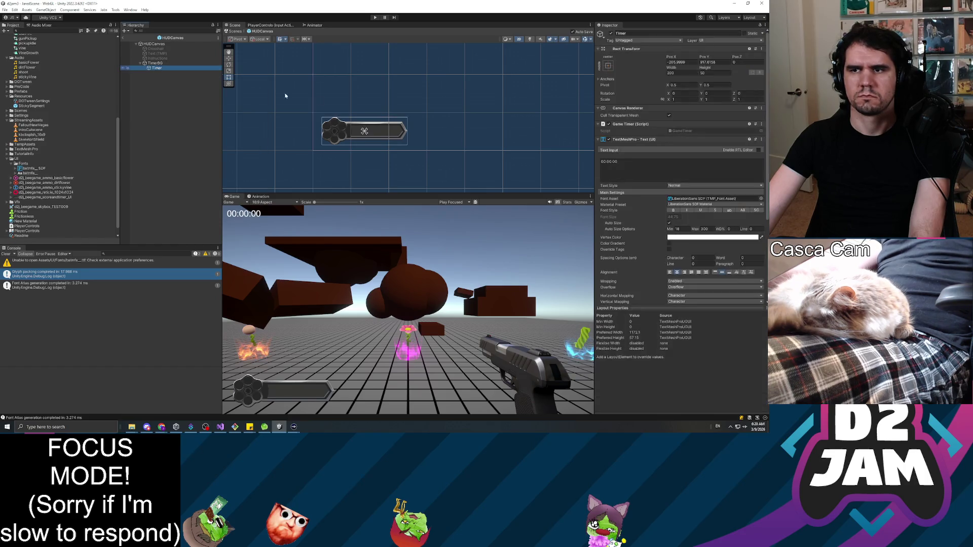
pyautogui.click(761, 198)
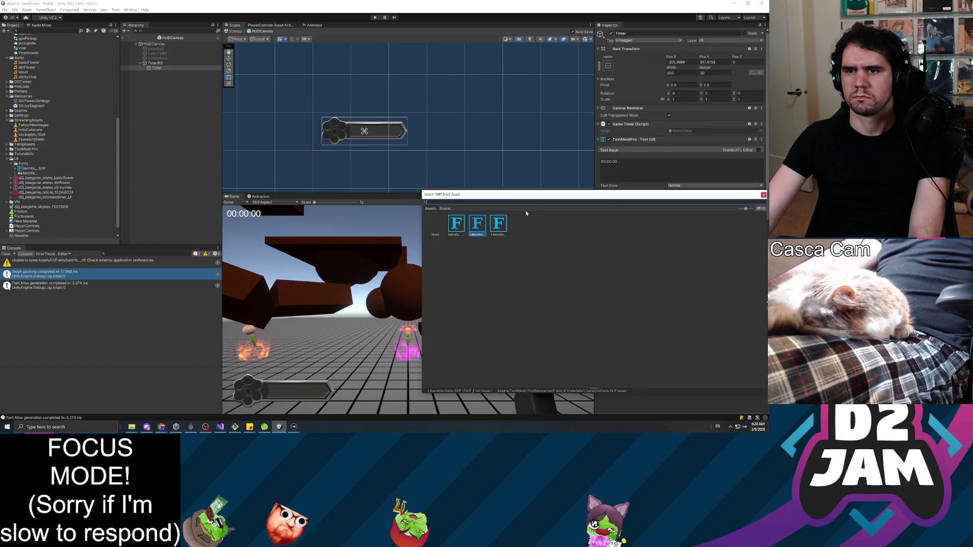
pyautogui.doubleClick(455, 223)
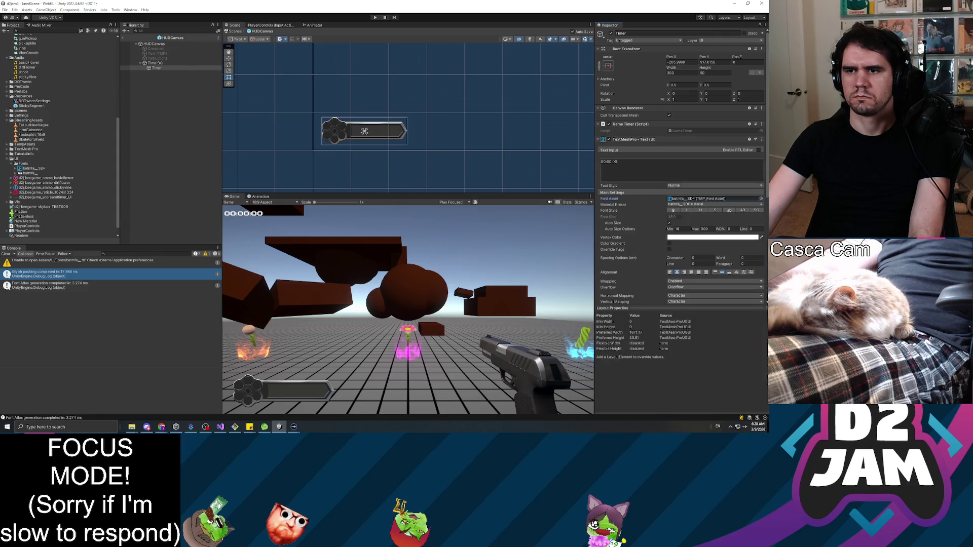
# Set Timer's position to X 0, Y 0 and enlarge its text box proportionally
pyautogui.click(164, 67)
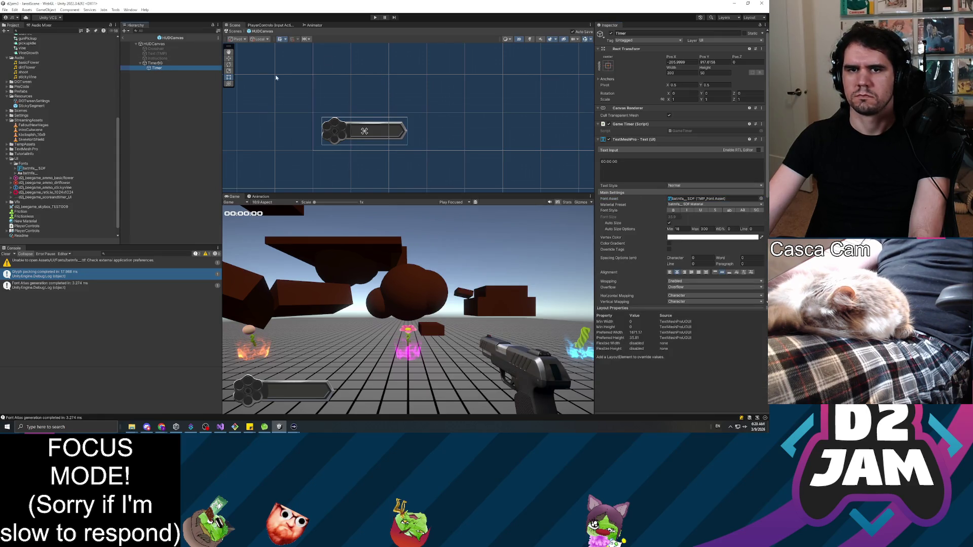
pyautogui.click(688, 61)
pyautogui.write('0')
pyautogui.press('Tab')
pyautogui.write('0')
pyautogui.press('Tab')
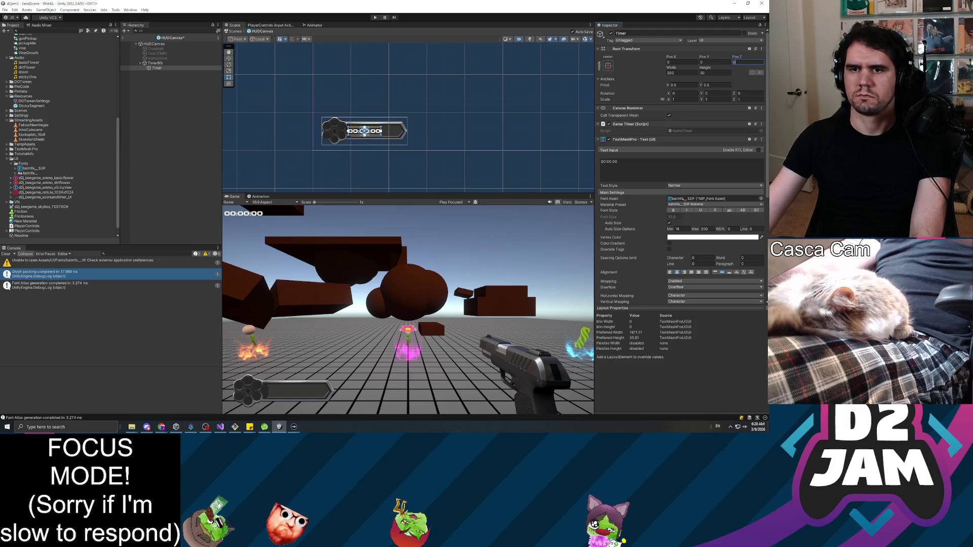
pyautogui.scroll(5, 350, 121)
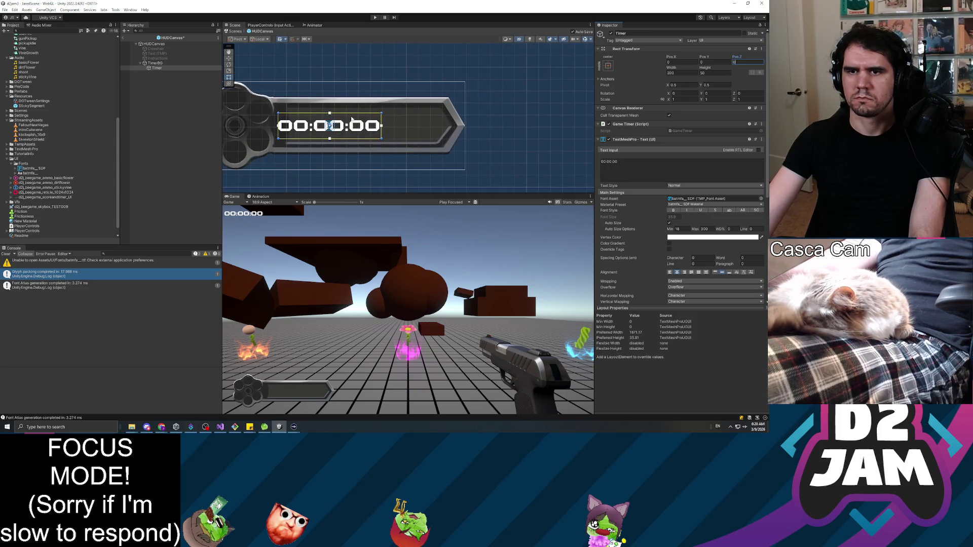
pyautogui.moveTo(381, 113)
pyautogui.mouseDown()
pyautogui.moveTo(430, 101)
pyautogui.moveTo(406, 127)
pyautogui.mouseUp()
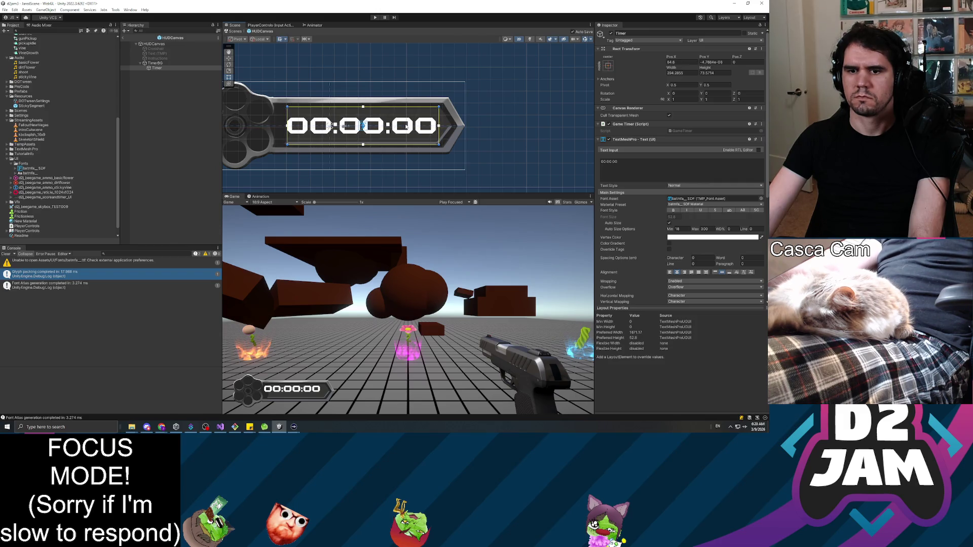
# Change the Timer text to 99:99:99 and adjust the box's top and bottom edges
pyautogui.click(658, 168)
pyautogui.write('99:99')
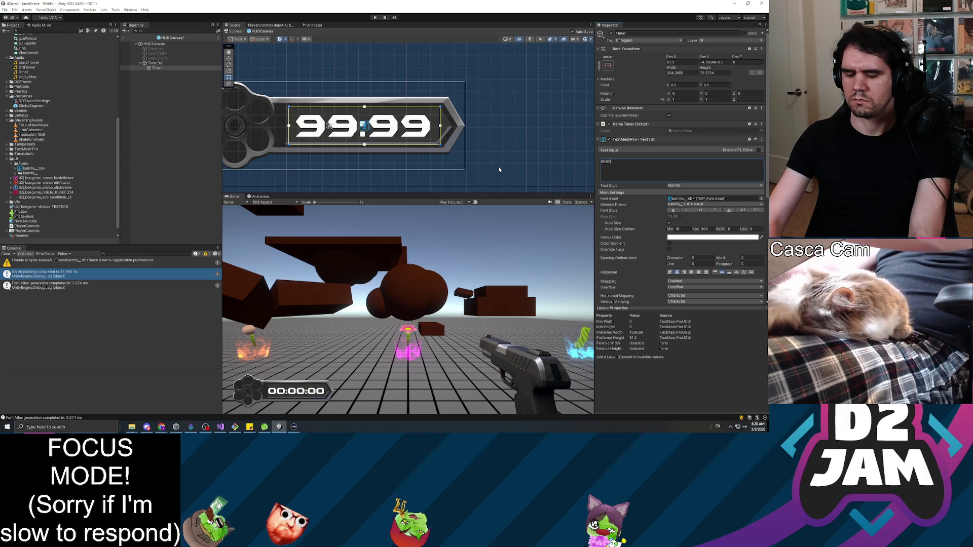
pyautogui.write(':99')
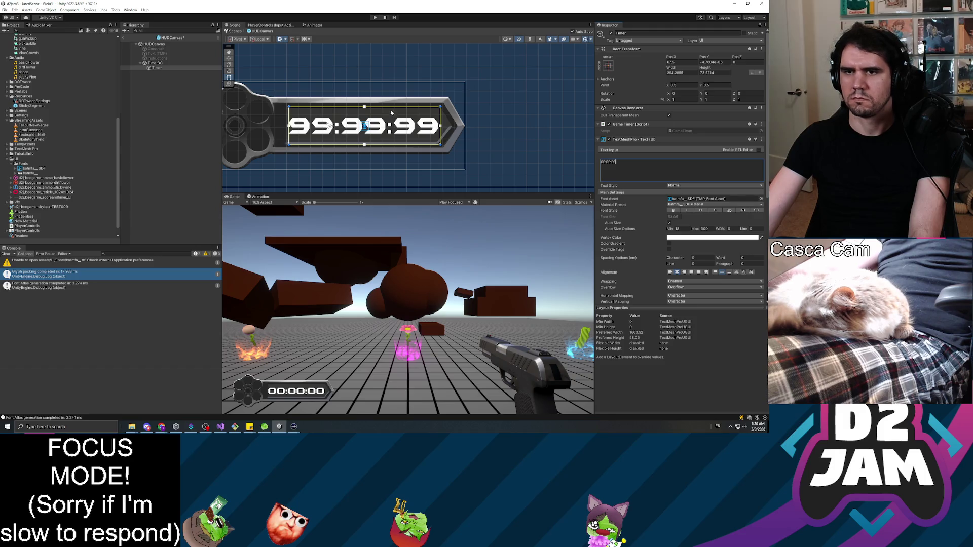
pyautogui.moveTo(393, 107); pyautogui.dragTo(393, 104)
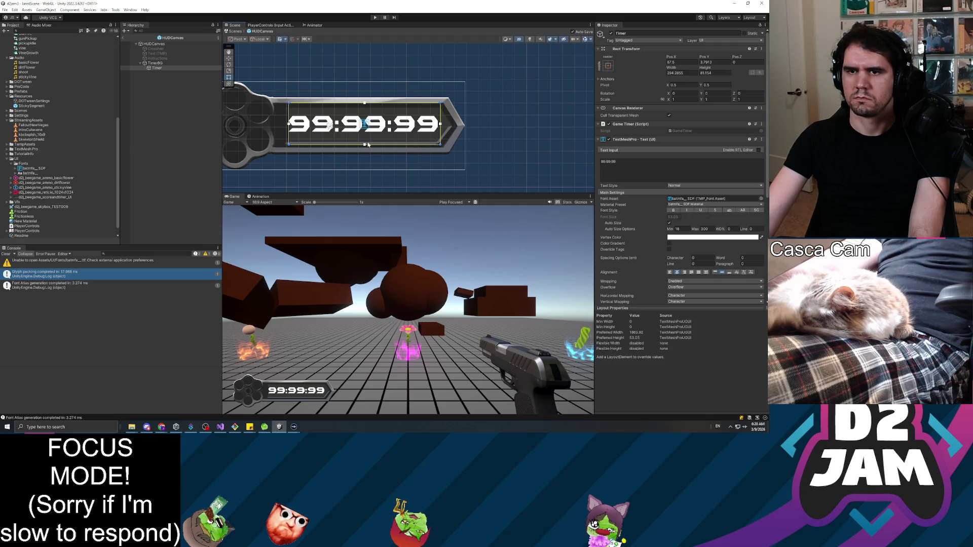
pyautogui.moveTo(383, 145); pyautogui.dragTo(386, 147)
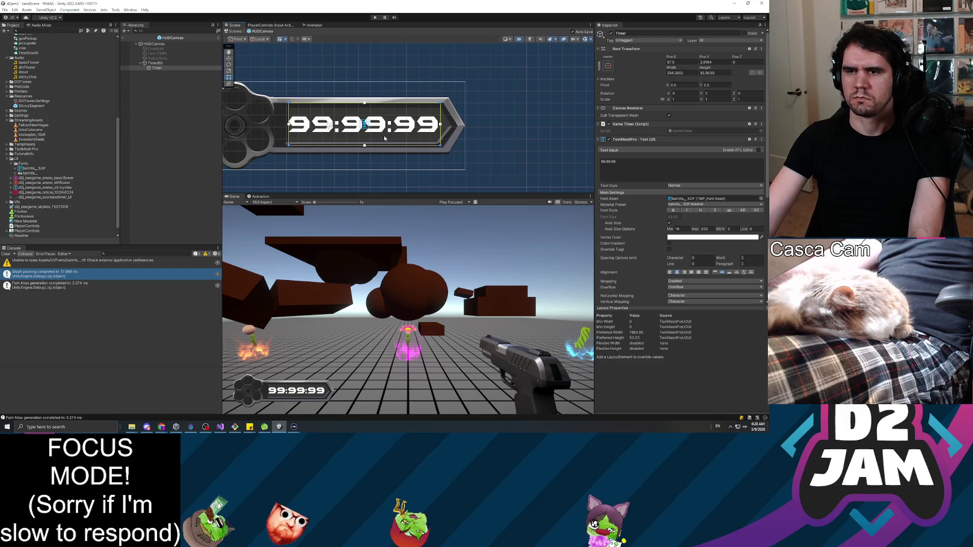
pyautogui.click(161, 63)
# Add a UI Image under TimerBG named AmmoImage
pyautogui.rightClick(161, 63)
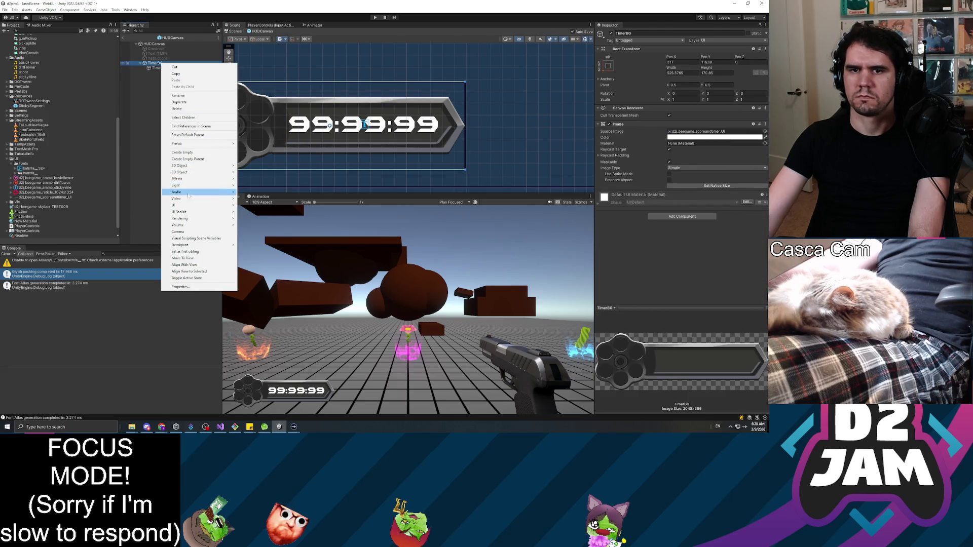
pyautogui.moveTo(193, 206)
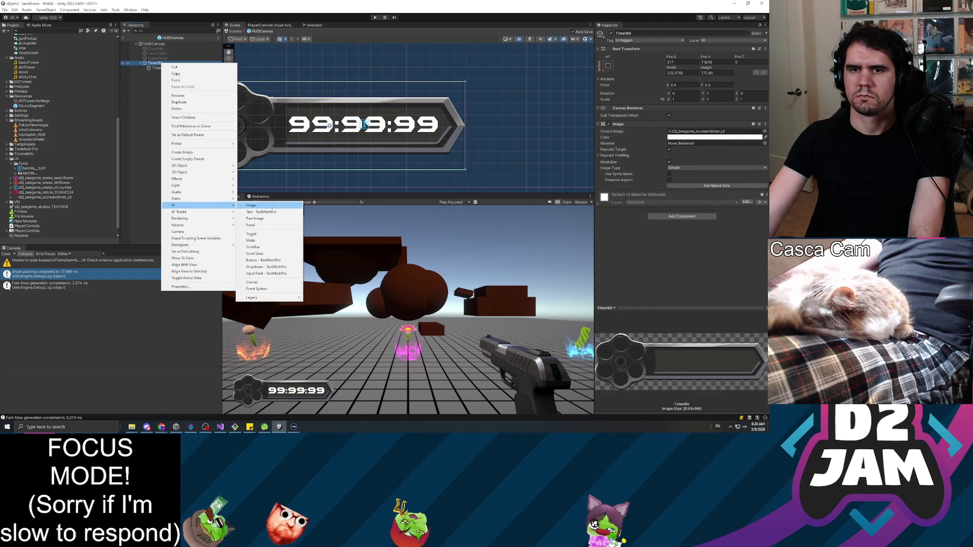
pyautogui.click(272, 205)
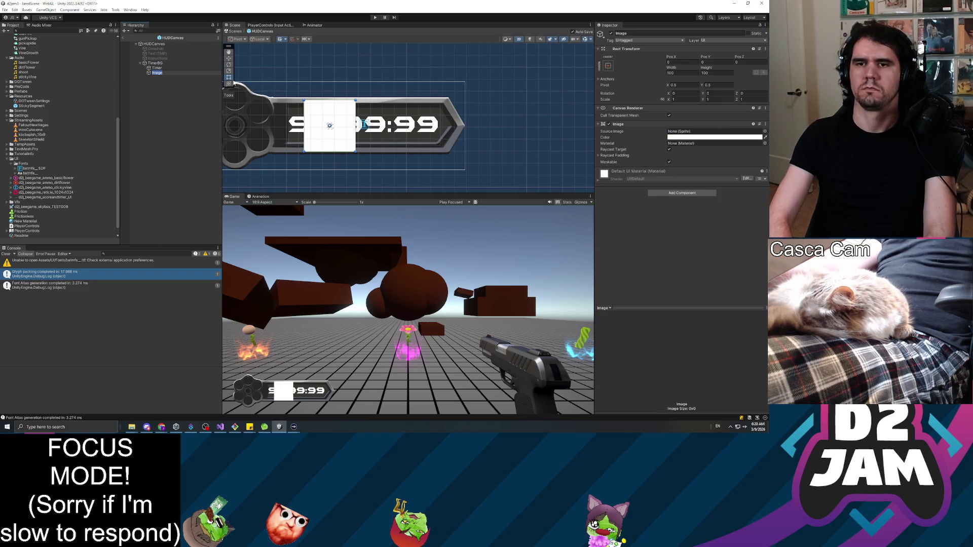
pyautogui.write('AmmoImage')
pyautogui.press('Return')
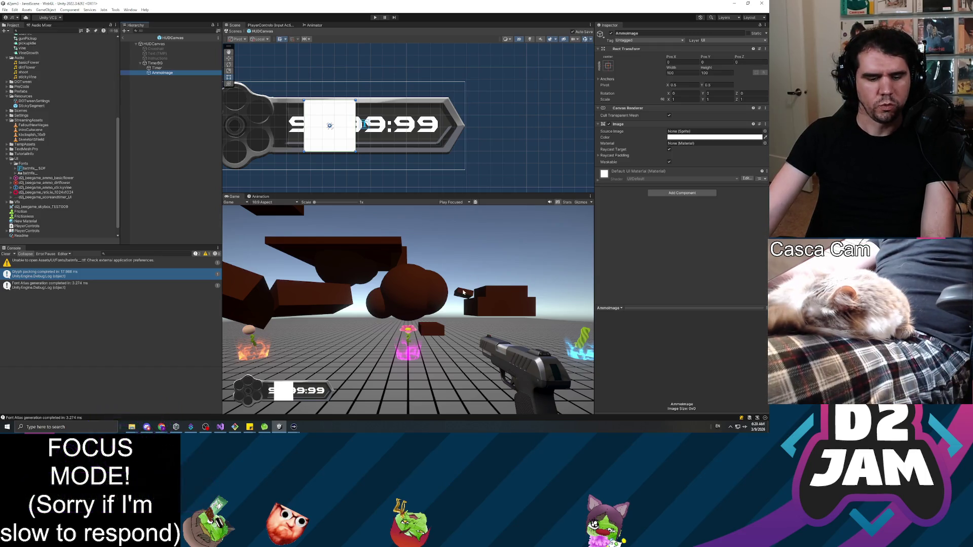
# Give AmmoImage the pink hexagon sprite and size it to fit the bar's round disc
pyautogui.moveTo(405, 150)
pyautogui.mouseDown()
pyautogui.moveTo(570, 144)
pyautogui.moveTo(385, 135)
pyautogui.moveTo(395, 134)
pyautogui.mouseUp()
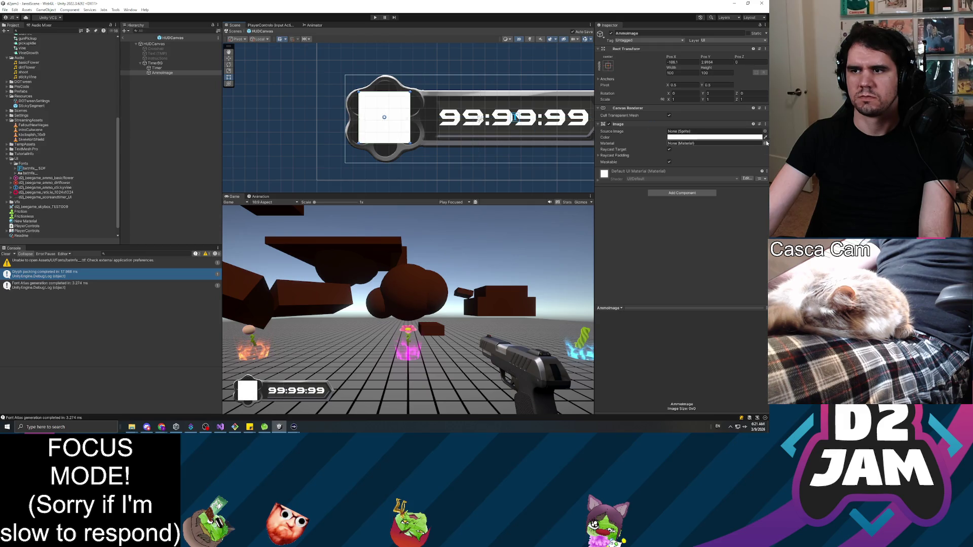
pyautogui.click(764, 131)
pyautogui.doubleClick(479, 157)
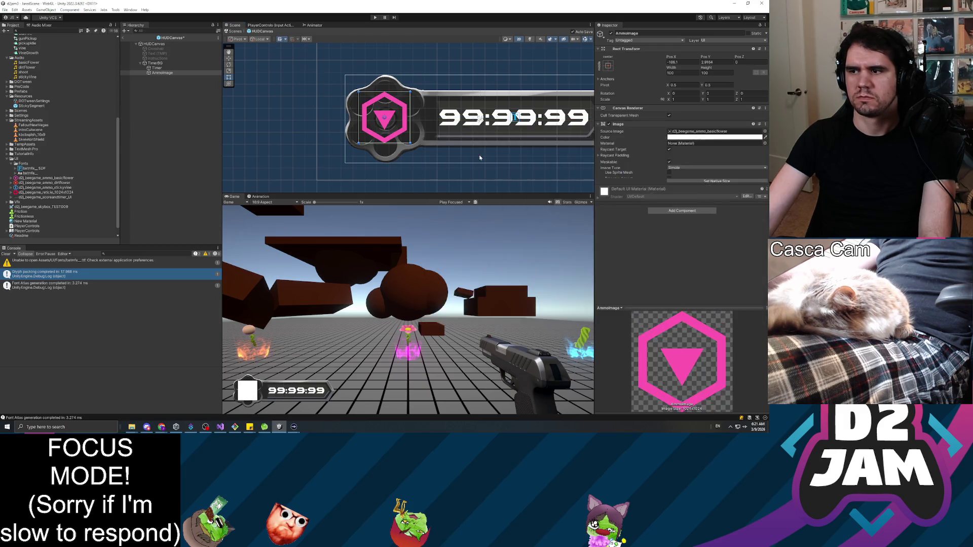
pyautogui.moveTo(410, 93)
pyautogui.mouseDown()
pyautogui.moveTo(417, 86)
pyautogui.moveTo(409, 120)
pyautogui.mouseUp()
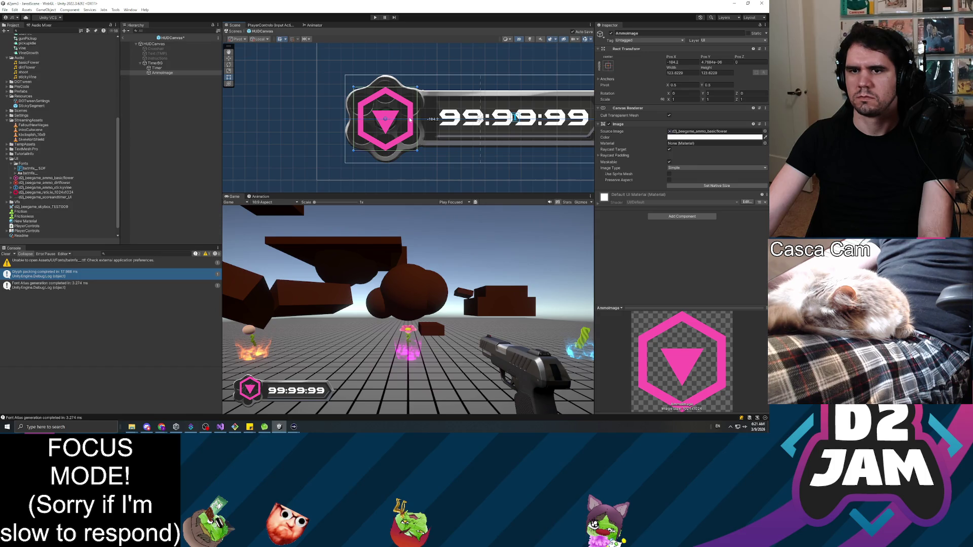
pyautogui.moveTo(410, 120); pyautogui.dragTo(409, 120)
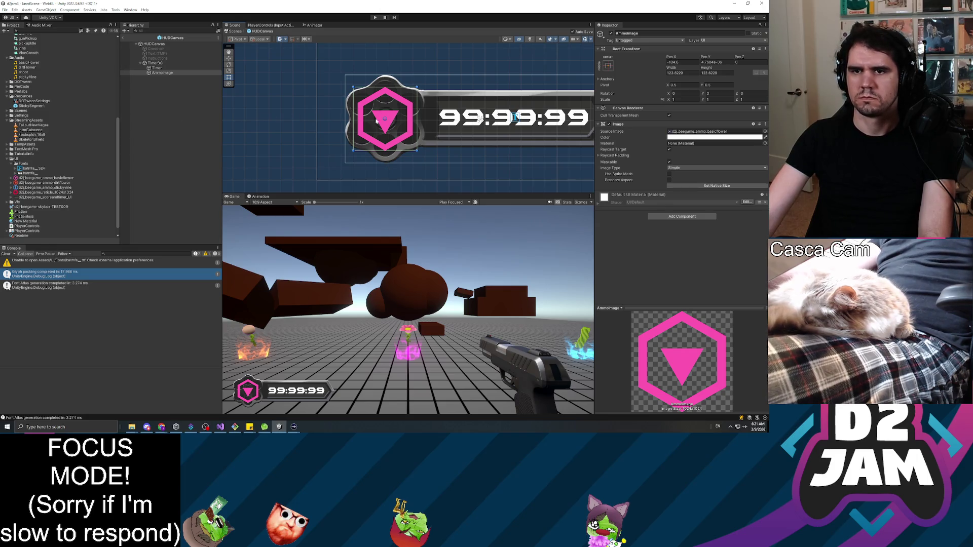
pyautogui.moveTo(379, 116); pyautogui.dragTo(385, 133)
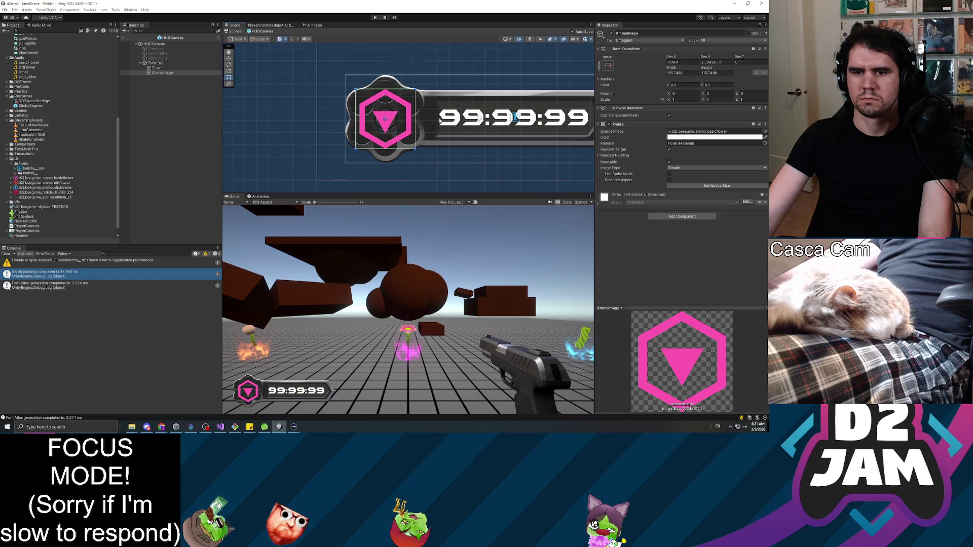
# Inspect the HUDCanvas and TimerBG settings, then reselect AmmoImage
pyautogui.click(154, 44)
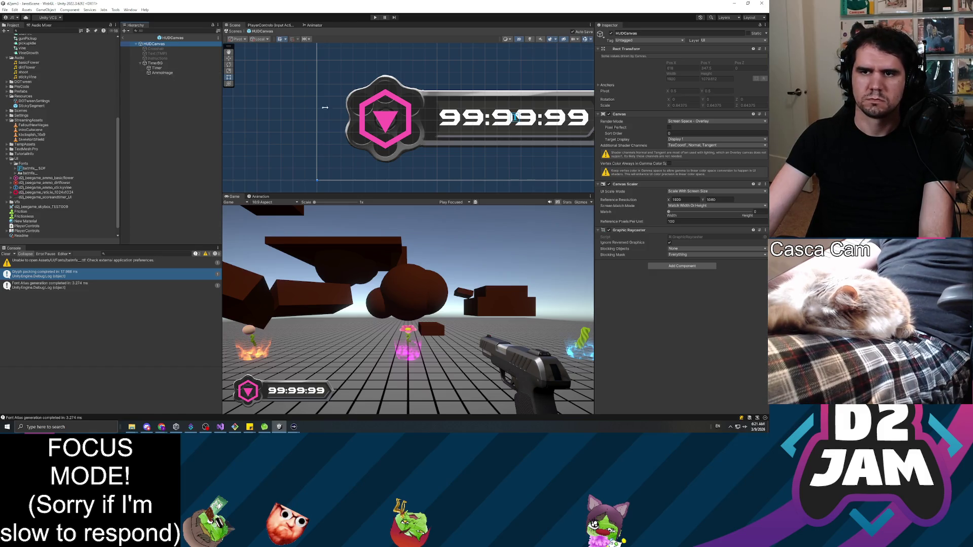
pyautogui.click(163, 72)
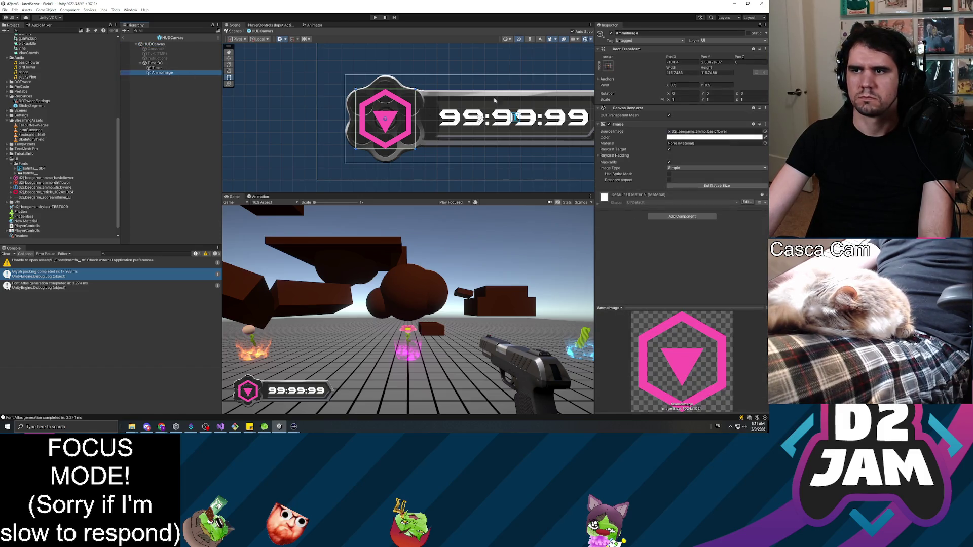
pyautogui.click(157, 63)
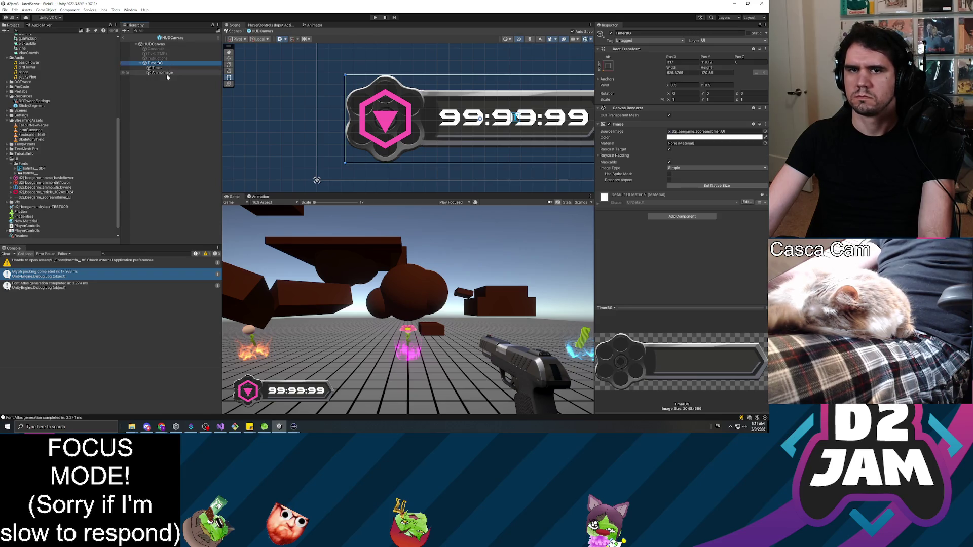
pyautogui.click(162, 72)
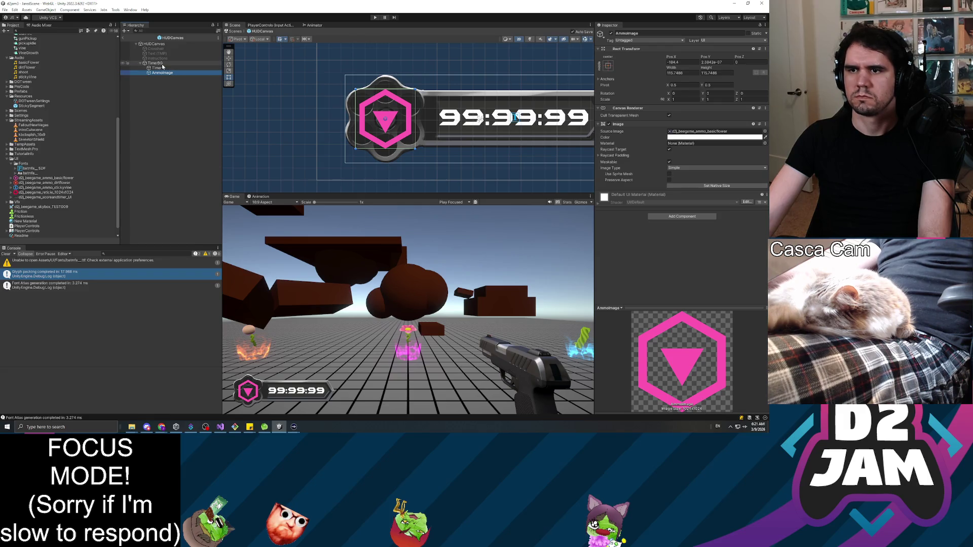
# Set AmmoImage's Rect Transform position to X -183.8 and Y 0
pyautogui.click(679, 61)
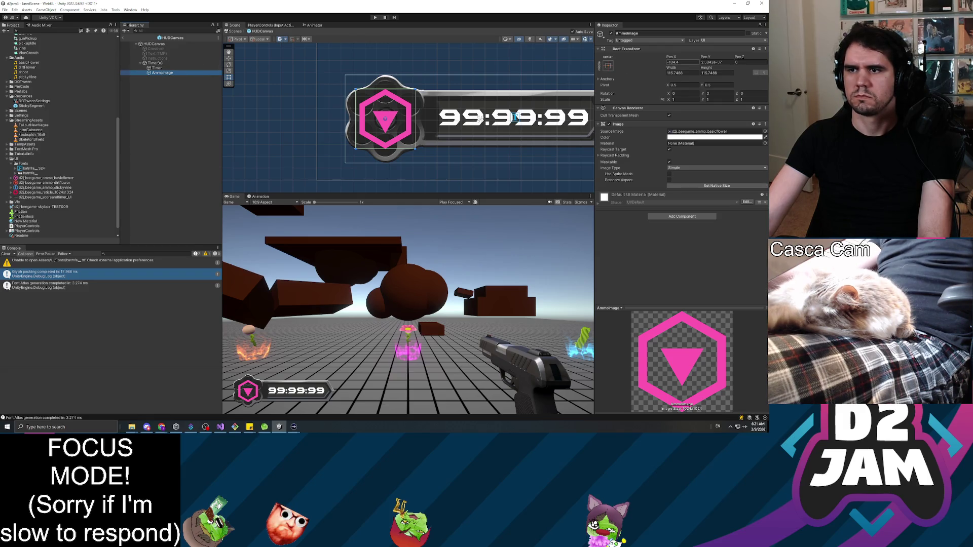
pyautogui.press('Tab')
pyautogui.write('0')
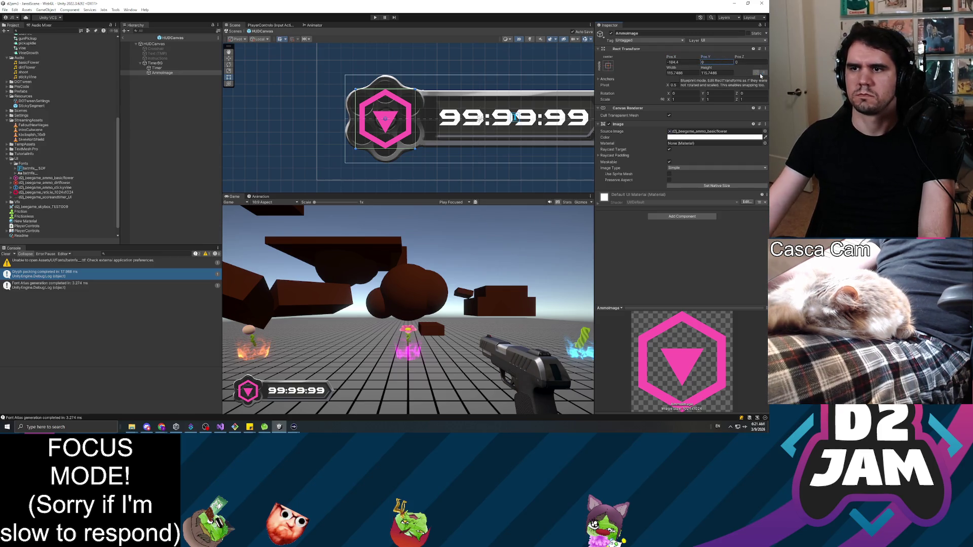
pyautogui.click(671, 58)
pyautogui.write('-183.8')
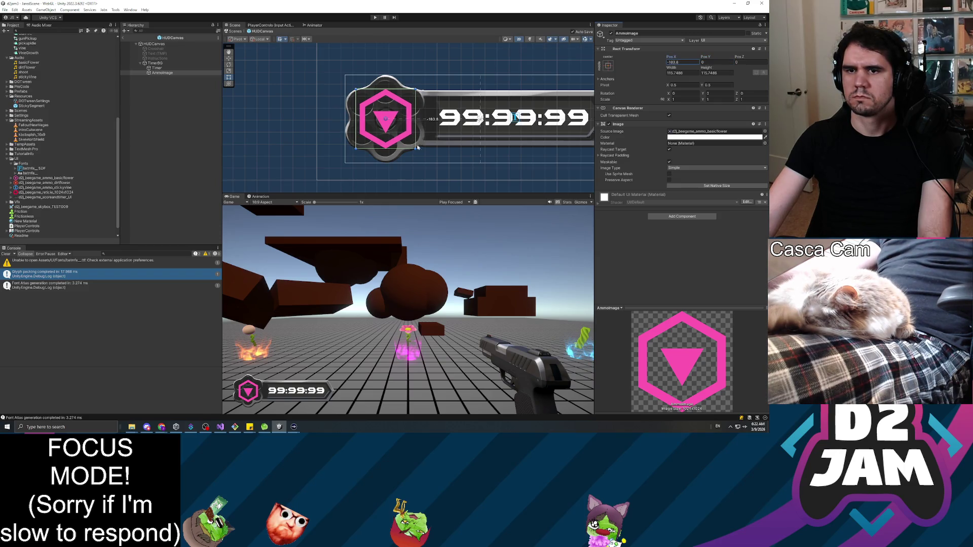
pyautogui.click(168, 134)
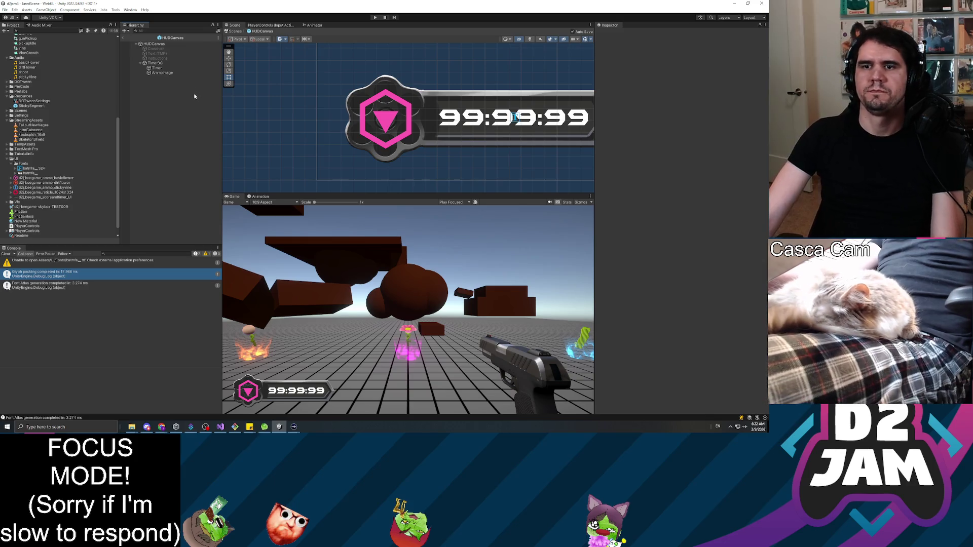
pyautogui.click(171, 74)
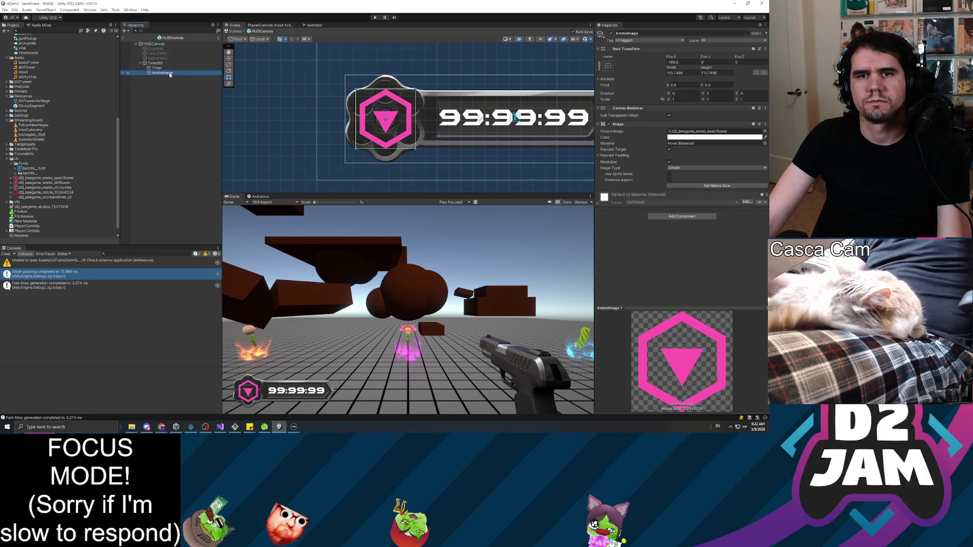
# Bring the Scripts folder into view in the Project panel and open its context menu
pyautogui.scroll(10, 46, 86)
pyautogui.scroll(5, 46, 87)
pyautogui.click(23, 43)
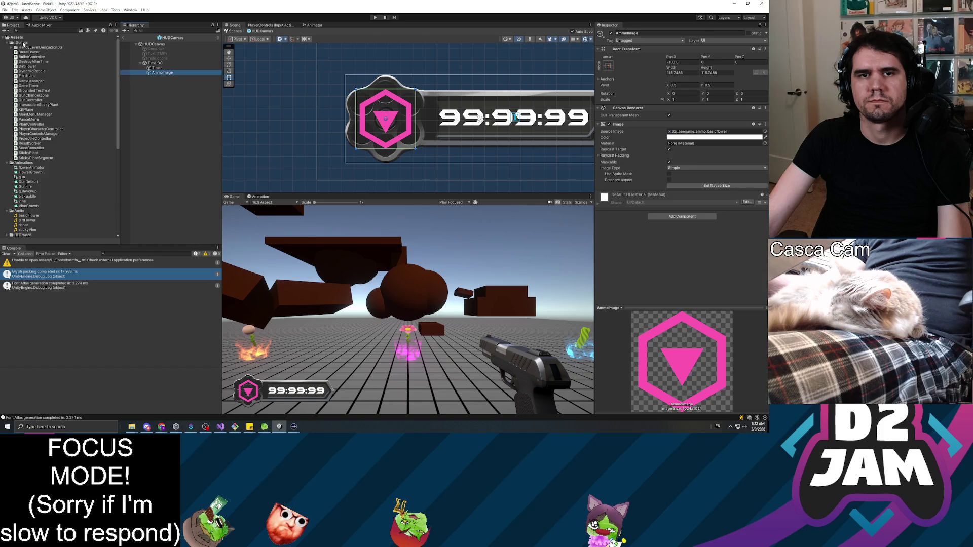
pyautogui.rightClick(23, 43)
# Create a new C# script in the Scripts folder named AmmoImage
pyautogui.moveTo(51, 45)
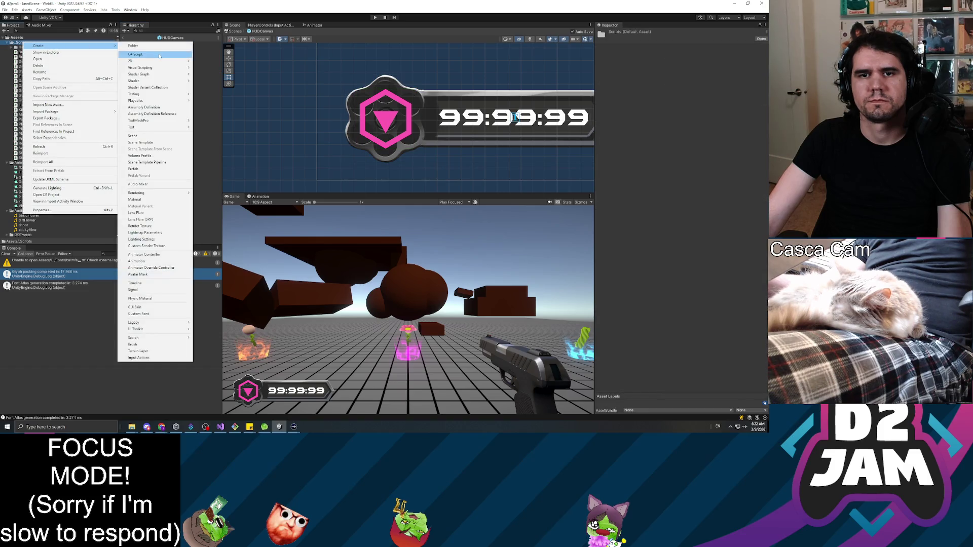
pyautogui.click(157, 55)
pyautogui.write('AmmoImage')
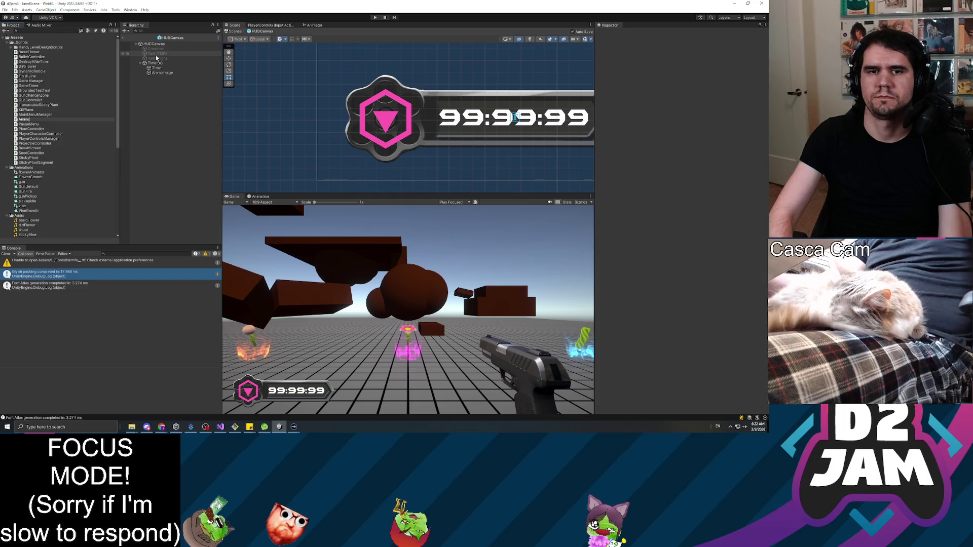
pyautogui.press('Return')
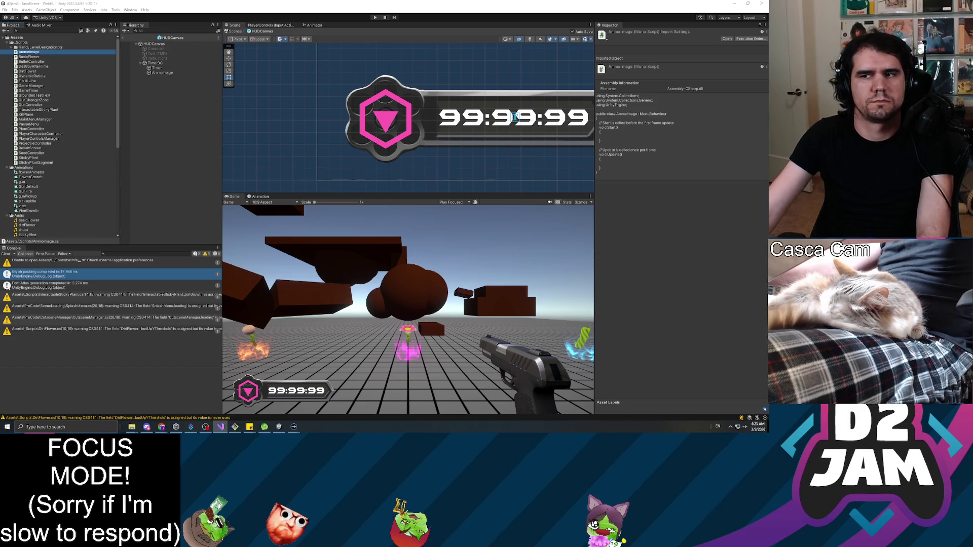
# Leave the Unity Project panel and return to AmmoImage.cs in Visual Studio
pyautogui.scroll(-3, 78, 185)
pyautogui.scroll(3, 77, 183)
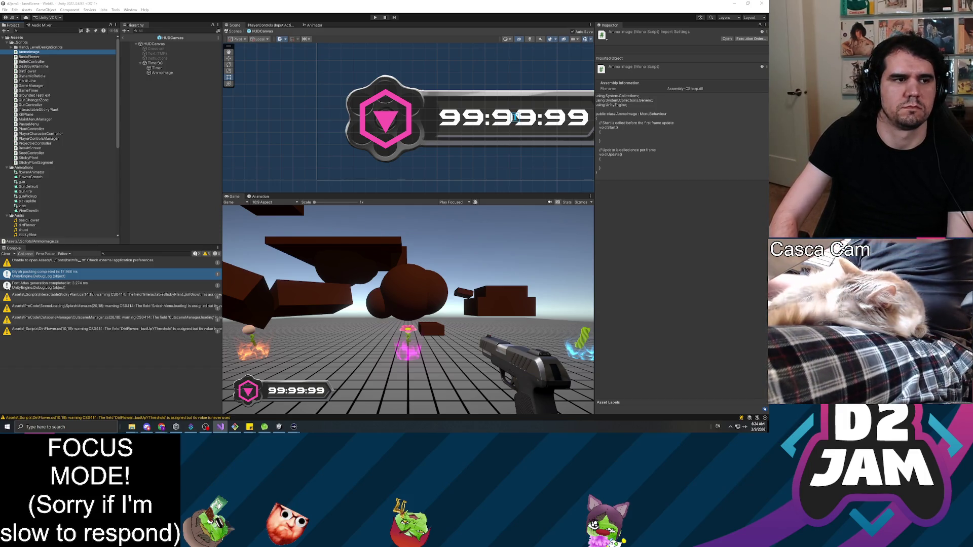
pyautogui.hotkey('alt', 'Tab')
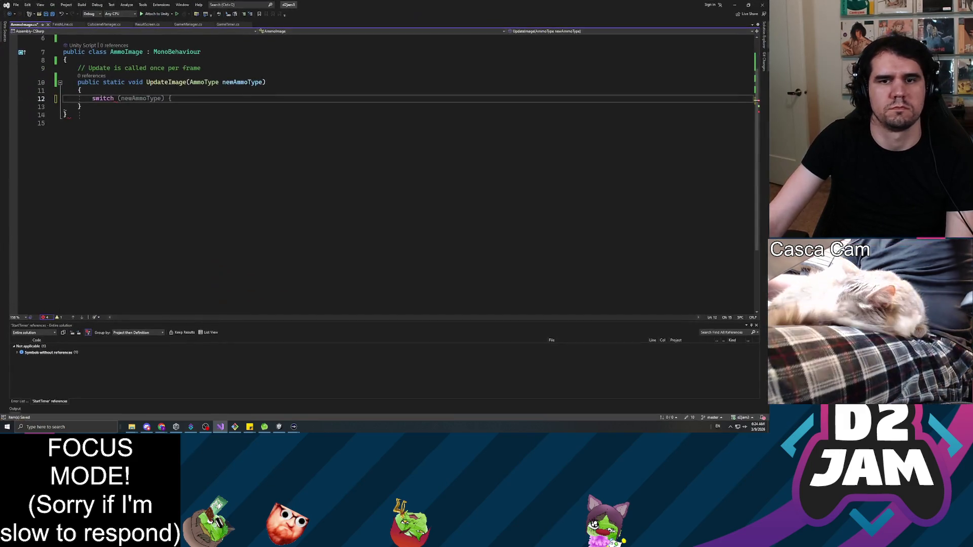
# Insert the switch on newAmmoType with a case AmmoType.Basic ending in break;
pyautogui.press('Tab')
pyautogui.press('Return')
pyautogui.press('BackSpace')
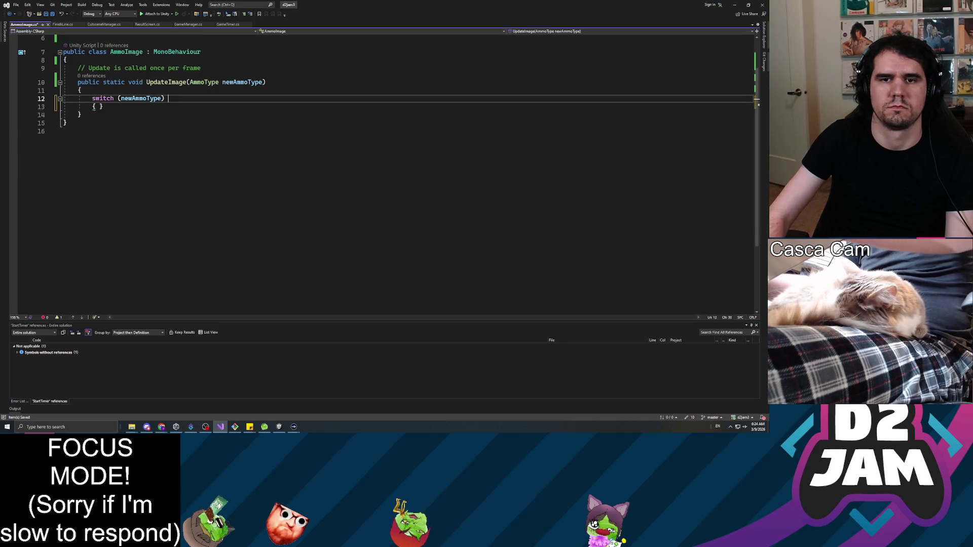
pyautogui.press('Return')
pyautogui.write('case')
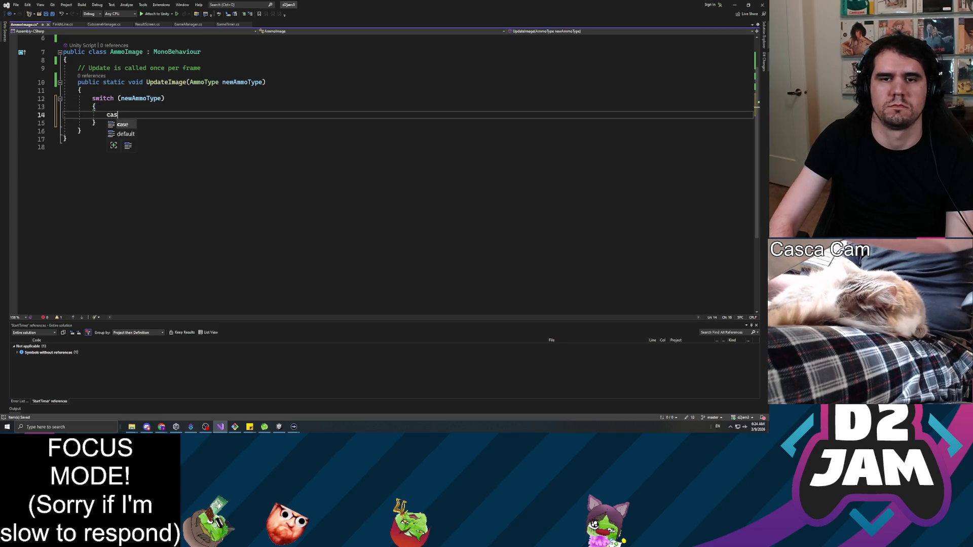
pyautogui.write(' Ammo')
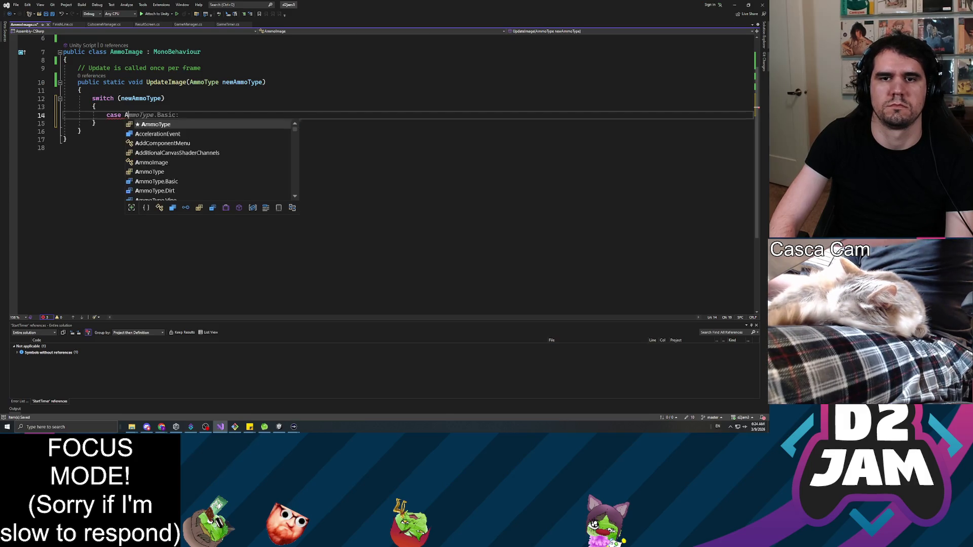
pyautogui.press('Escape')
pyautogui.press('Tab')
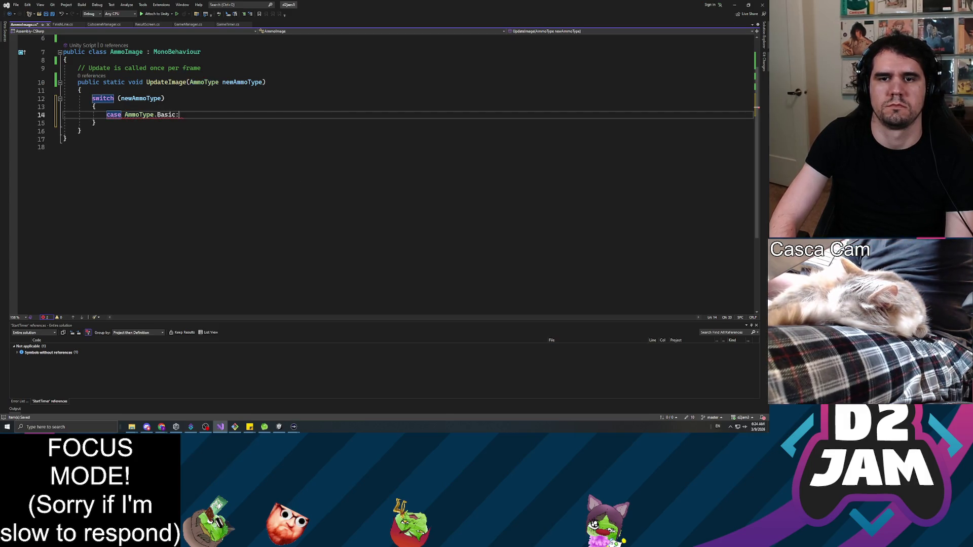
pyautogui.press('Return')
pyautogui.write('break;')
# Add case AmmoType.Dirt and case AmmoType.Vine, each with a break;
pyautogui.press('Return')
pyautogui.write('case AmmoType.Dirt:')
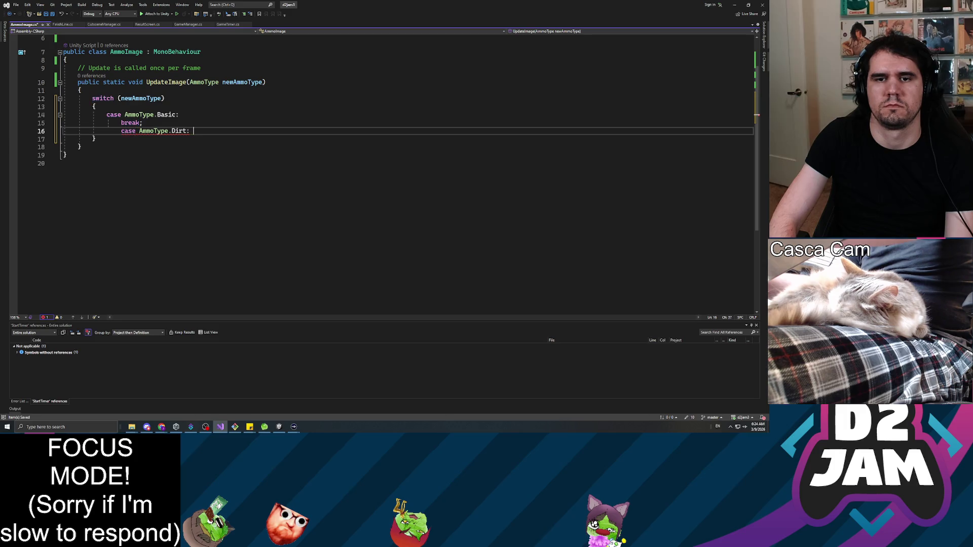
pyautogui.press('Tab')
pyautogui.press('Return')
pyautogui.write('break;')
pyautogui.press('Return')
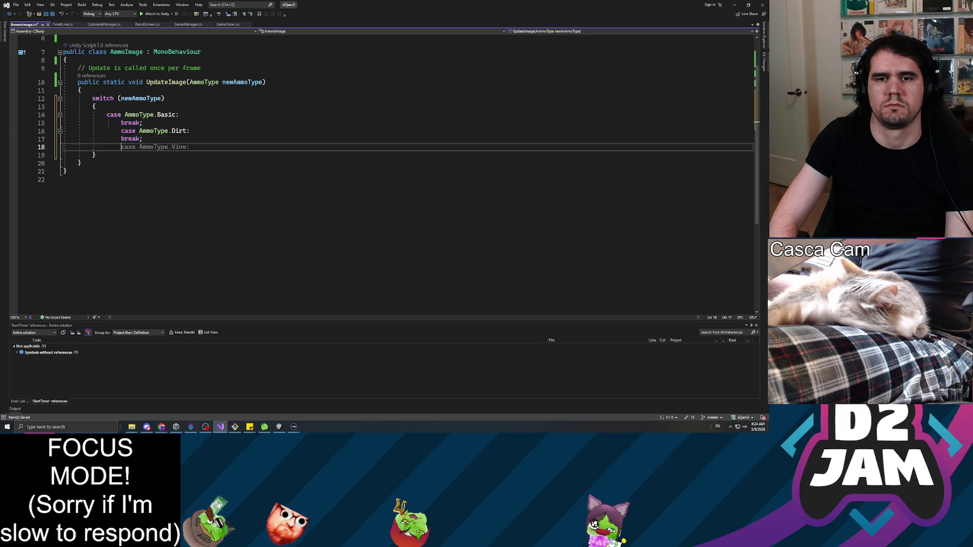
pyautogui.press('Tab')
pyautogui.press('Return')
pyautogui.write('break;')
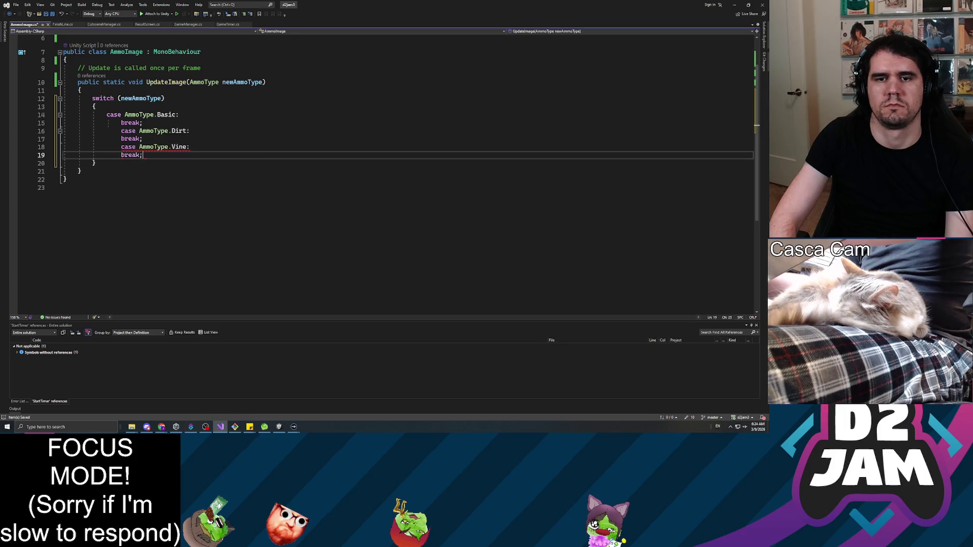
# Outdent the Dirt and Vine case labels to line up with the Basic case
pyautogui.click(121, 131)
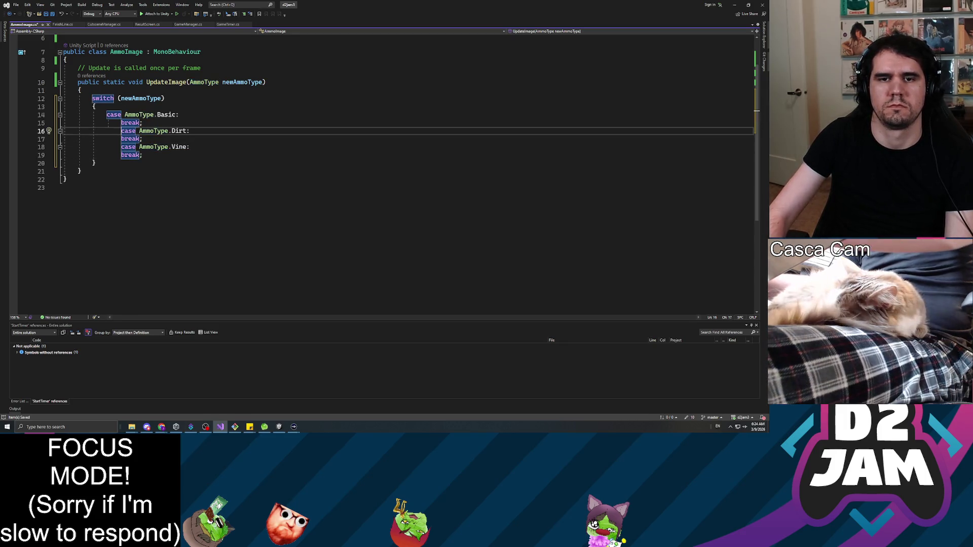
pyautogui.hotkey('shift', 'Tab')
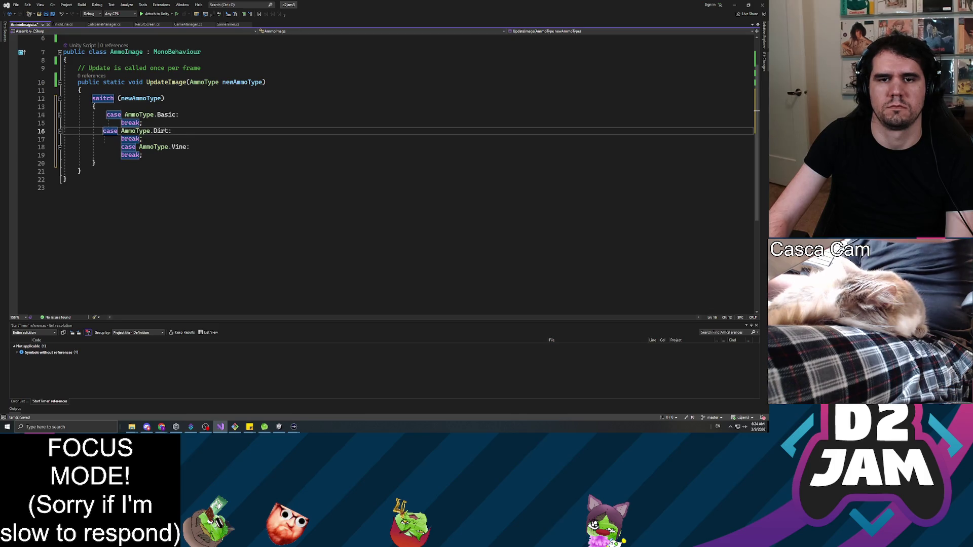
pyautogui.press('Down')
pyautogui.press('Down')
pyautogui.hotkey('shift', 'Tab')
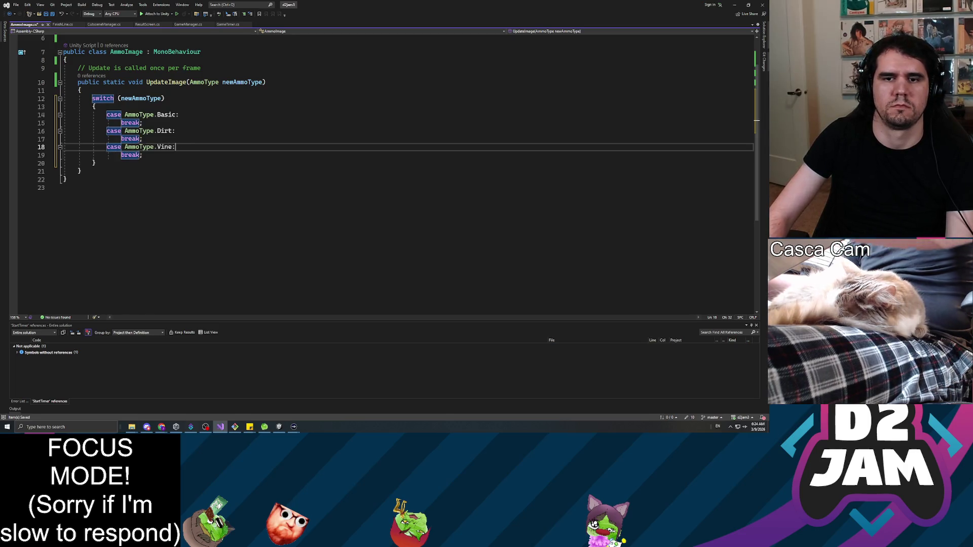
pyautogui.press('Down')
pyautogui.press('End')
pyautogui.press('Return')
pyautogui.press('Up')
pyautogui.press('Home')
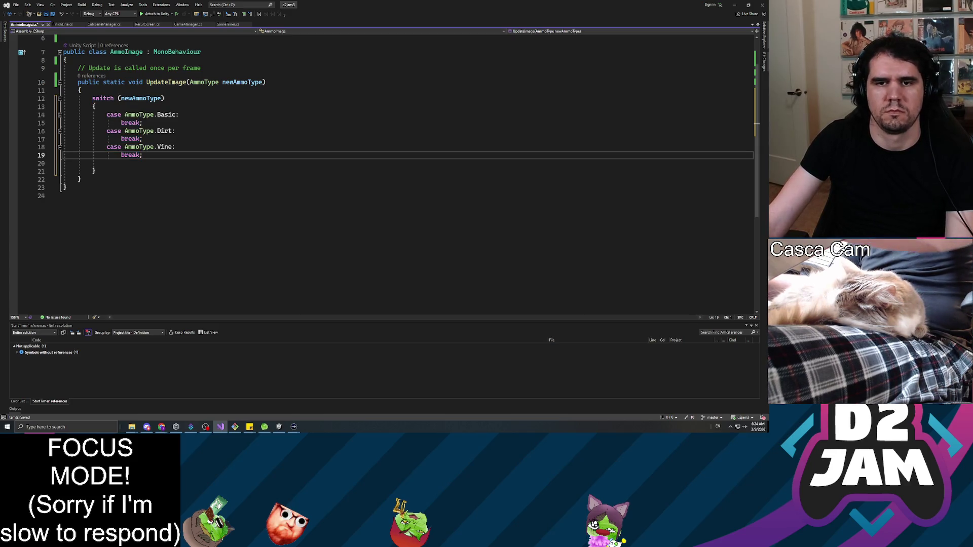
# Outdent the break; lines of the Basic, Dirt and Vine cases
pyautogui.press('Up')
pyautogui.press('Up')
pyautogui.press('Up')
pyautogui.hotkey('shift', 'Home')
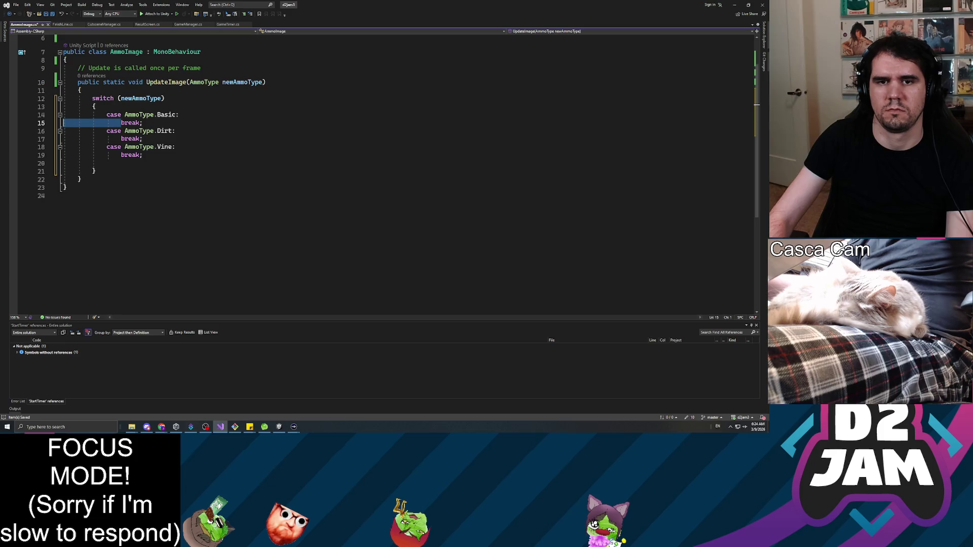
pyautogui.hotkey('shift', 'Tab')
pyautogui.press('Down')
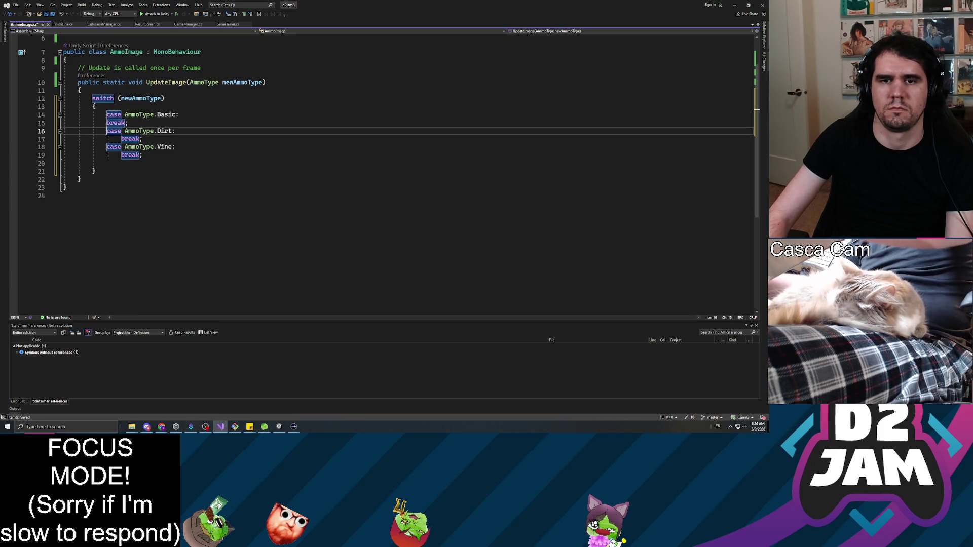
pyautogui.press('Down')
pyautogui.press('Home')
pyautogui.hotkey('shift', 'Home')
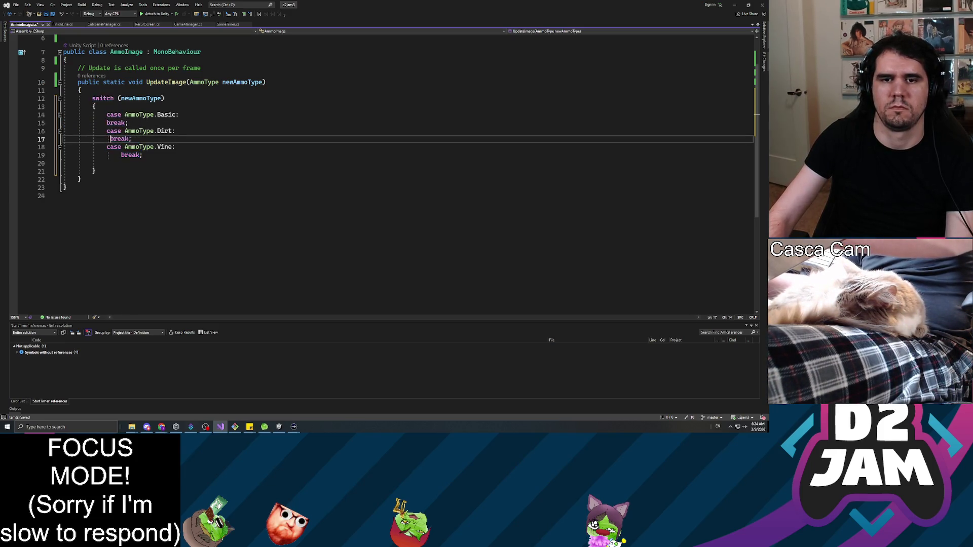
pyautogui.hotkey('shift', 'Tab')
pyautogui.press('Down')
pyautogui.press('Down')
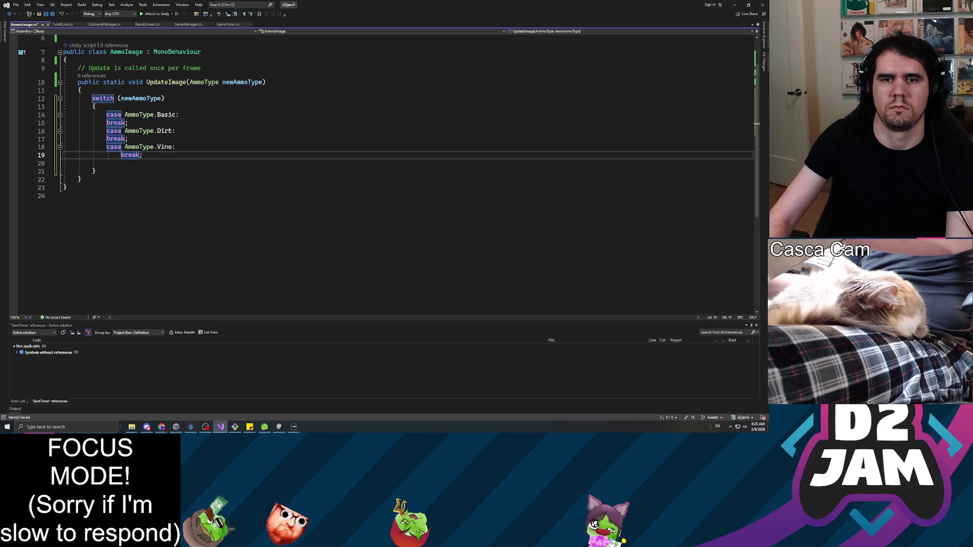
pyautogui.hotkey('shift', 'Tab')
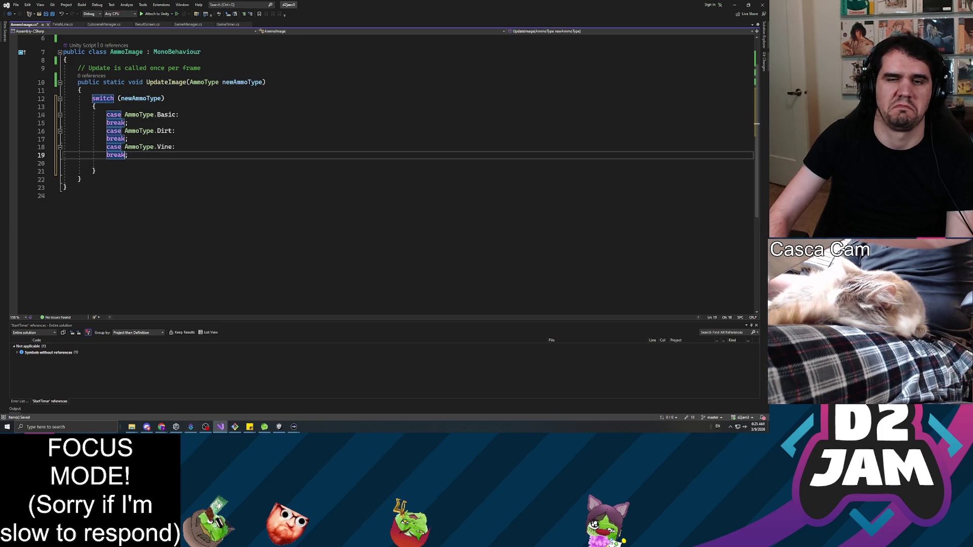
# Add a default: label after the Vine case
pyautogui.press('End')
pyautogui.press('Return')
pyautogui.write('default')
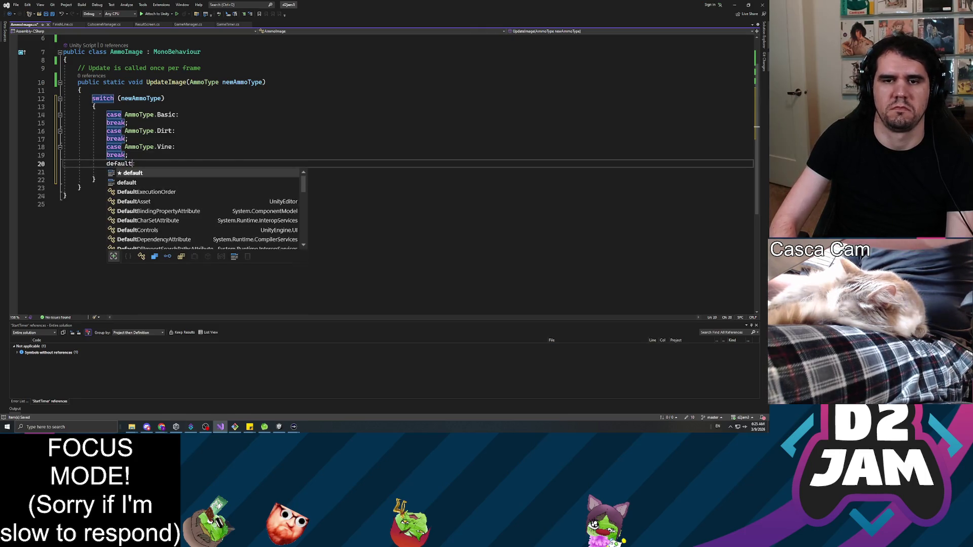
pyautogui.write(':')
pyautogui.press('Return')
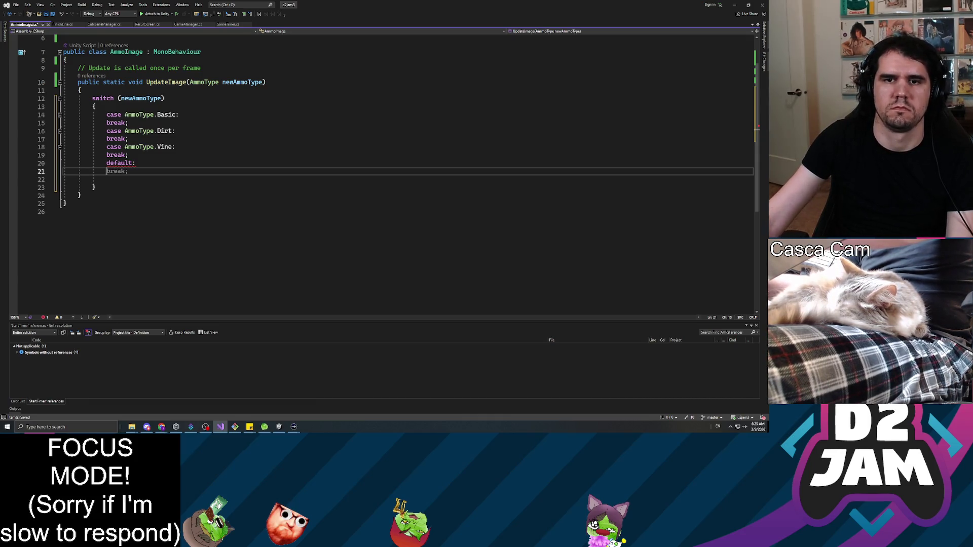
# Delete the leftover Update comment above UpdateImage to make room for fields
pyautogui.click(80, 67)
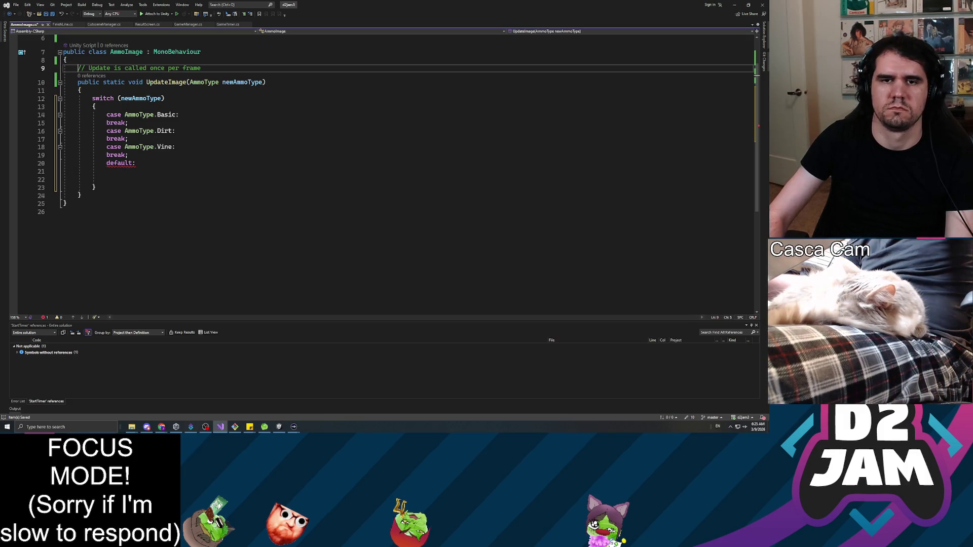
pyautogui.hotkey('shift', 'End')
pyautogui.press('Delete')
pyautogui.press('Return')
pyautogui.press('Return')
pyautogui.press('Up')
pyautogui.press('Up')
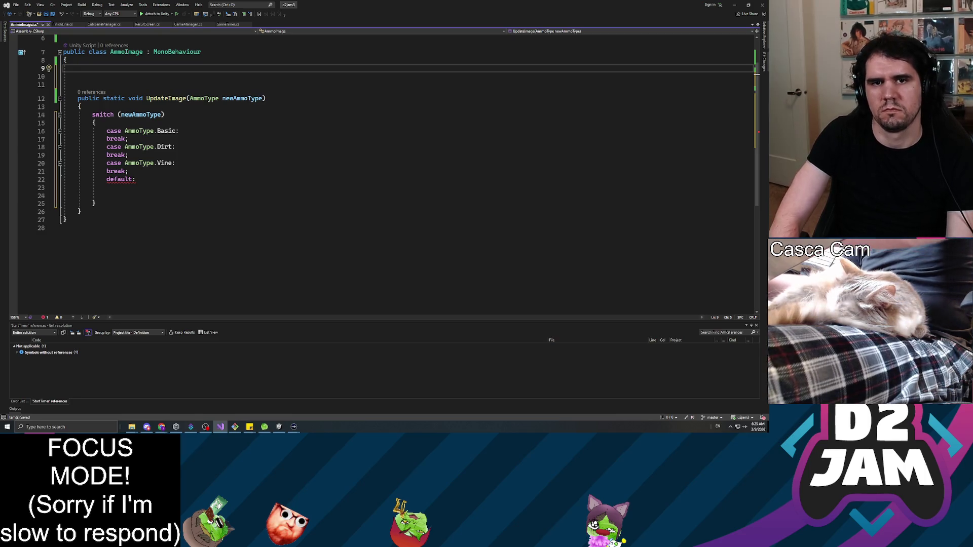
# Declare a [SerializeField] private Sprite _basicSprite field and duplicate it twice
pyautogui.write('[SerializeField]')
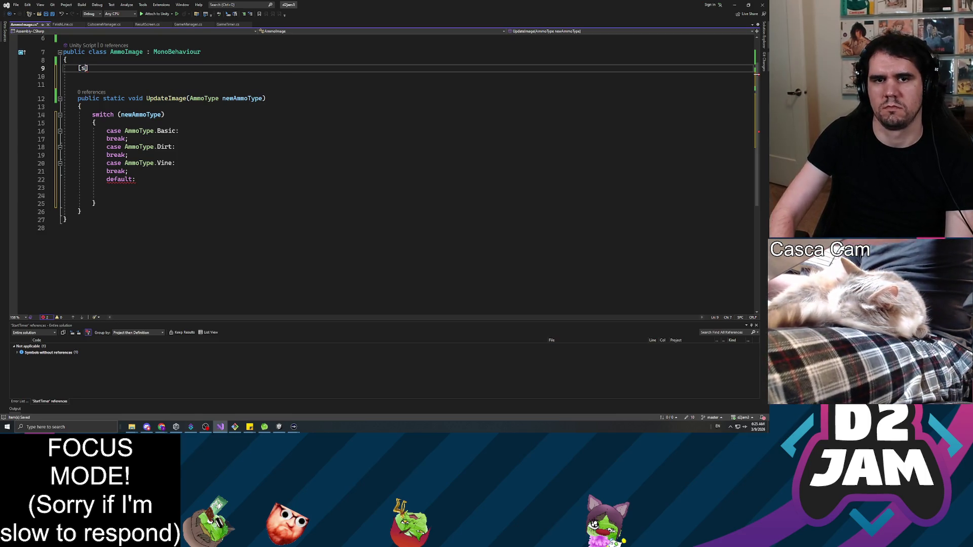
pyautogui.press('Return')
pyautogui.write('private ')
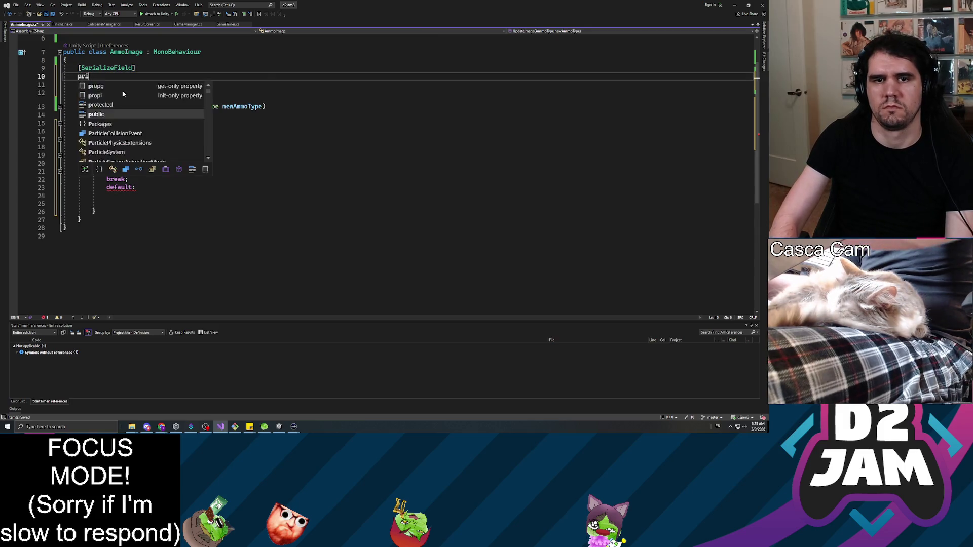
pyautogui.write('Sprite ')
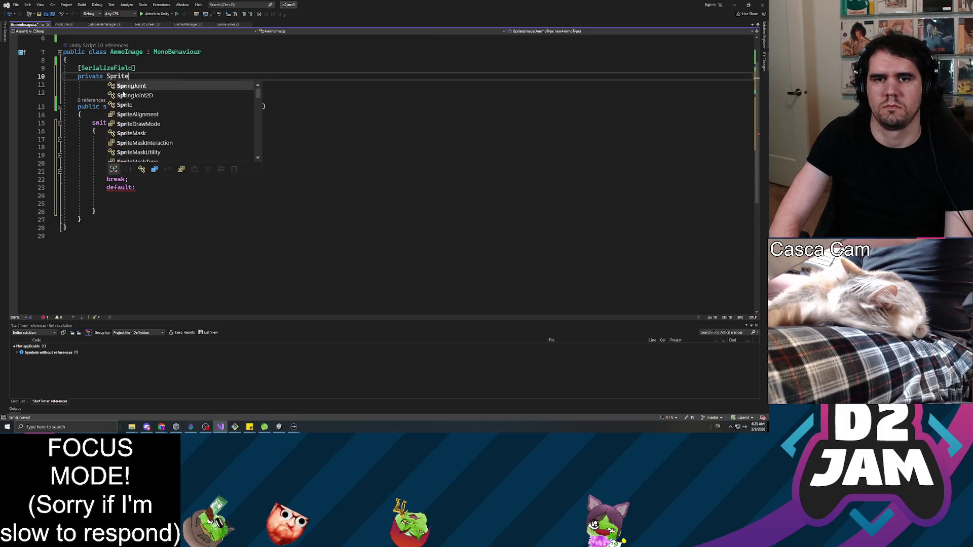
pyautogui.write('_basicSpri')
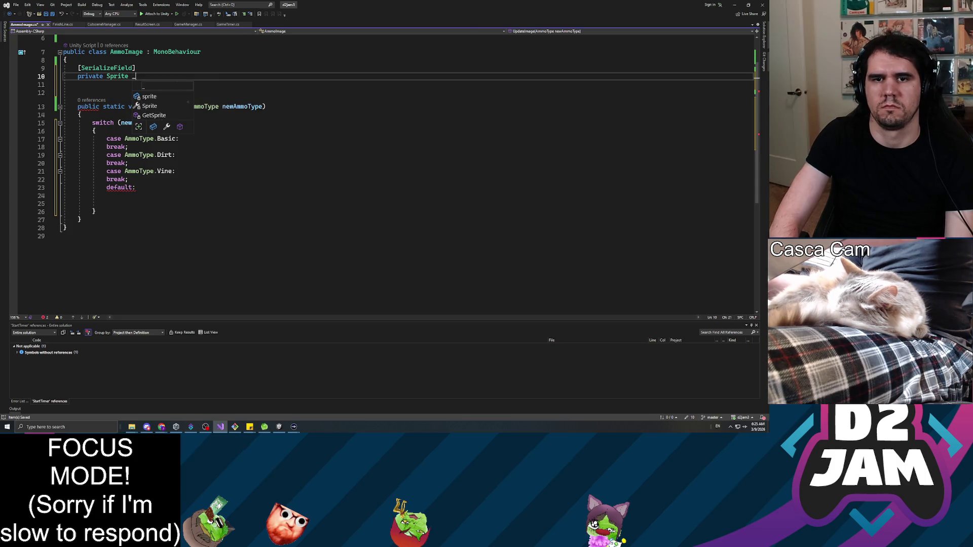
pyautogui.write('te;')
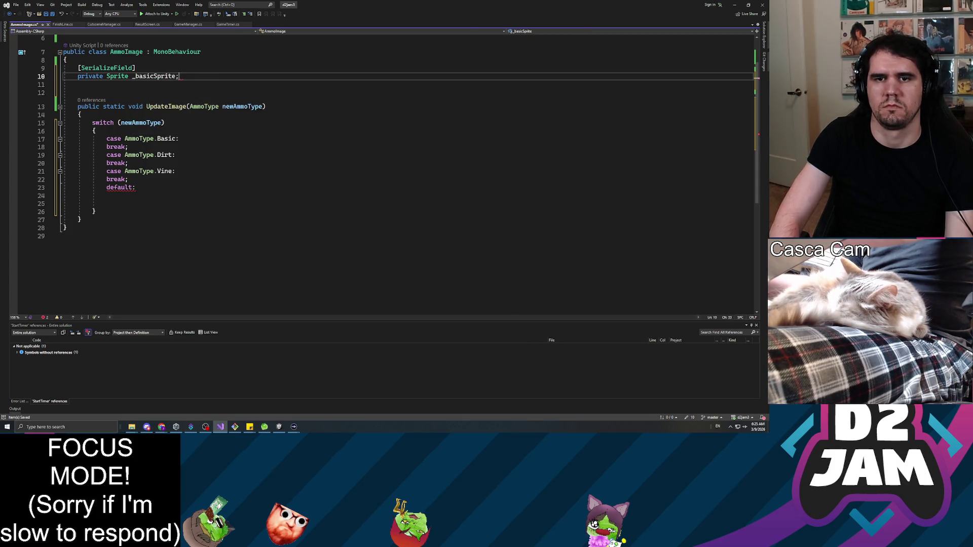
pyautogui.hotkey('shift', 'Up')
pyautogui.hotkey('shift', 'Home')
pyautogui.hotkey('ctrl', 'c')
pyautogui.press('Down')
pyautogui.press('End')
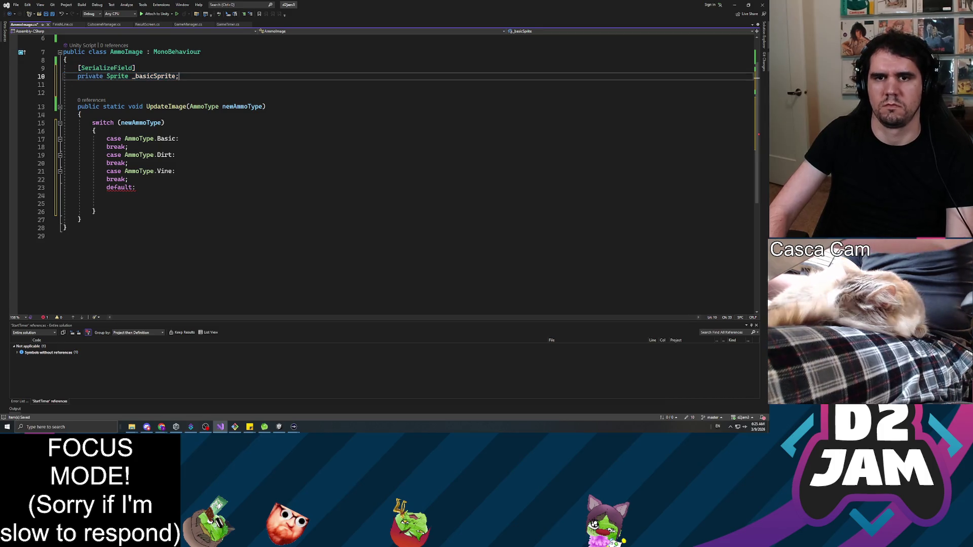
pyautogui.press('Return')
pyautogui.hotkey('ctrl', 'v')
pyautogui.press('Return')
pyautogui.hotkey('ctrl', 'v')
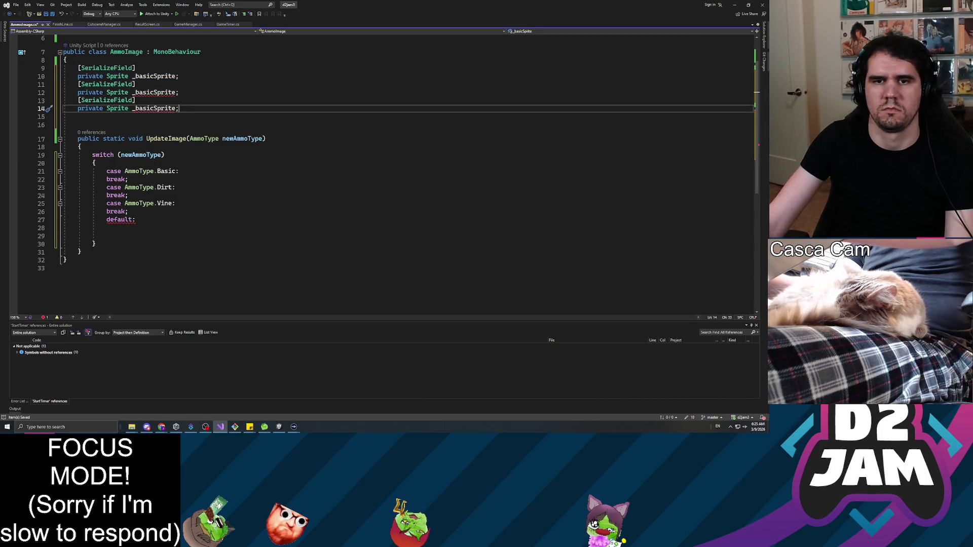
# Rename the two duplicate fields to _dirtSprite and _vineSprite
pyautogui.moveTo(136, 93); pyautogui.dragTo(153, 92)
pyautogui.write('d')
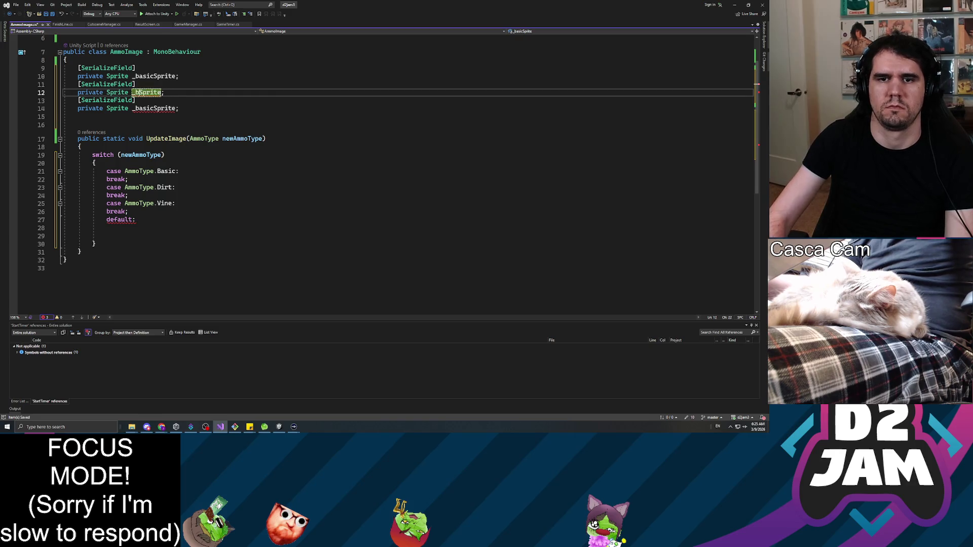
pyautogui.write('irt')
pyautogui.moveTo(136, 109); pyautogui.dragTo(153, 109)
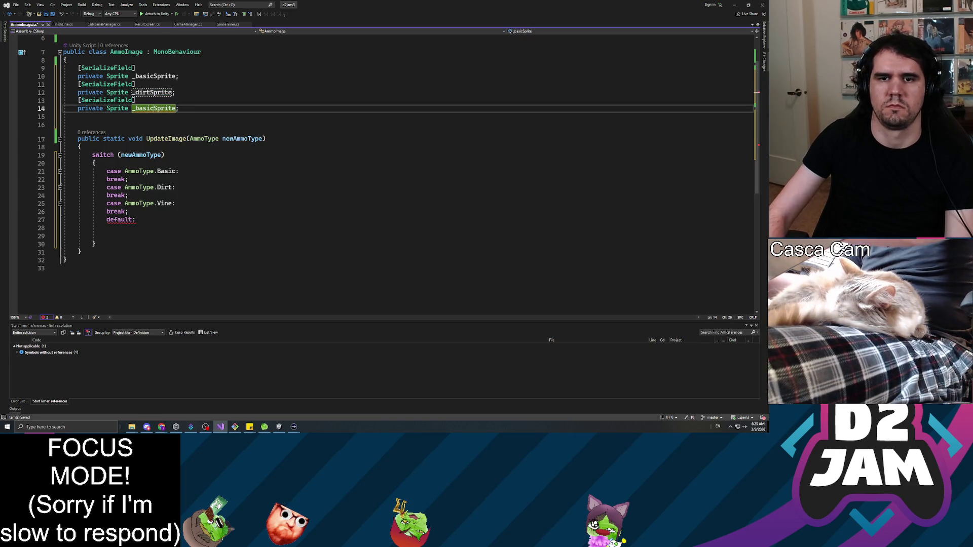
pyautogui.write('b')
pyautogui.press('BackSpace')
pyautogui.write('vine')
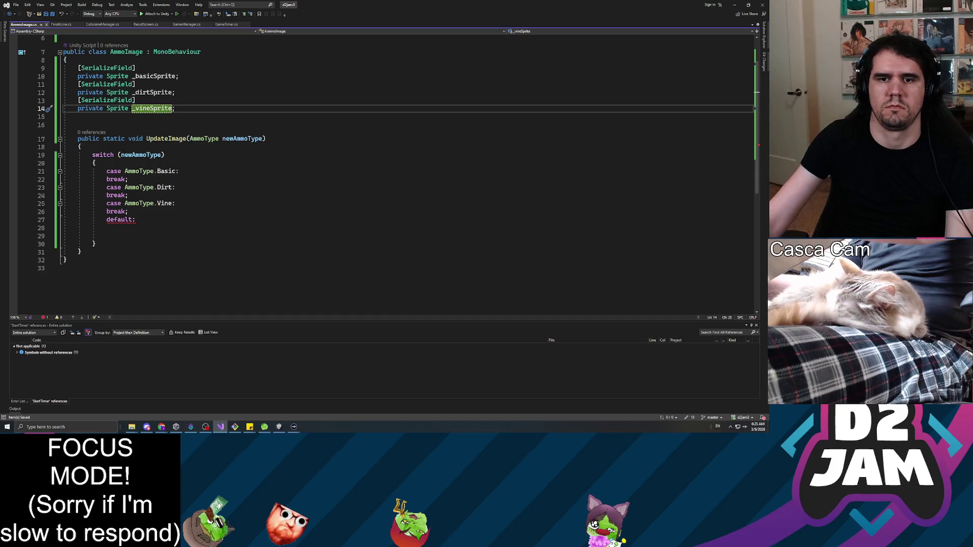
pyautogui.click(136, 219)
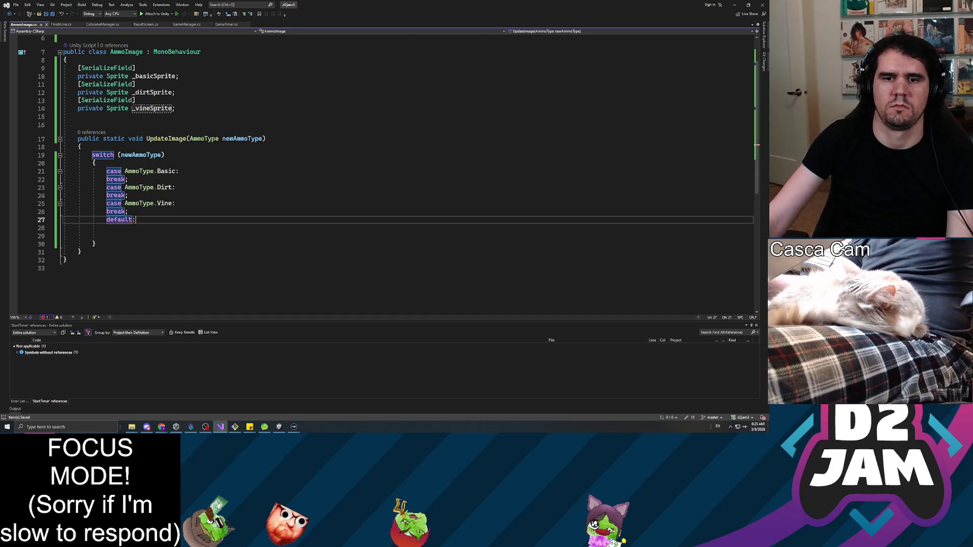
# Start a new [SerializeField] private Image field below the sprite fields
pyautogui.click(128, 195)
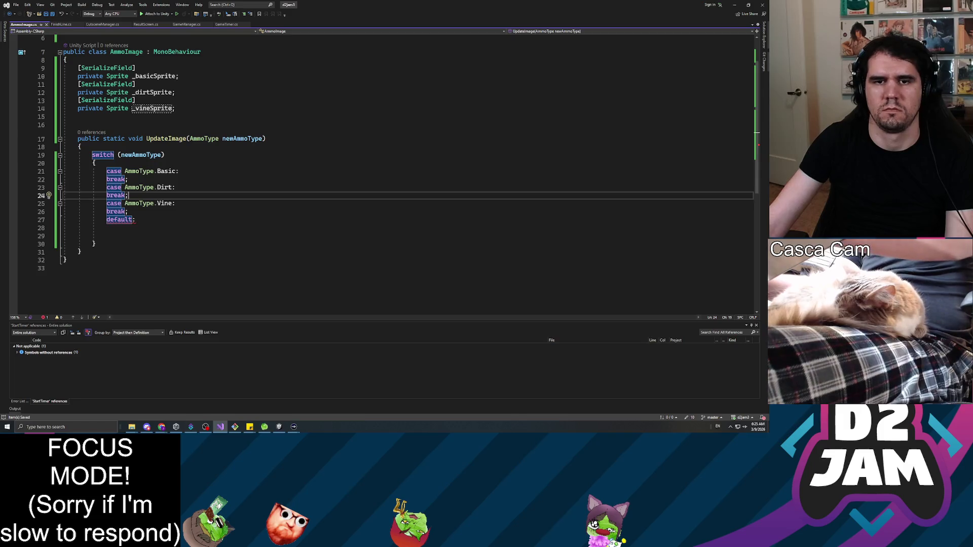
pyautogui.click(77, 125)
pyautogui.press('Return')
pyautogui.press('Up')
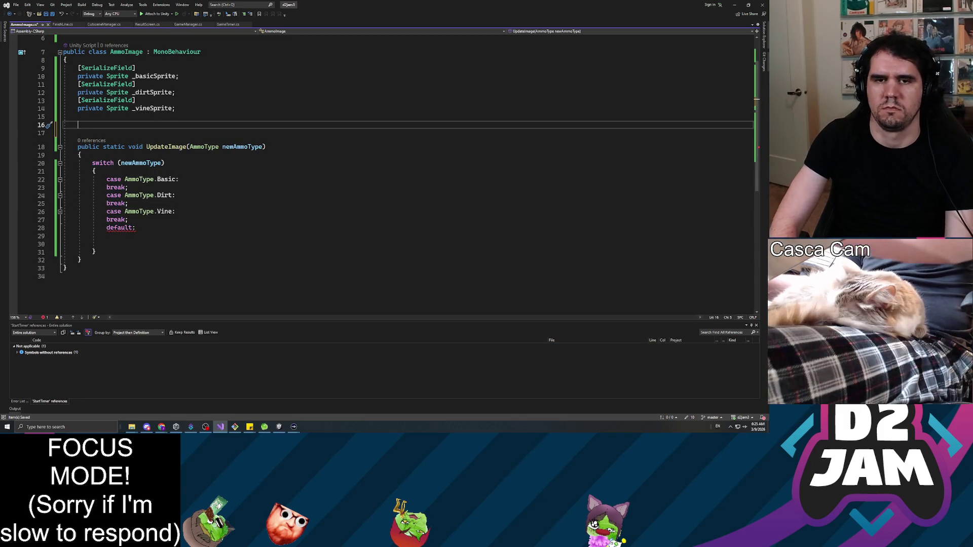
pyautogui.write('[SerializeField]')
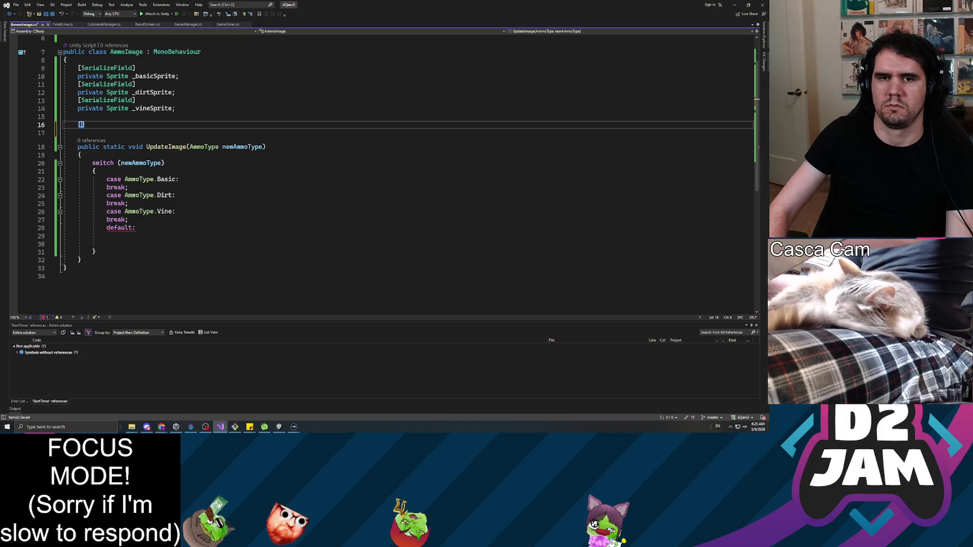
pyautogui.press('Return')
pyautogui.write('private Ima')
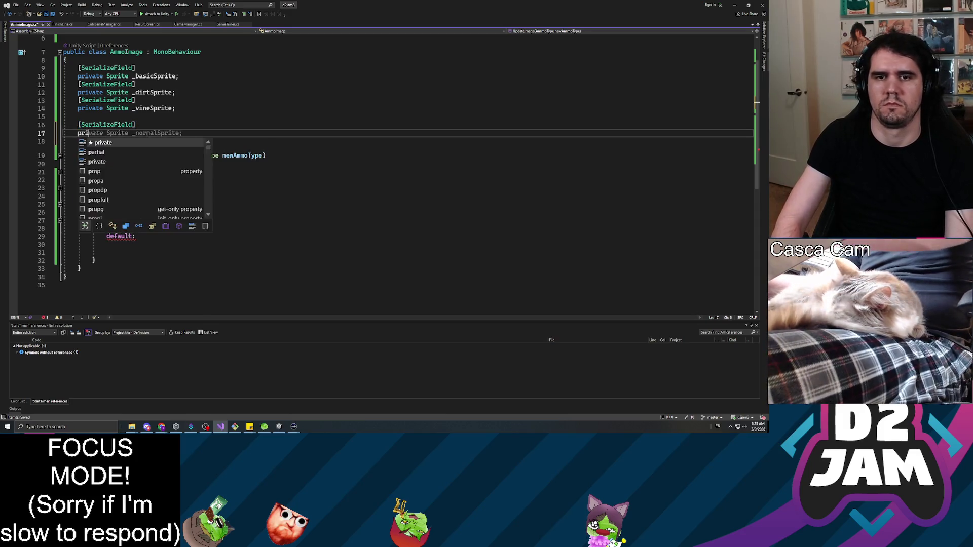
pyautogui.press('Tab')
# Add using UnityEngine.UI; and change the field to Image _ammoImage
pyautogui.scroll(2, 355, 152)
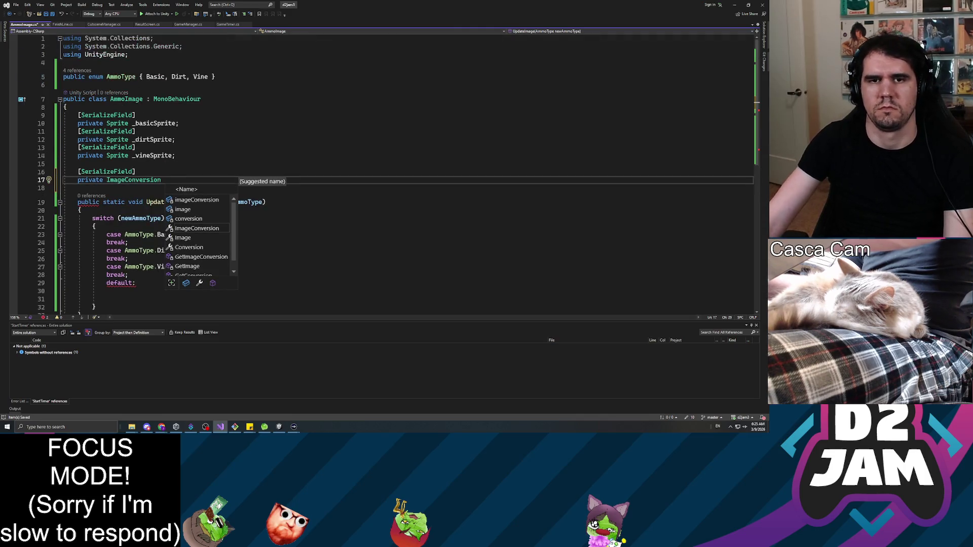
pyautogui.click(122, 62)
pyautogui.write('using UnityEngine')
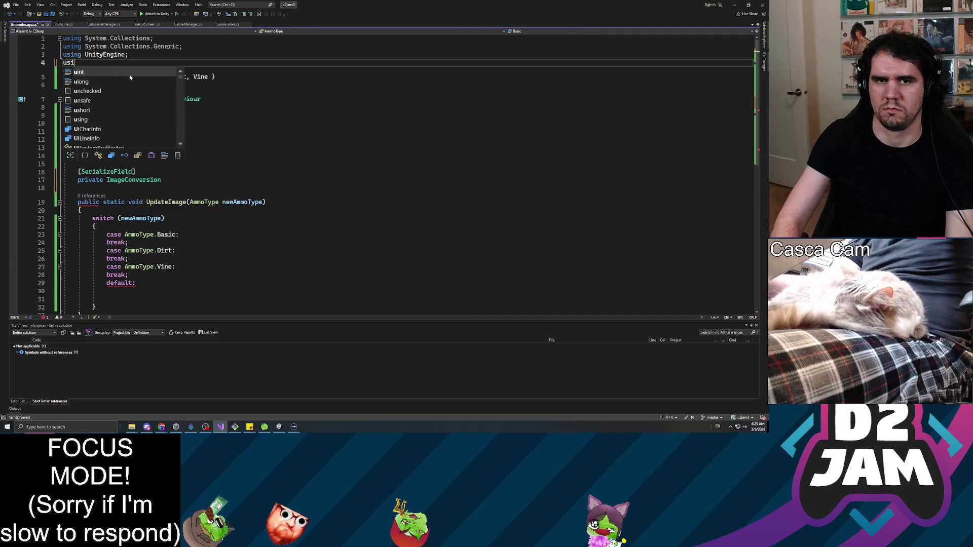
pyautogui.write('.UI;')
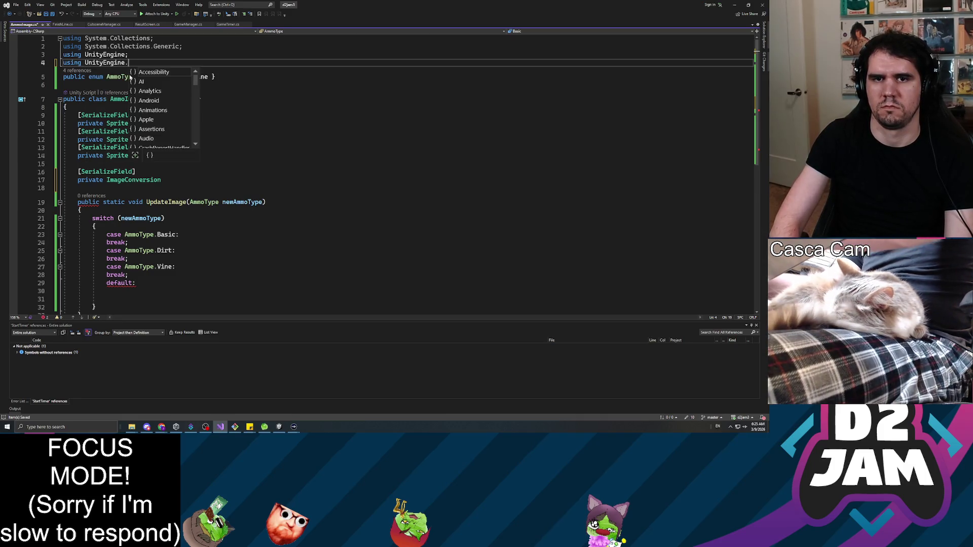
pyautogui.press('Return')
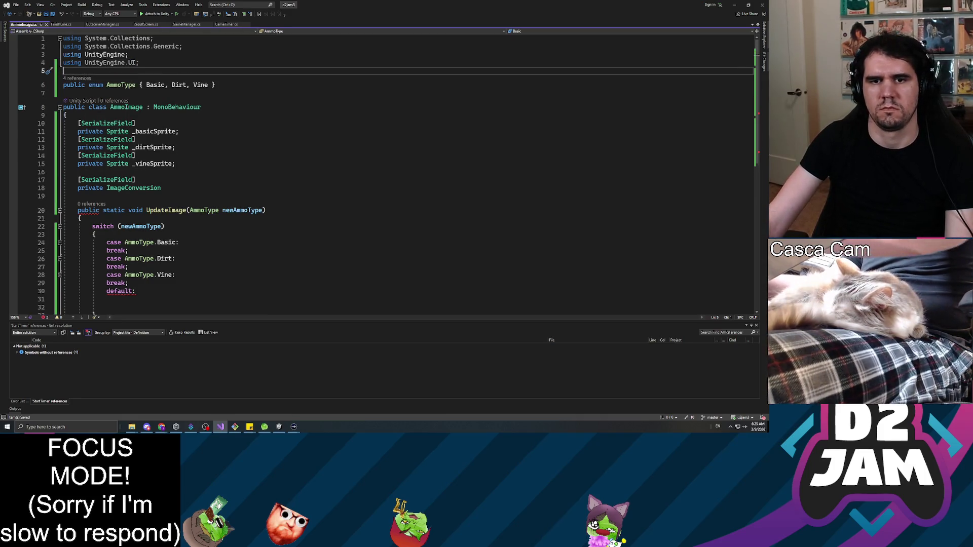
pyautogui.doubleClick(133, 188)
pyautogui.write('Image')
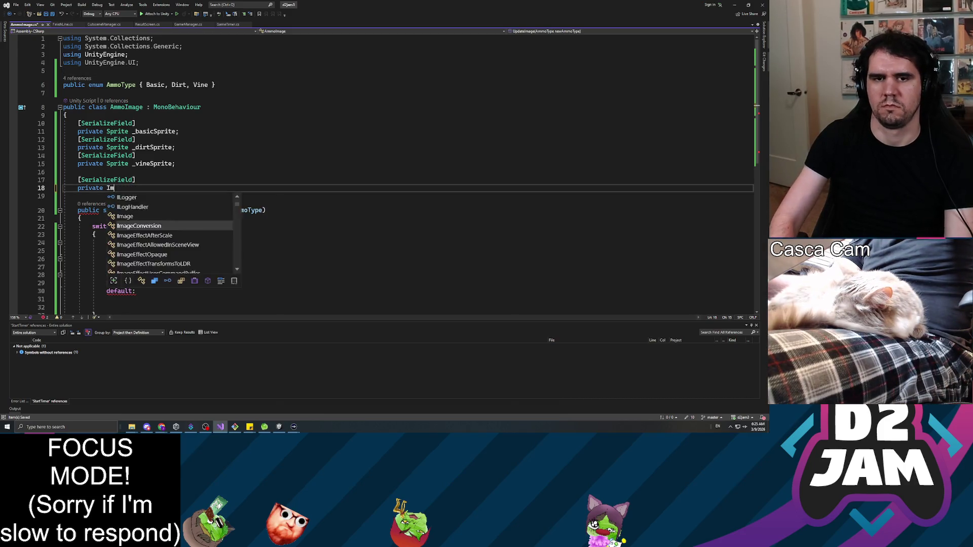
pyautogui.write(' _a')
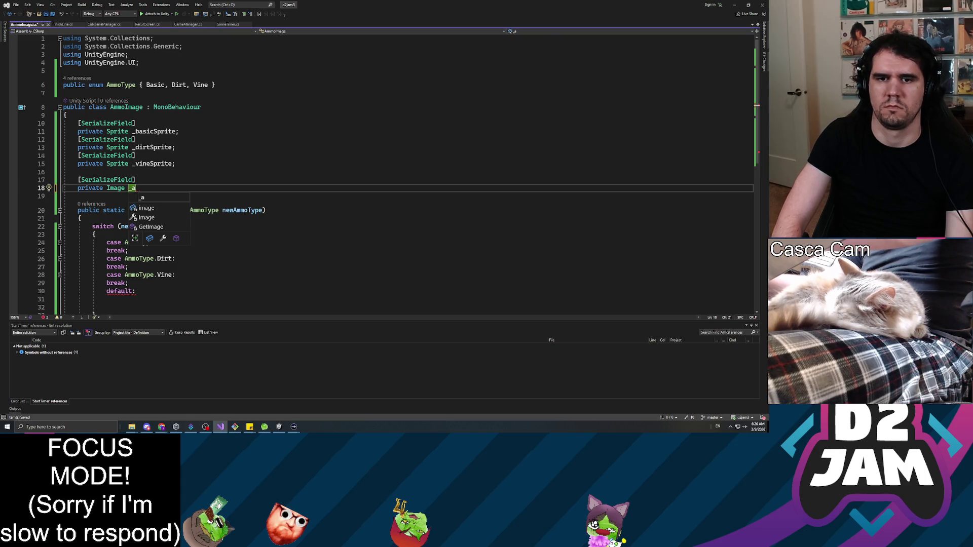
pyautogui.write('mmoImage')
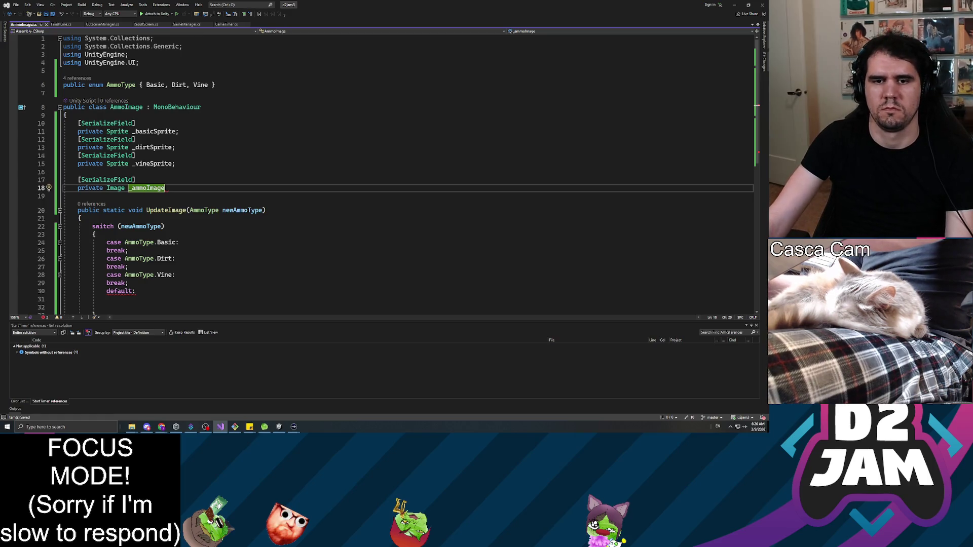
pyautogui.click(179, 234)
pyautogui.press('Down')
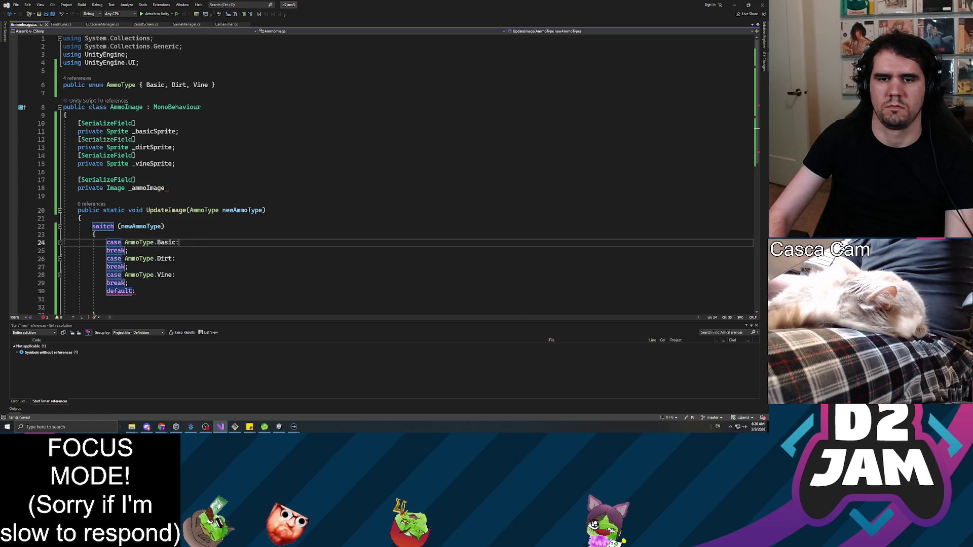
# Begin a this._ammoImage assignment under the Basic case and delete the unused using lines
pyautogui.press('Return')
pyautogui.write('t')
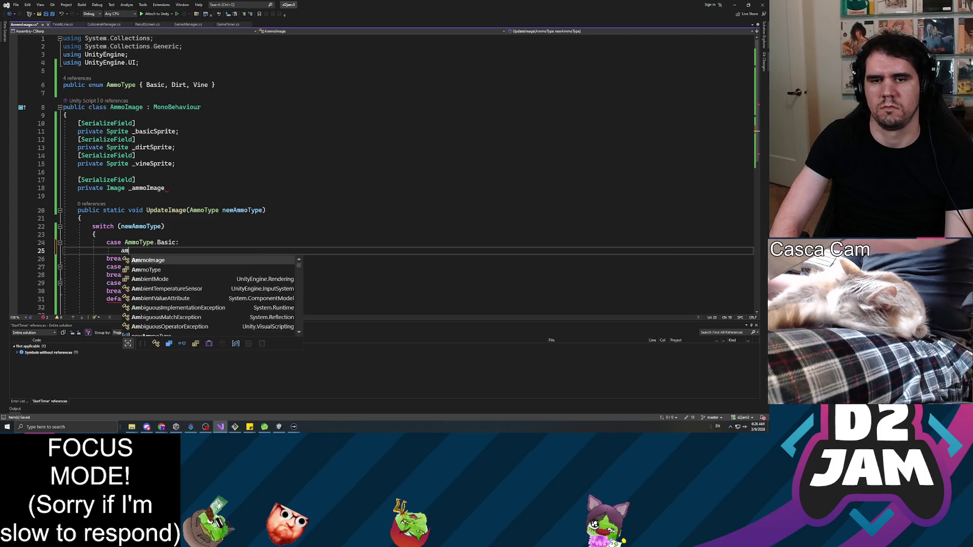
pyautogui.write('his._ammoIm')
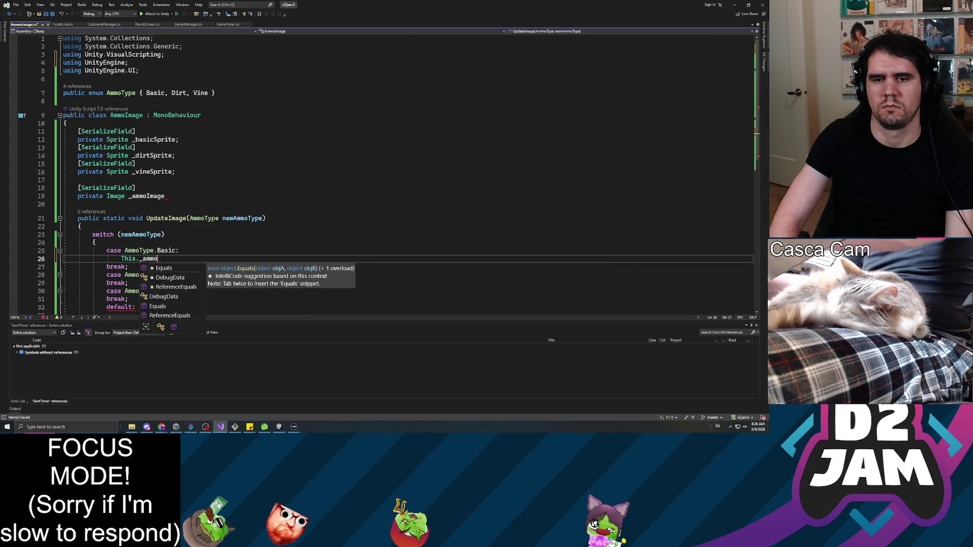
pyautogui.write('age =')
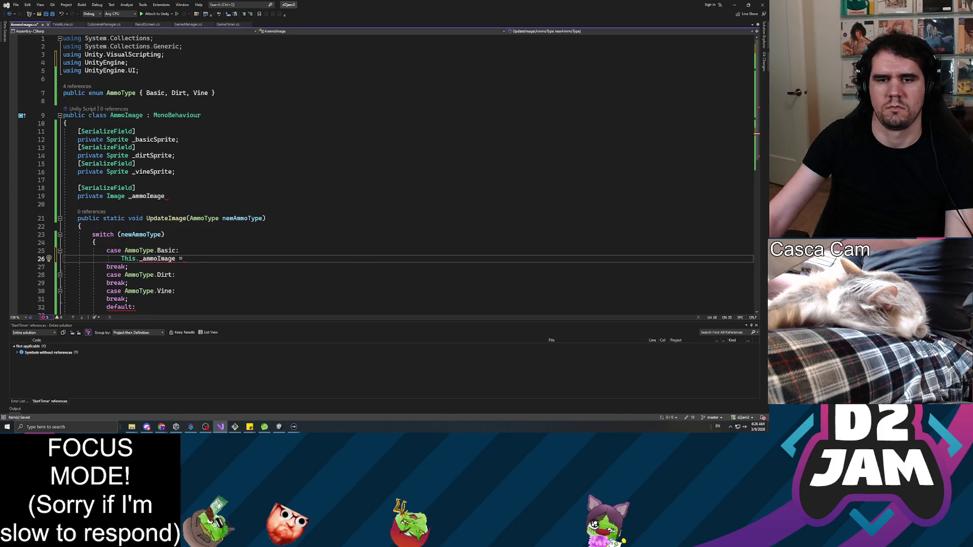
pyautogui.press('Home')
pyautogui.press('Delete')
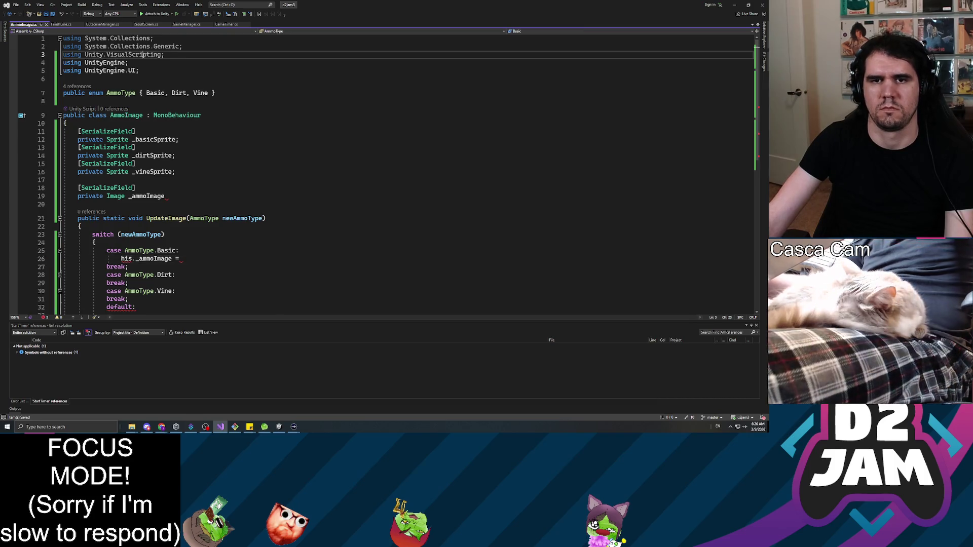
pyautogui.moveTo(164, 55); pyautogui.dragTo(63, 38)
pyautogui.press('Delete')
pyautogui.press('BackSpace')
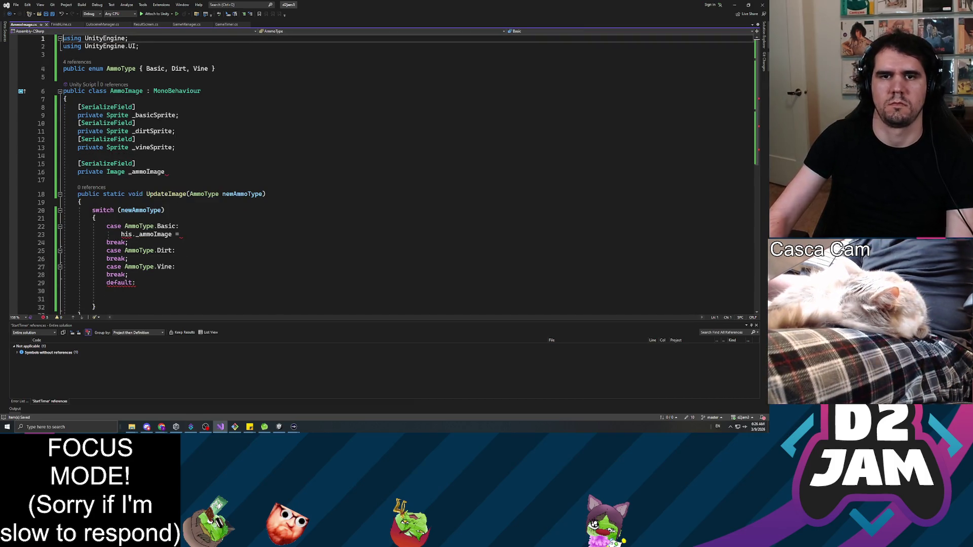
# Fix the 'this' qualifier and remove 'static' from the UpdateImage signature
pyautogui.click(121, 234)
pyautogui.write('t')
pyautogui.press('Up')
pyautogui.press('Down')
pyautogui.press('End')
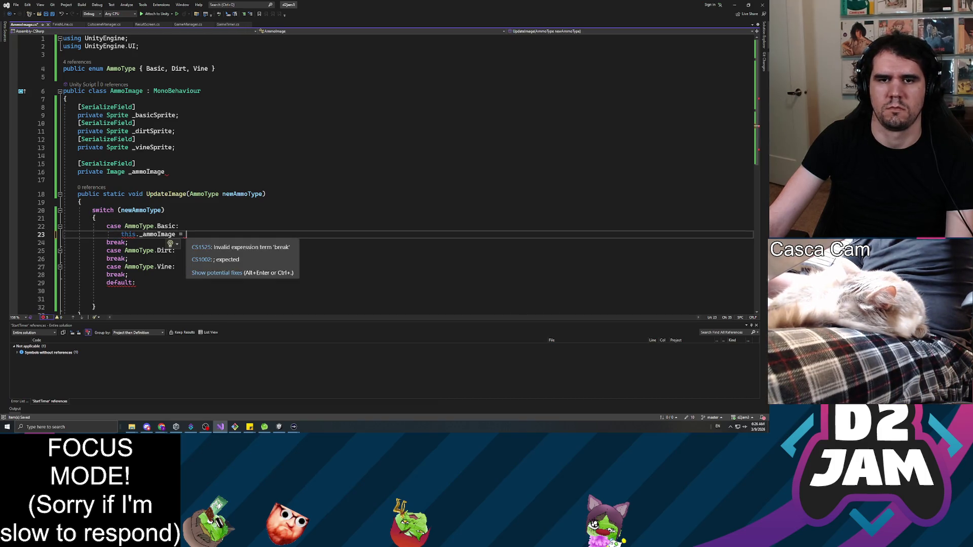
pyautogui.click(139, 234)
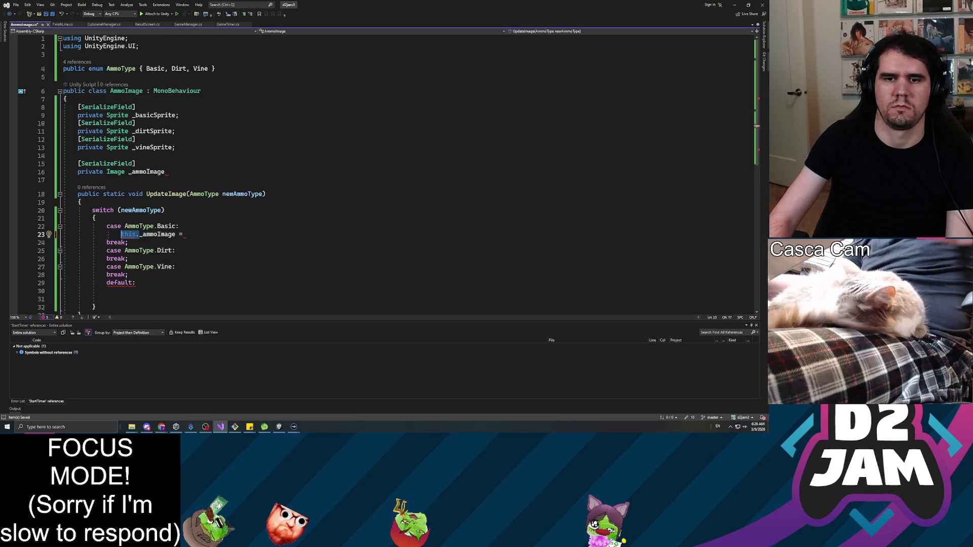
pyautogui.press('BackSpace')
pyautogui.press('BackSpace')
pyautogui.press('BackSpace')
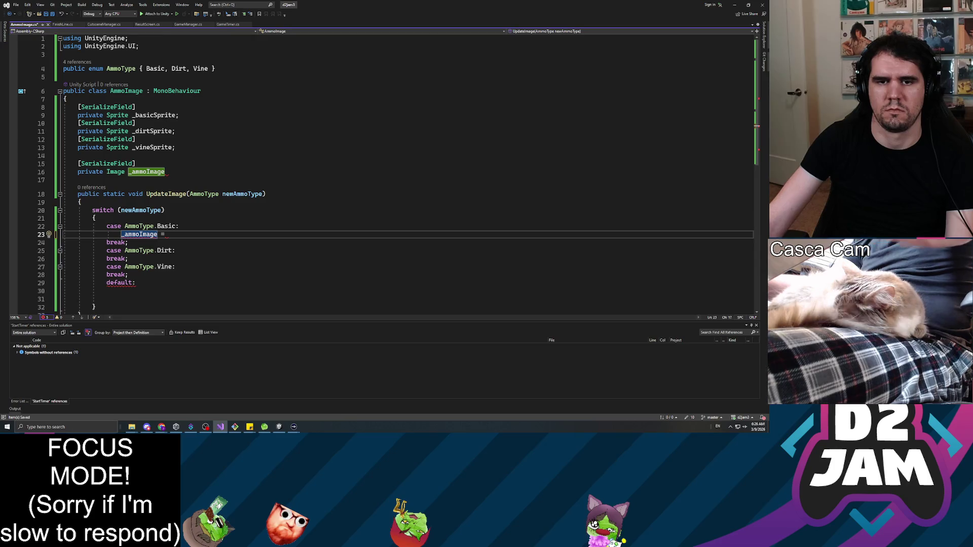
pyautogui.doubleClick(114, 194)
pyautogui.press('Delete')
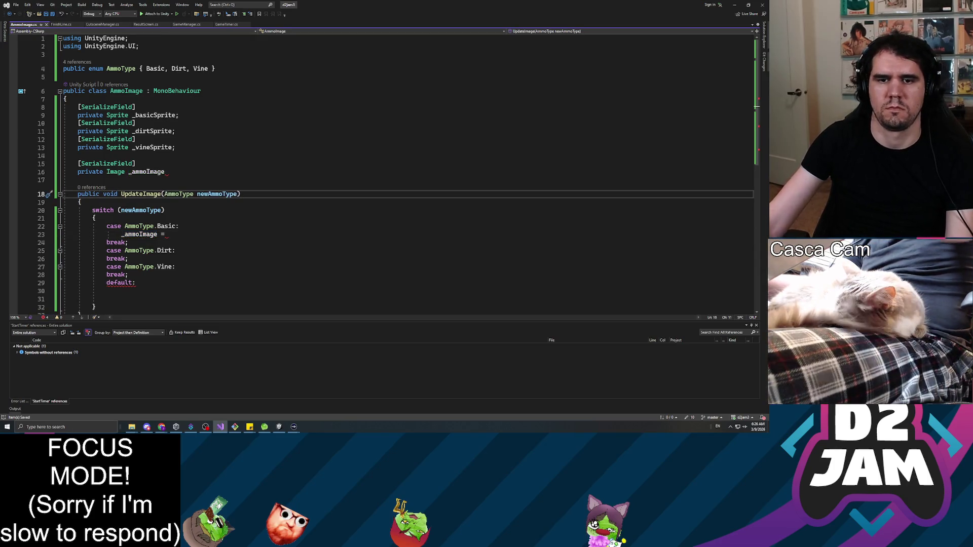
# Complete the Basic case line as this._ammoImage.sprite = this._basicSprite;
pyautogui.click(121, 234)
pyautogui.write('this')
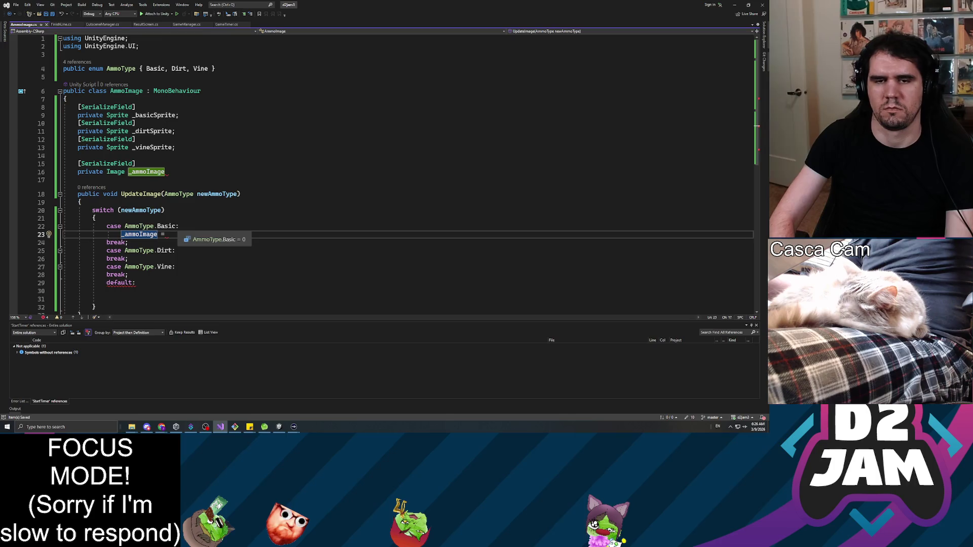
pyautogui.write('.')
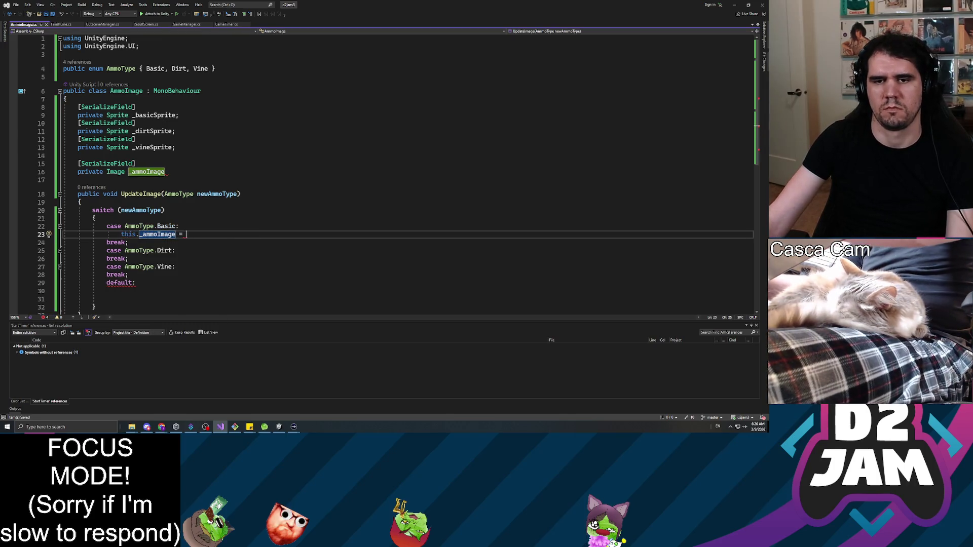
pyautogui.click(186, 234)
pyautogui.write('this._bas')
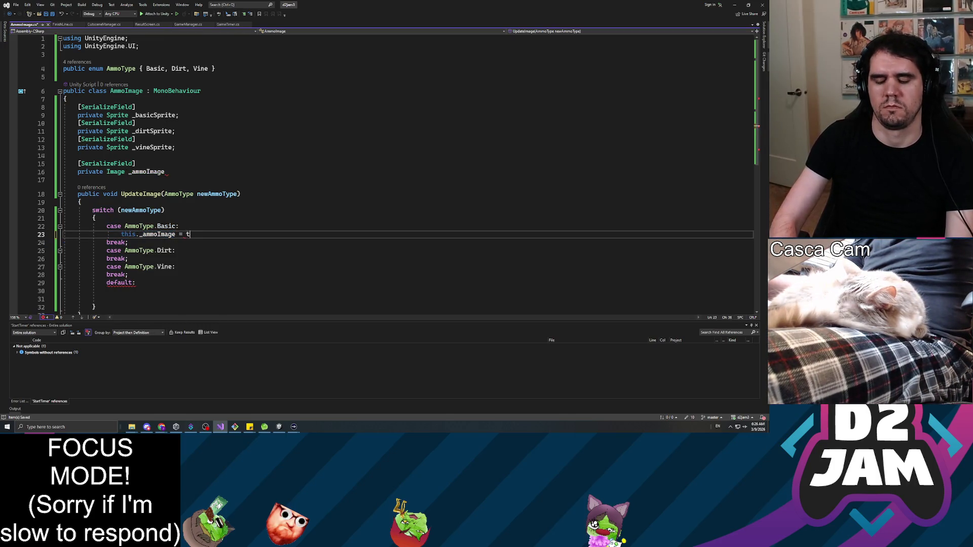
pyautogui.press('Tab')
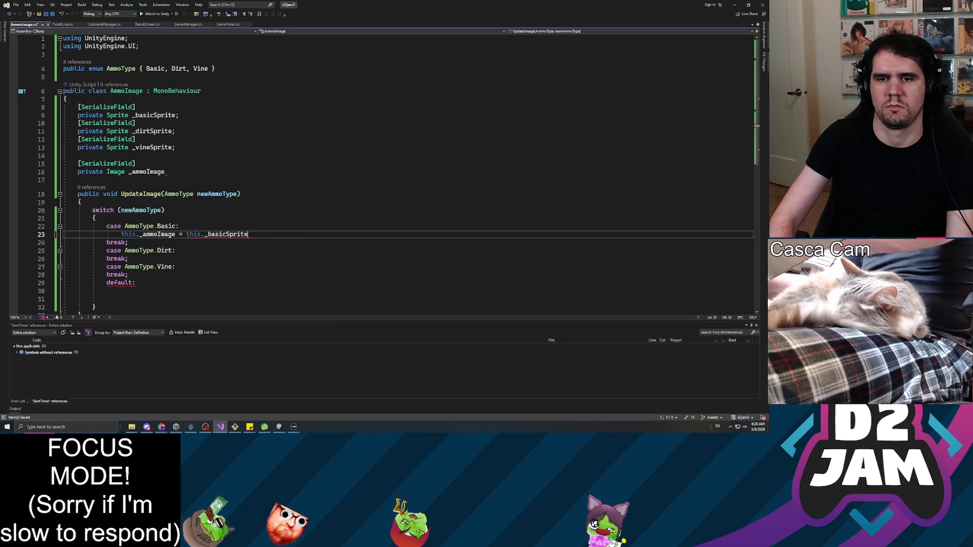
pyautogui.write(';')
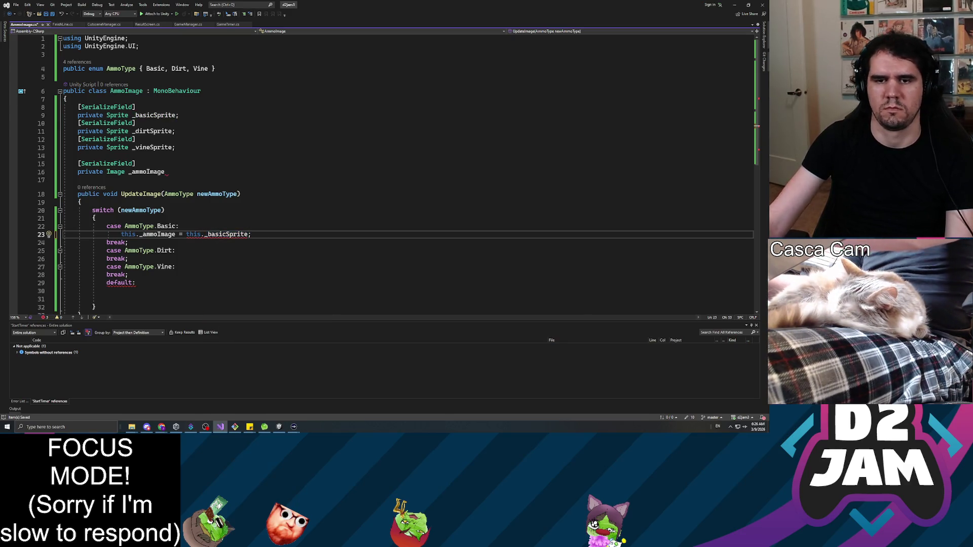
pyautogui.write('.sprite')
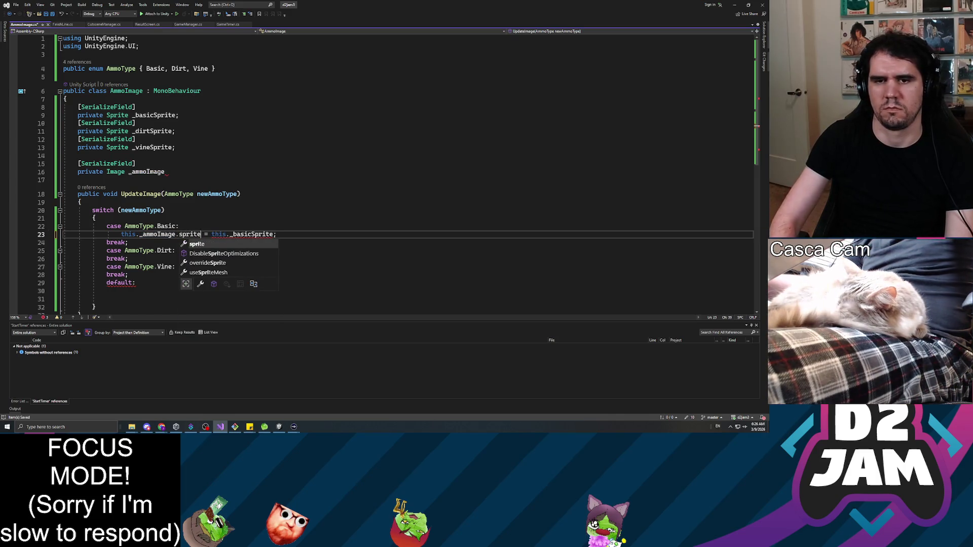
pyautogui.click(122, 250)
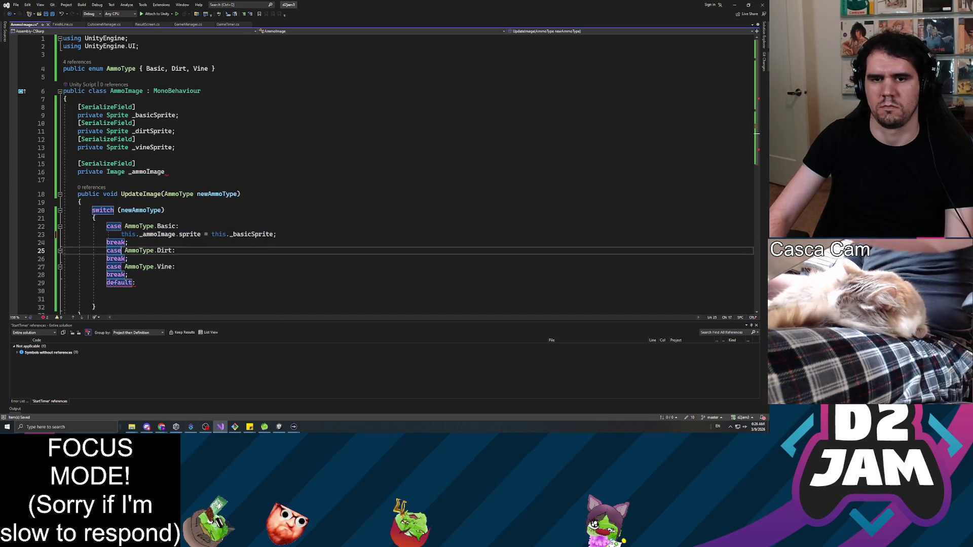
# Paste the sprite assignment into the Dirt case using _dirtSprite and indent the Basic break
pyautogui.click(129, 259)
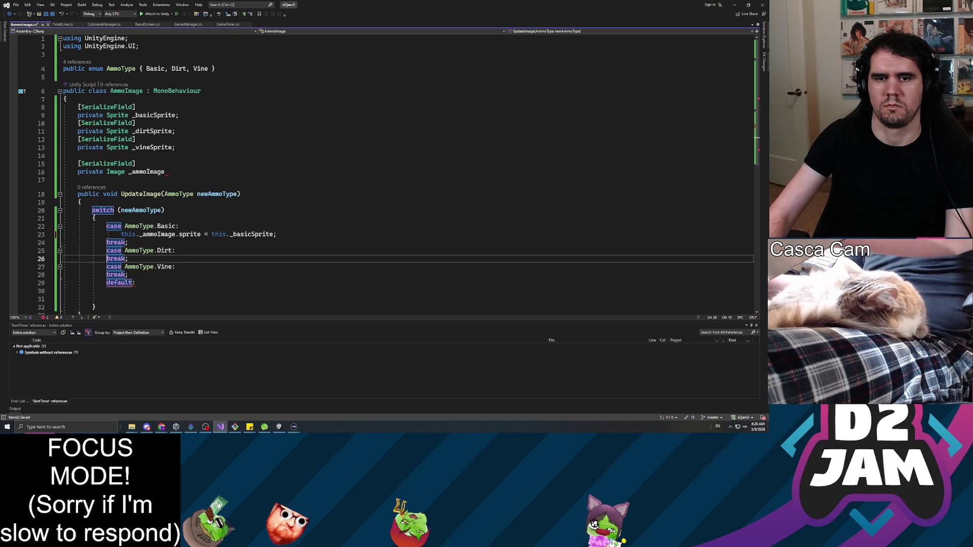
pyautogui.press('Return')
pyautogui.write('this._ammoImage.sprite = this._basicSprite;')
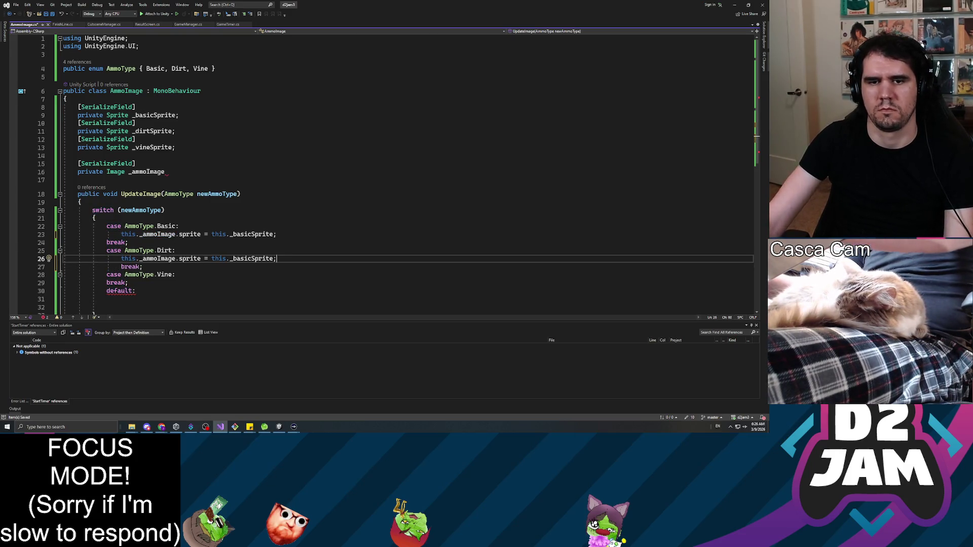
pyautogui.click(107, 242)
pyautogui.press('Tab')
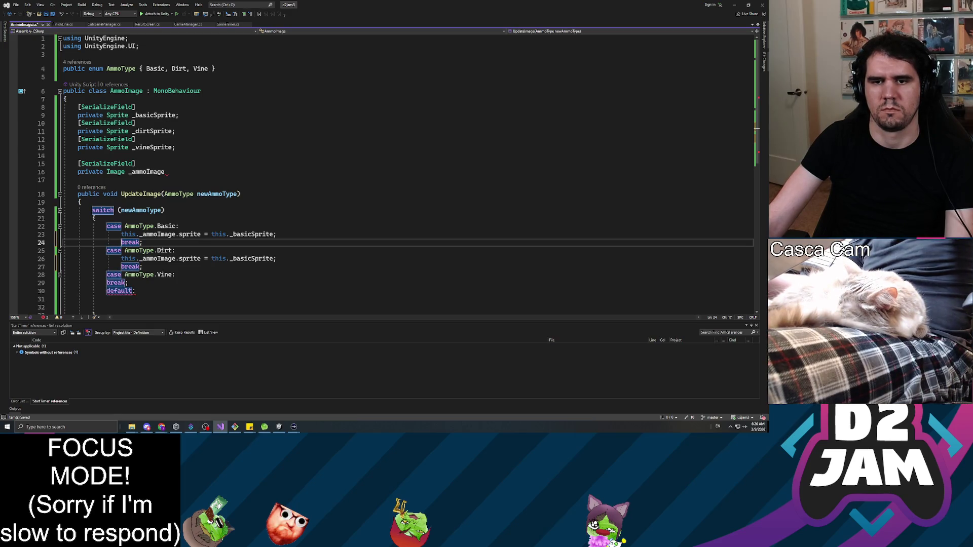
pyautogui.doubleClick(252, 258)
pyautogui.write('_dirt')
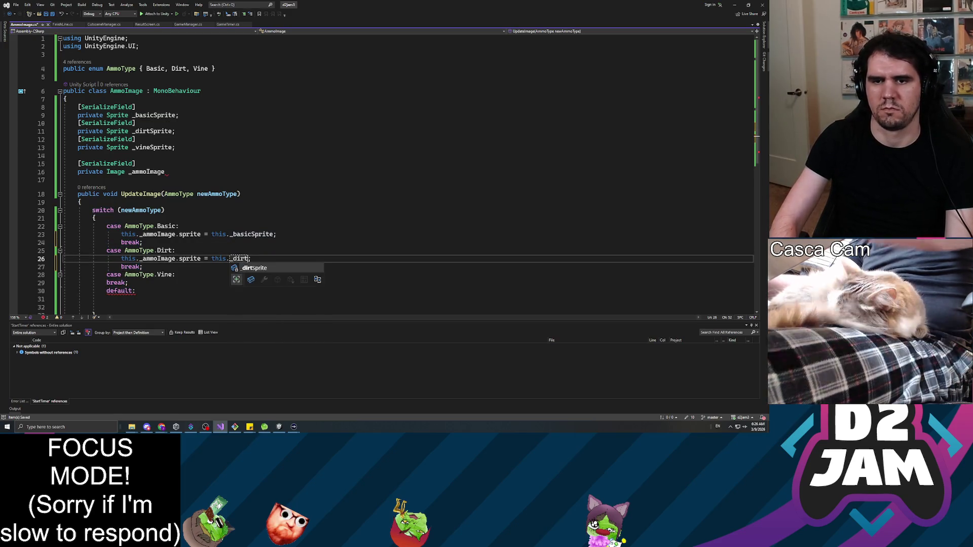
pyautogui.press('Tab')
# Give the Vine case a sprite assignment using _vineSprite and indent its break
pyautogui.click(104, 282)
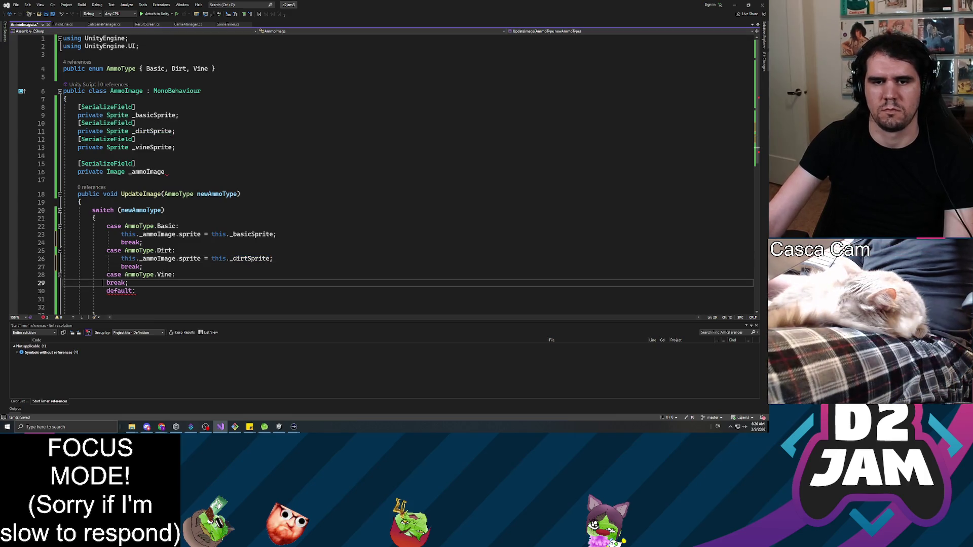
pyautogui.press('Return')
pyautogui.press('Tab')
pyautogui.press('Up')
pyautogui.press('Tab')
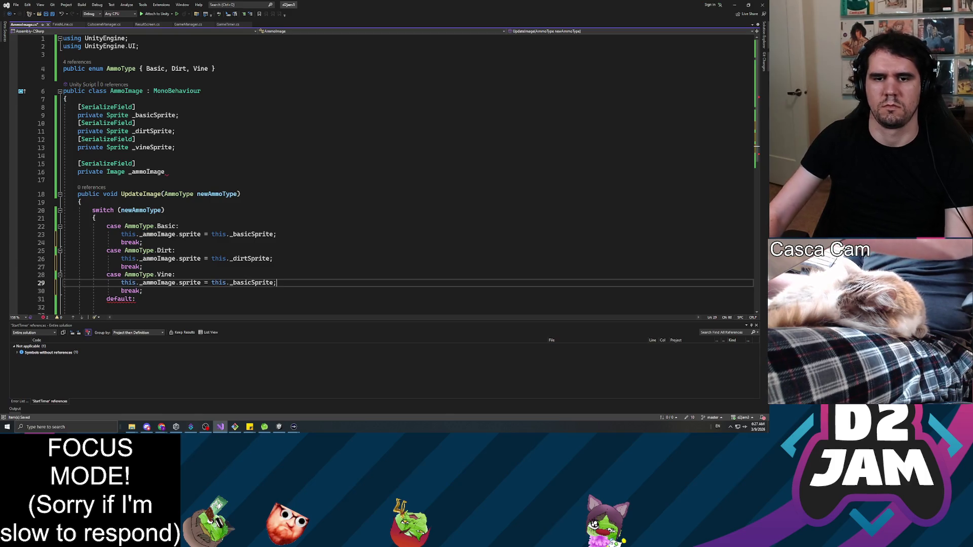
pyautogui.press('Left')
pyautogui.hotkey('ctrl', 'shift', 'Left')
pyautogui.write('_vine')
pyautogui.press('Tab')
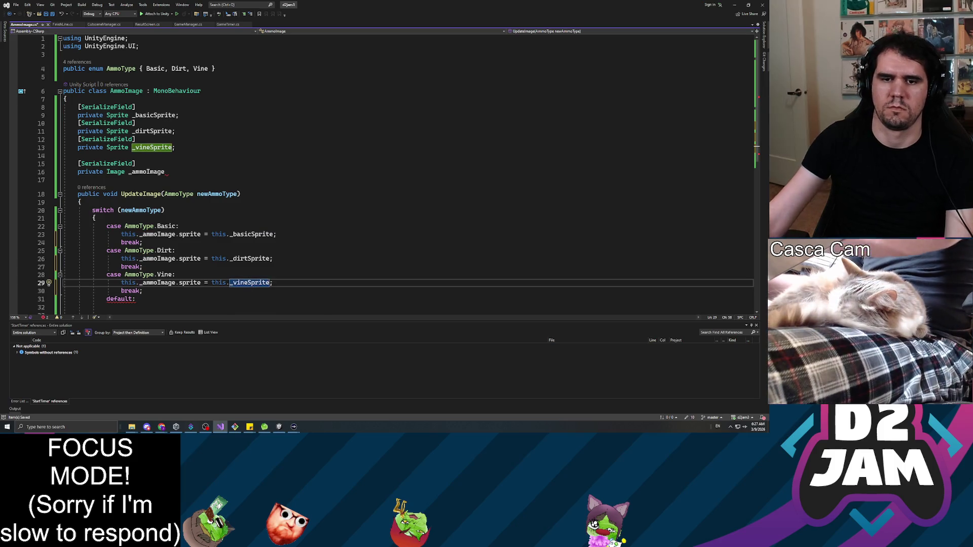
# Under default:, assign this._ammoImage.sprite = this._basicSprite; with a break; and trim blank lines
pyautogui.scroll(-4, 380, 172)
pyautogui.click(135, 202)
pyautogui.press('Return')
pyautogui.write('this._ammoImage.sprite = this._basicSprite;')
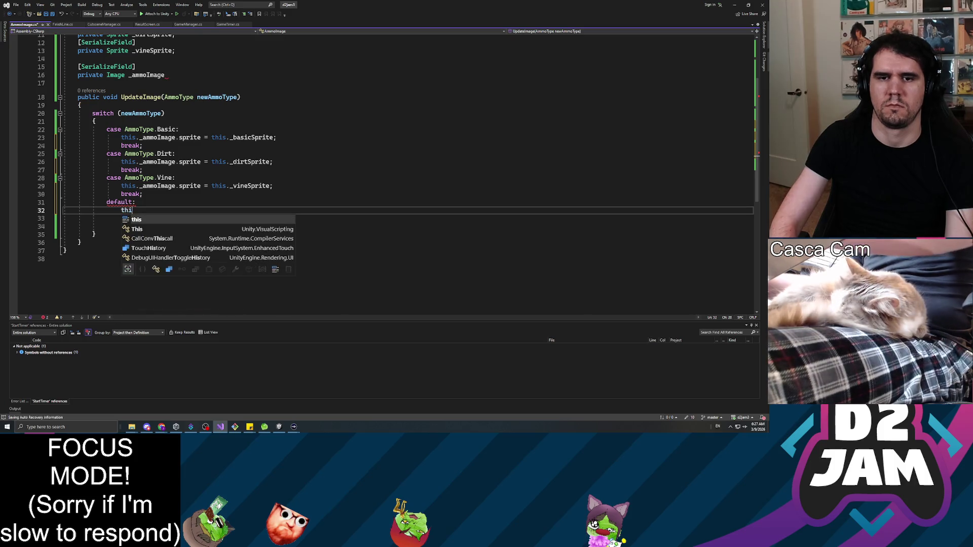
pyautogui.press('Return')
pyautogui.write('break;')
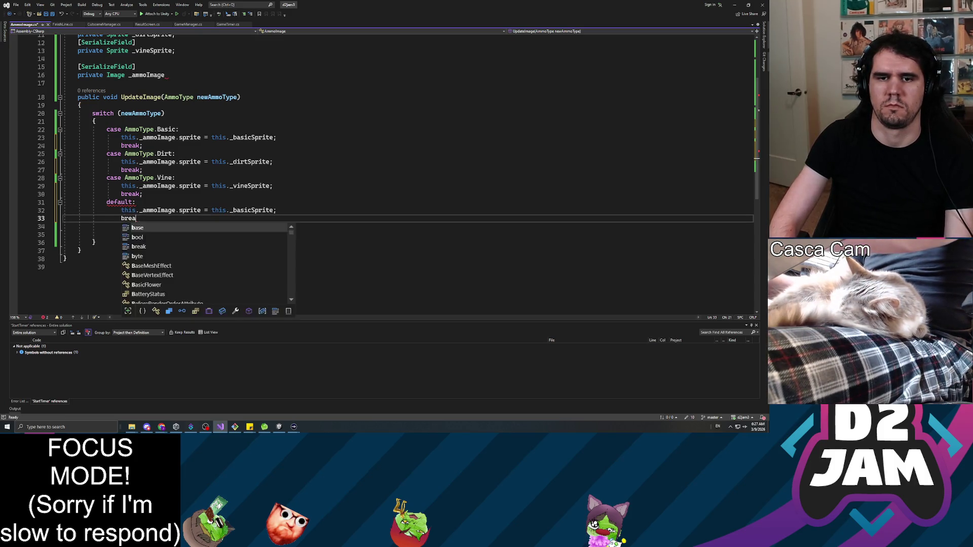
pyautogui.press('Down')
pyautogui.press('Down')
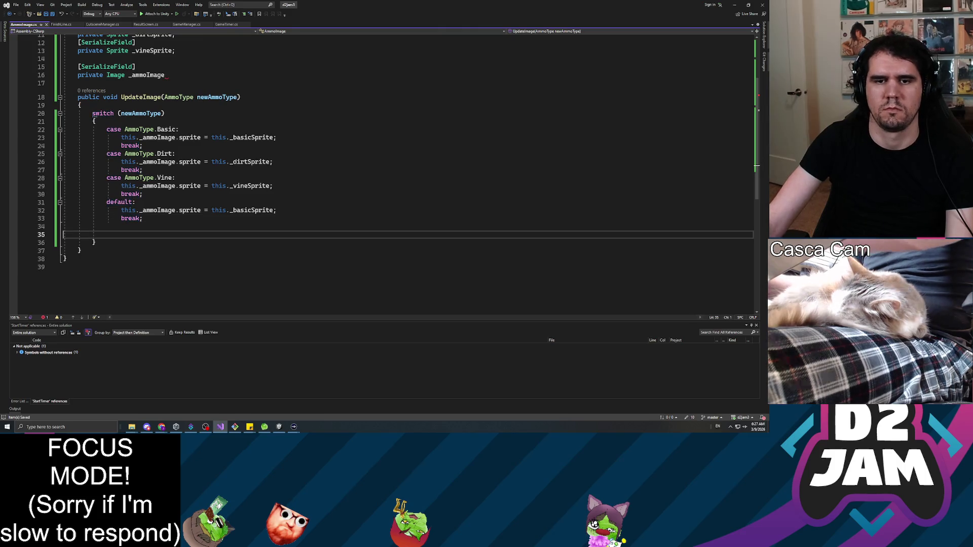
pyautogui.press('BackSpace')
pyautogui.press('BackSpace')
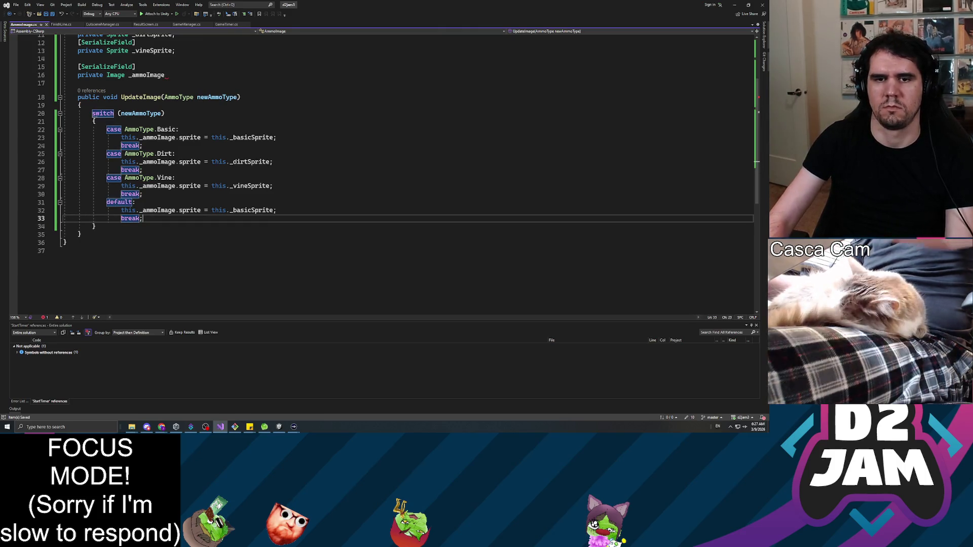
# Add the missing semicolon after the _ammoImage field, save, and return to Unity
pyautogui.click(165, 74)
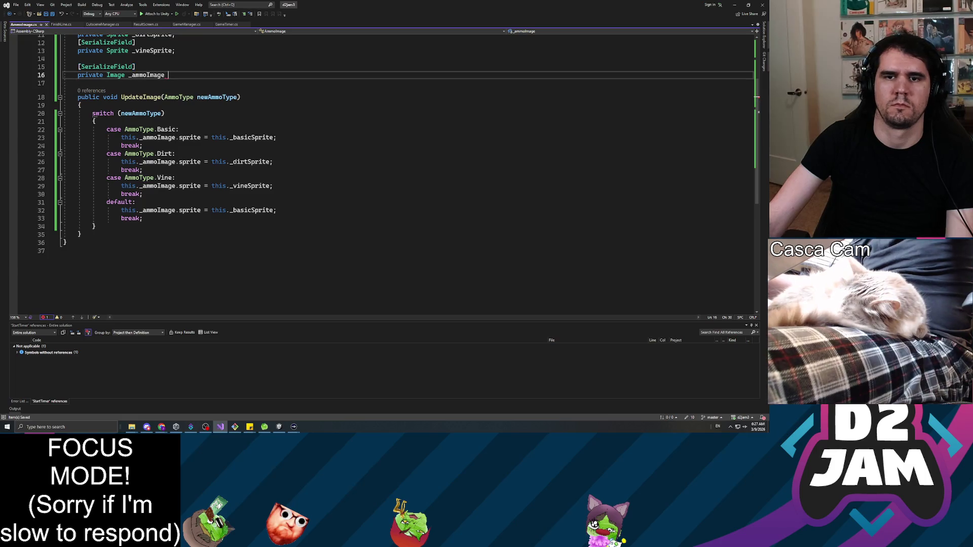
pyautogui.write(';')
pyautogui.hotkey('ctrl', 's')
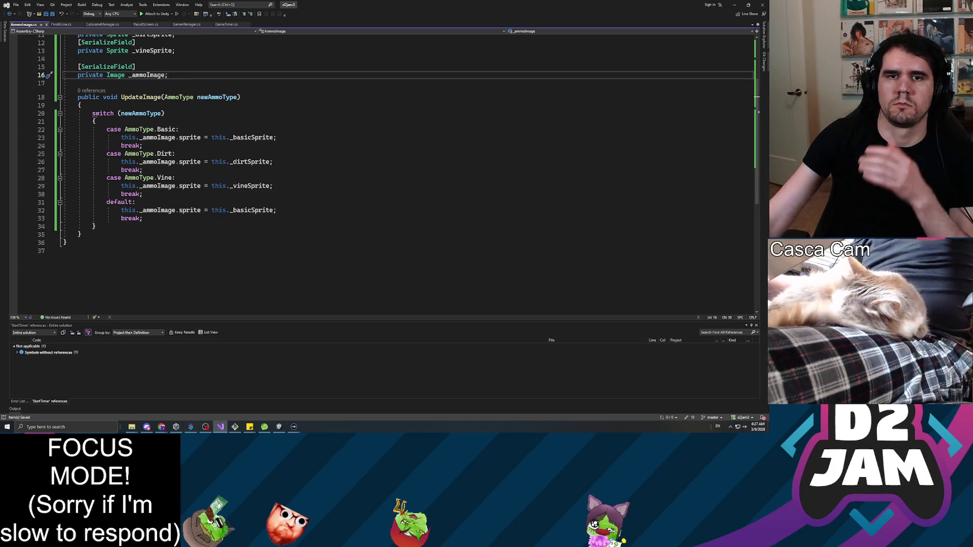
pyautogui.hotkey('alt', 'Tab')
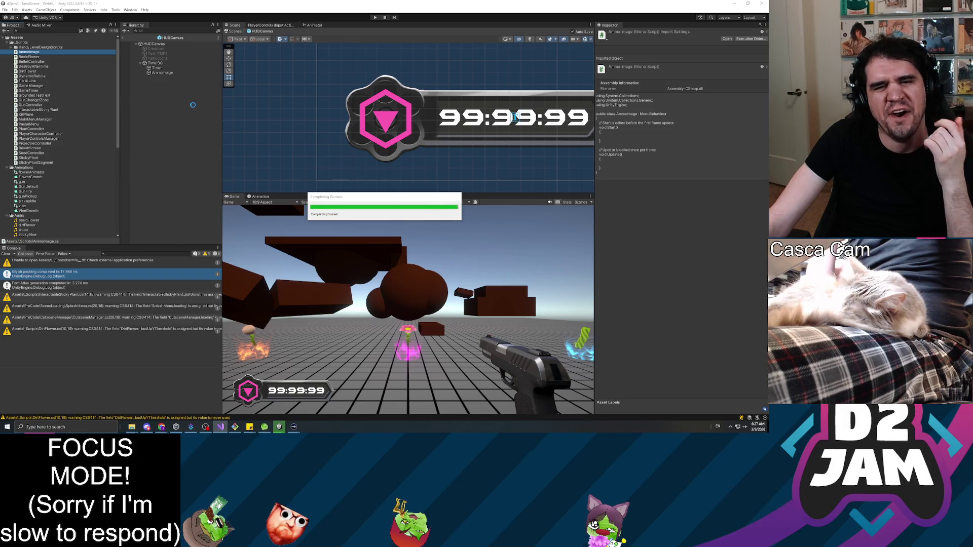
# Once Unity's domain reload finishes, deselect the script and go back to Visual Studio
pyautogui.click(196, 111)
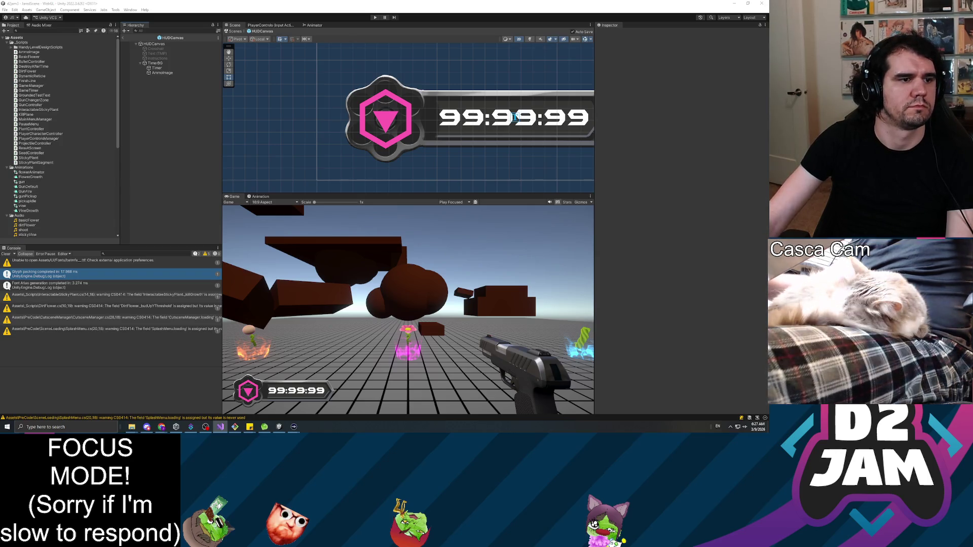
pyautogui.hotkey('alt', 'Tab')
# Maximize Visual Studio and write an Awake method: if (instance == null) { instance = this; }
pyautogui.moveTo(291, 137); pyautogui.dragTo(398, 19)
pyautogui.doubleClick(398, 18)
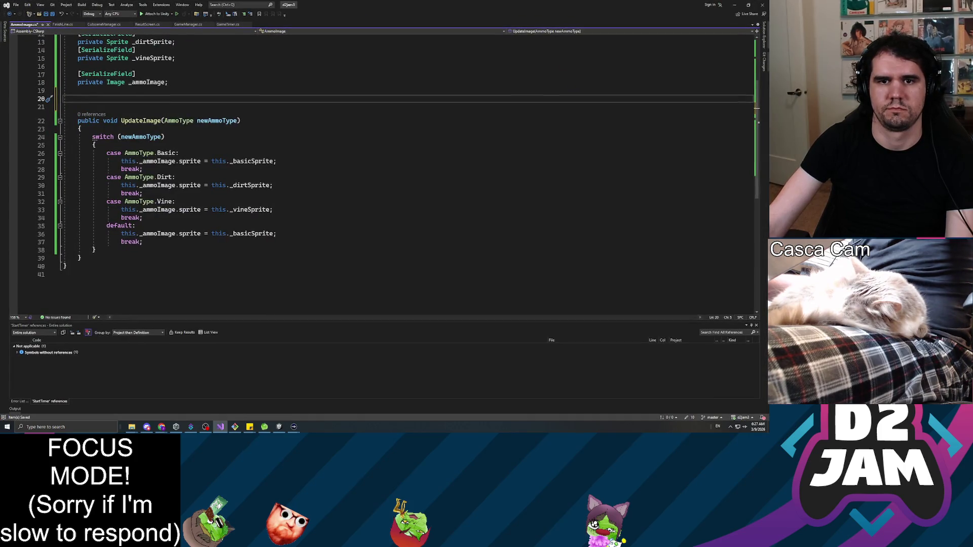
pyautogui.write('private void Aw')
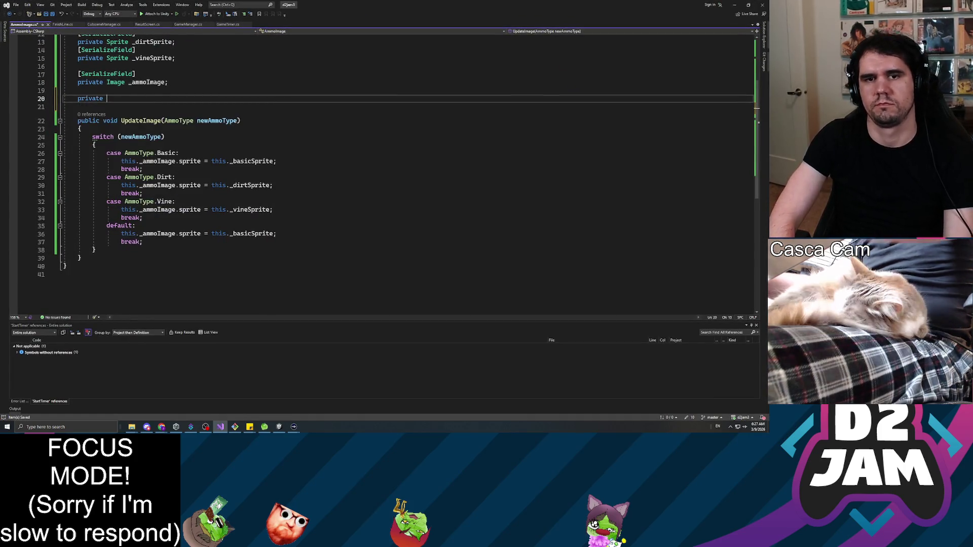
pyautogui.press('Tab')
pyautogui.write('if (in')
pyautogui.press('Tab')
pyautogui.write('== null)')
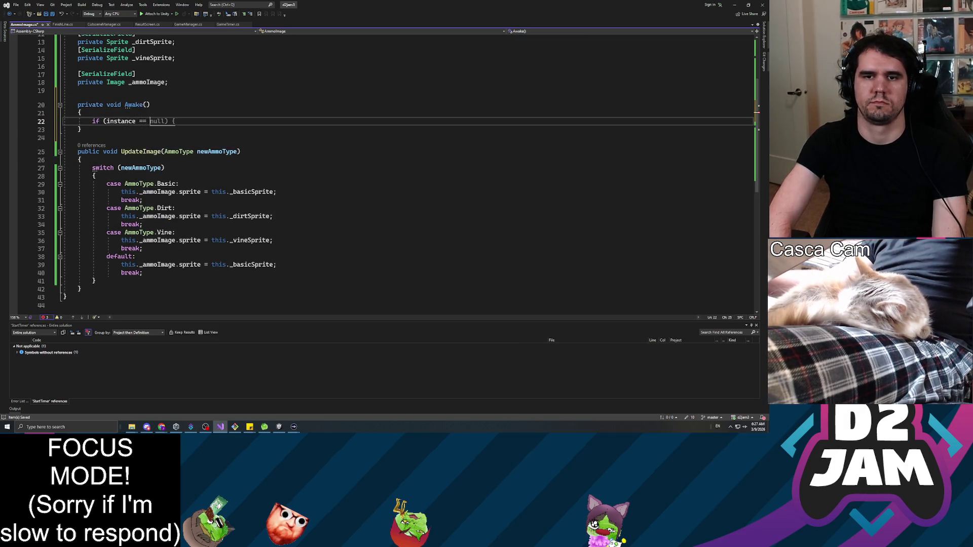
pyautogui.press('Return')
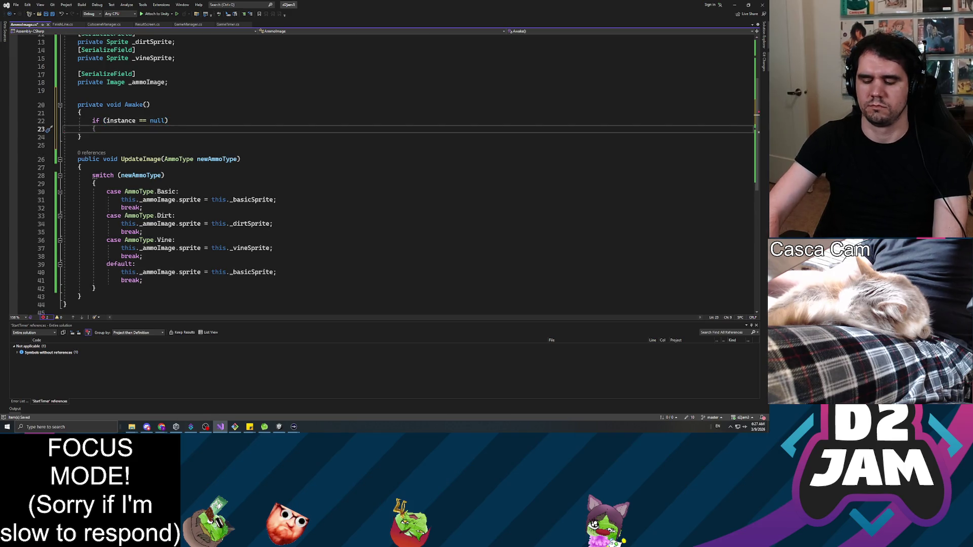
pyautogui.press('Return')
pyautogui.write('instan')
pyautogui.press('Tab')
pyautogui.write('= this;')
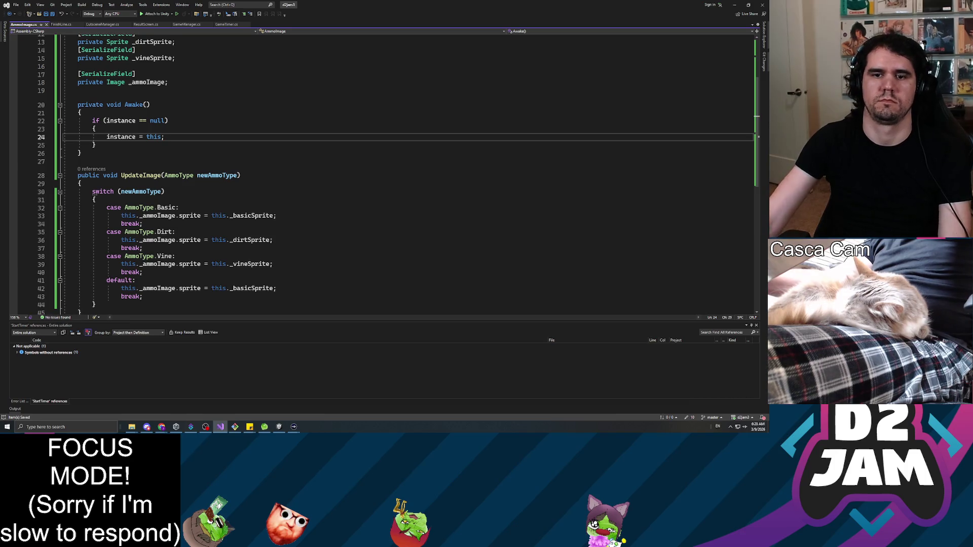
# Look over the new Awake code in AmmoImage.cs and switch back to the Unity editor
pyautogui.scroll(-3, 397, 174)
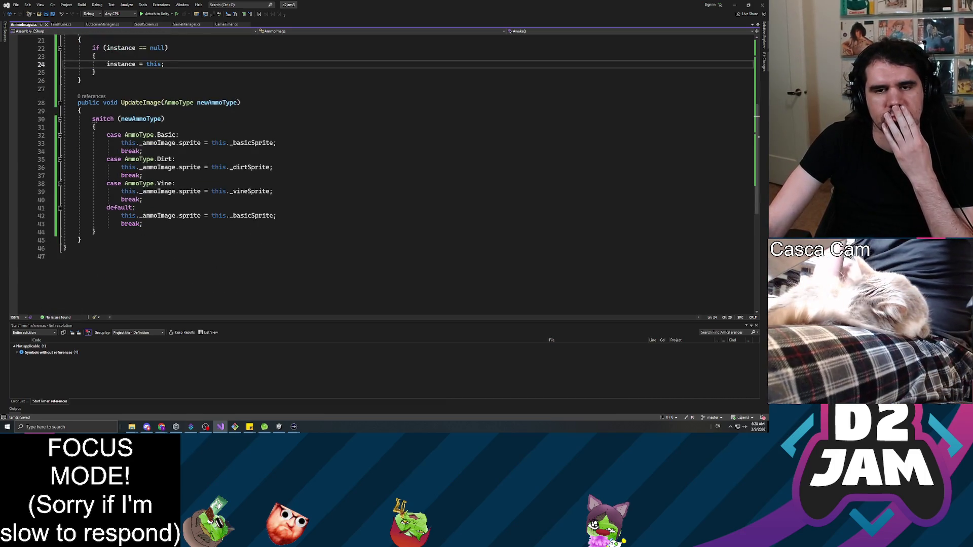
pyautogui.scroll(3, 397, 174)
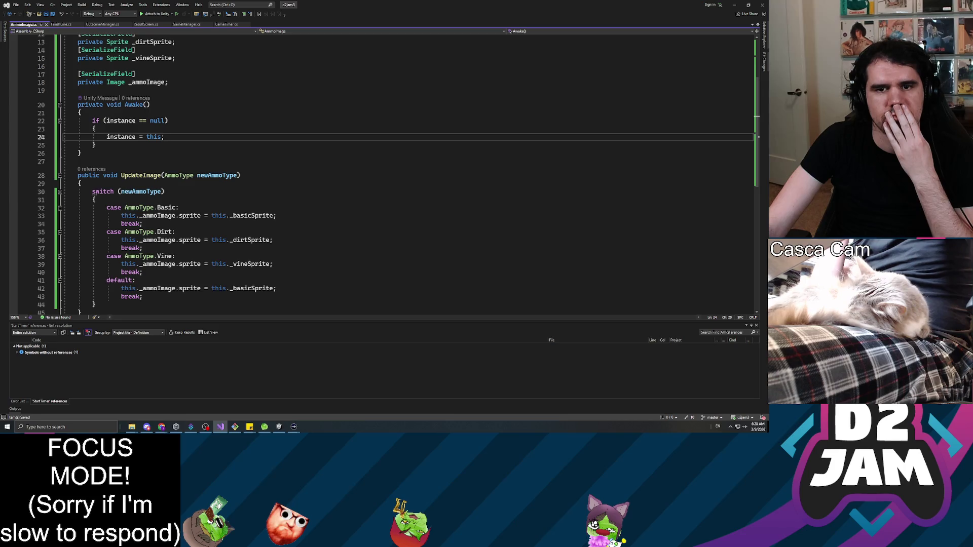
pyautogui.scroll(-3, 397, 174)
pyautogui.scroll(3, 397, 173)
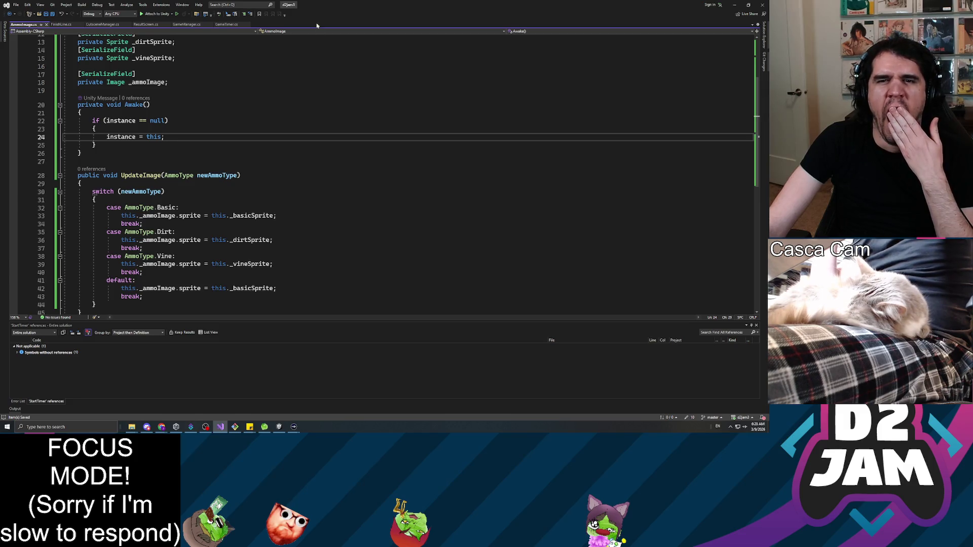
pyautogui.hotkey('alt', 'Tab')
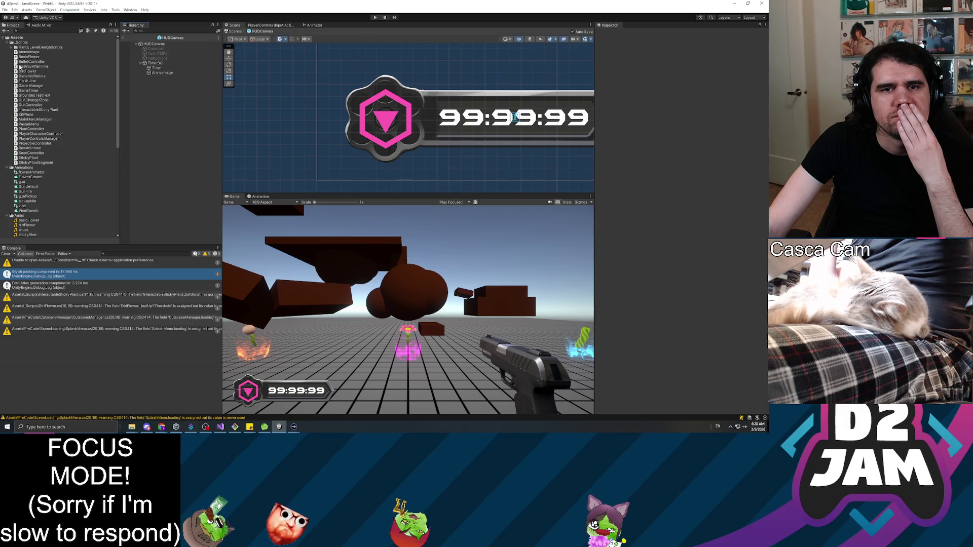
# Preview the ProjectileController, StickyPlantSegment and PlayerControlsManager scripts in the Project window
pyautogui.click(45, 144)
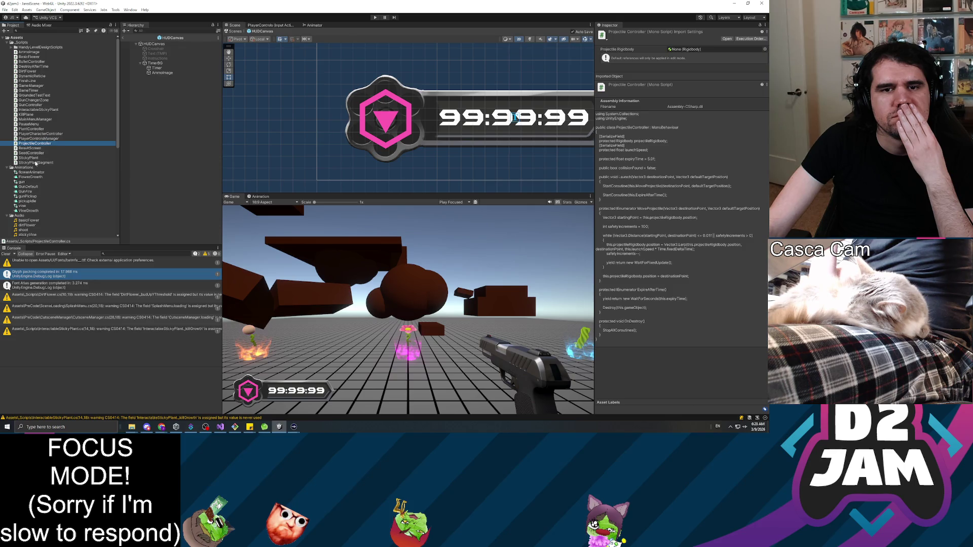
pyautogui.press('Down')
pyautogui.press('Down')
pyautogui.press('Down')
pyautogui.scroll(-2, 43, 141)
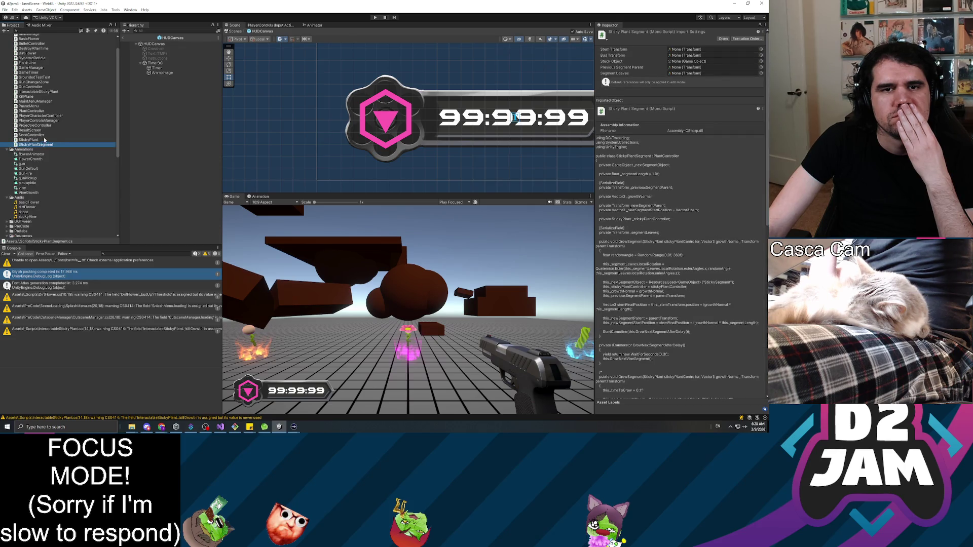
pyautogui.click(56, 121)
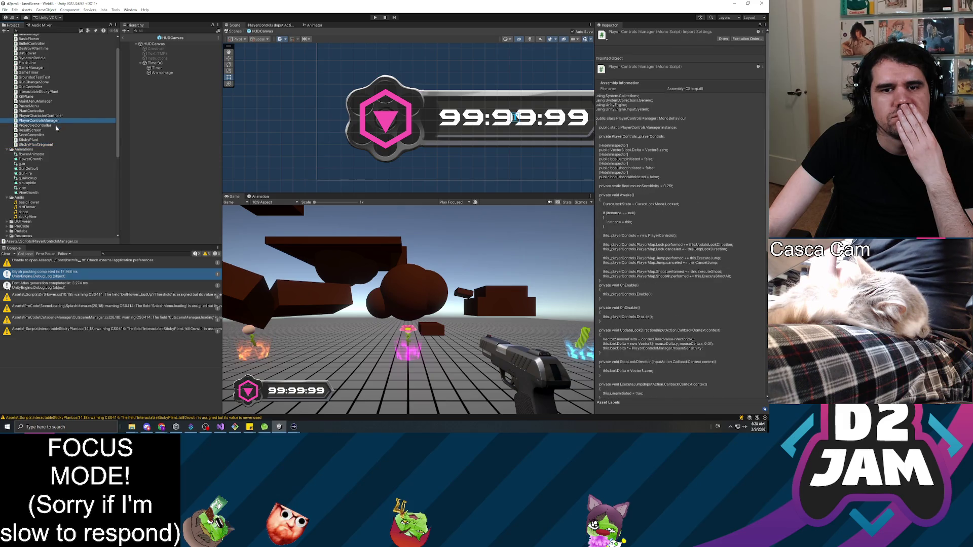
pyautogui.scroll(-8, 54, 139)
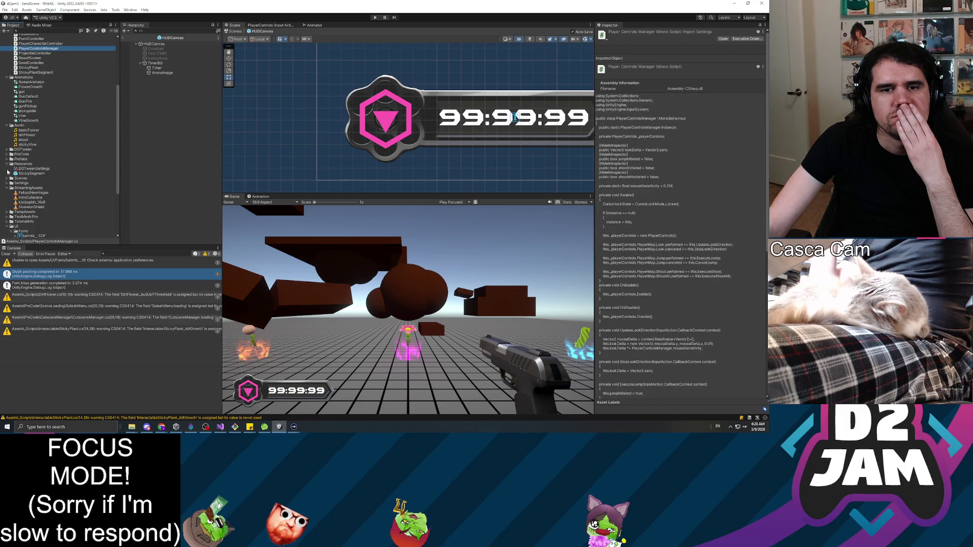
# Collapse the StreamingAssets, UI, Animations and Audio folders, then open the dirtGunPickup prefab from Prefabs
pyautogui.click(8, 188)
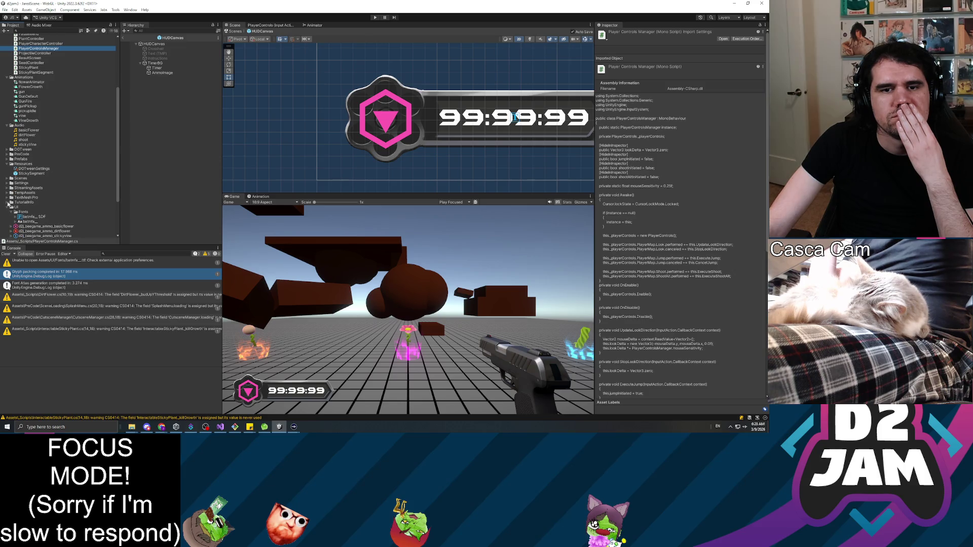
pyautogui.click(17, 207)
pyautogui.click(8, 207)
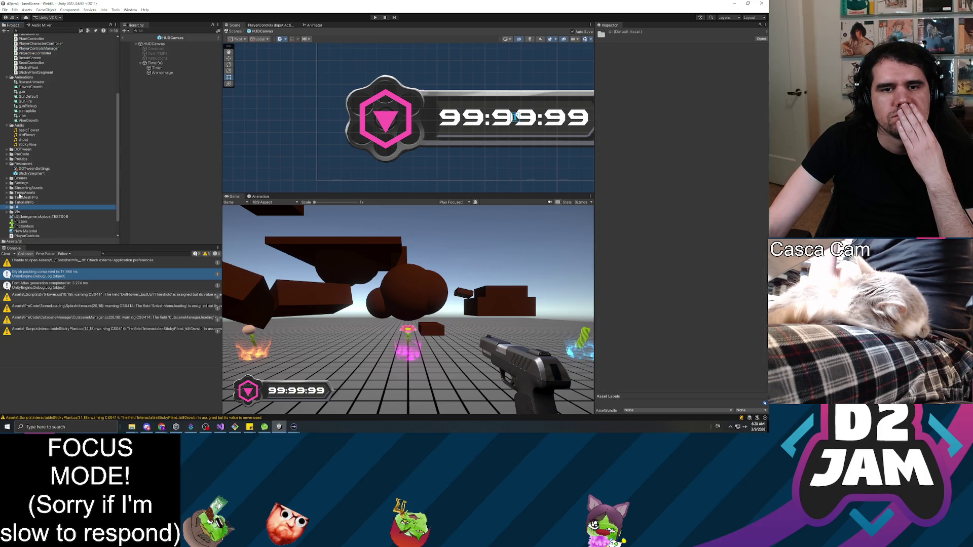
pyautogui.scroll(10, 24, 179)
pyautogui.click(7, 168)
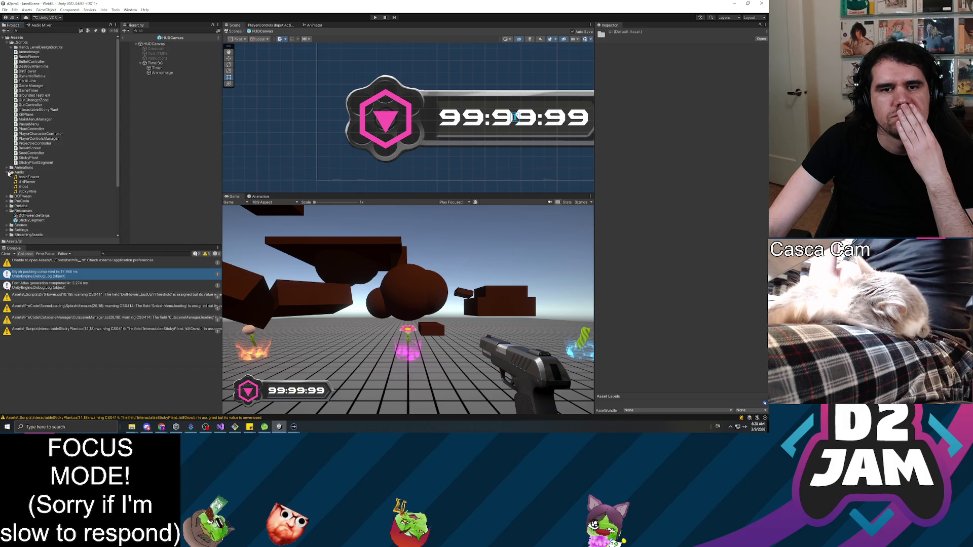
pyautogui.click(7, 172)
pyautogui.click(7, 187)
pyautogui.scroll(-1, 50, 191)
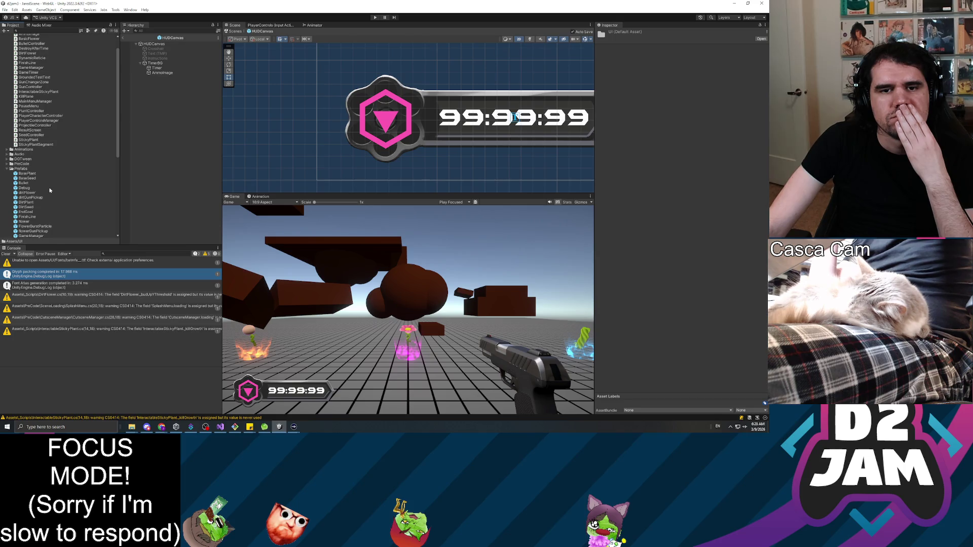
pyautogui.scroll(-1, 50, 190)
pyautogui.doubleClick(31, 179)
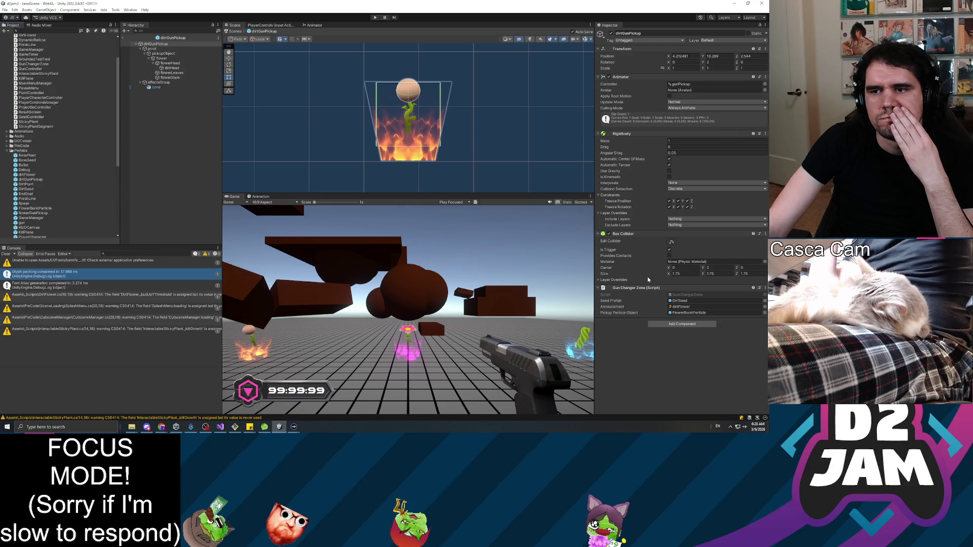
pyautogui.click(681, 295)
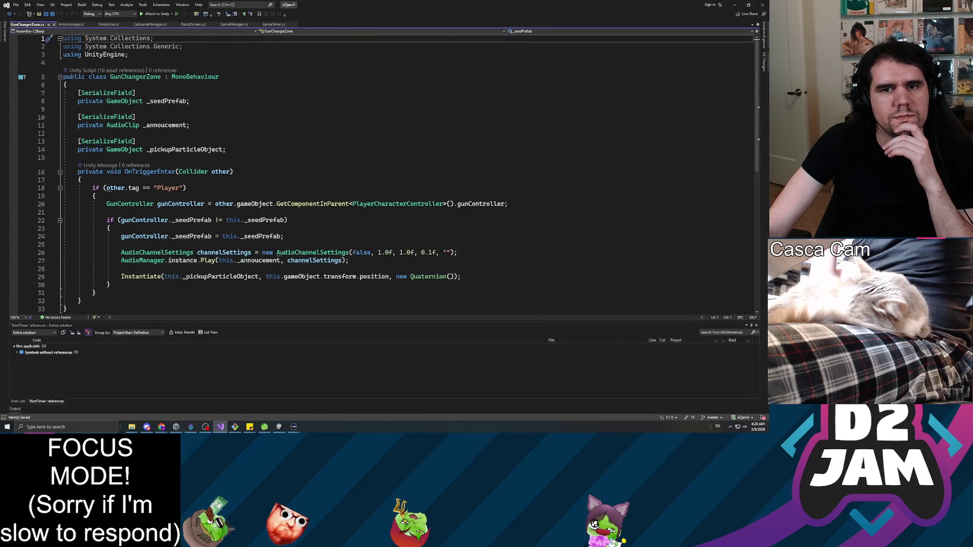
# Insert [SerializeField] private AmmoType _ammoType; after _pickupParticleObject, then minimize Visual Studio
pyautogui.click(78, 157)
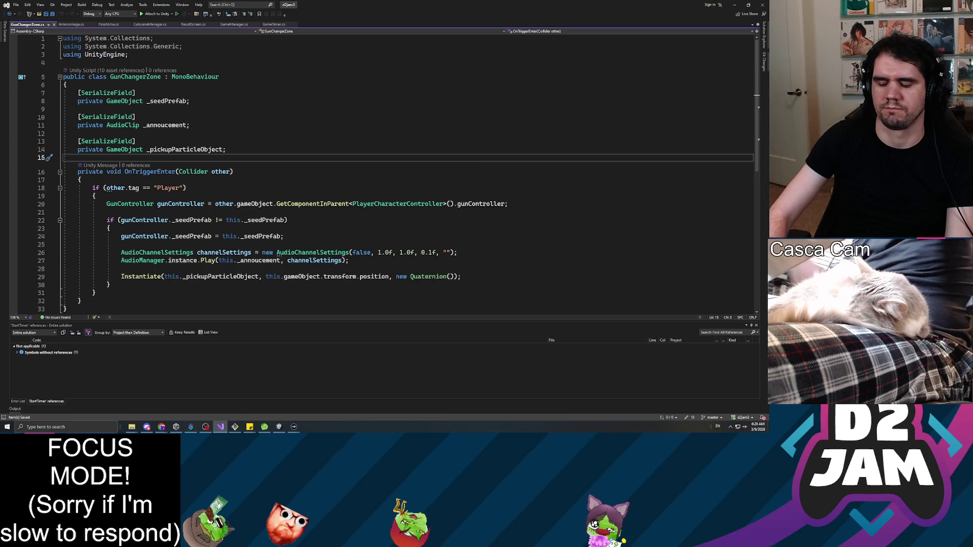
pyautogui.press('Return')
pyautogui.press('Return')
pyautogui.press('Up')
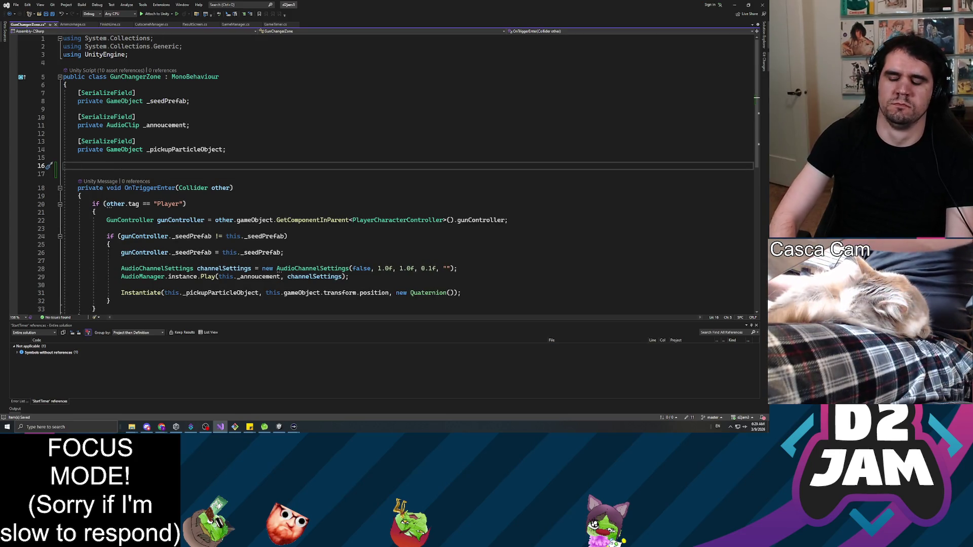
pyautogui.write('[seriali')
pyautogui.press('Tab')
pyautogui.press('End')
pyautogui.press('Return')
pyautogui.write('p')
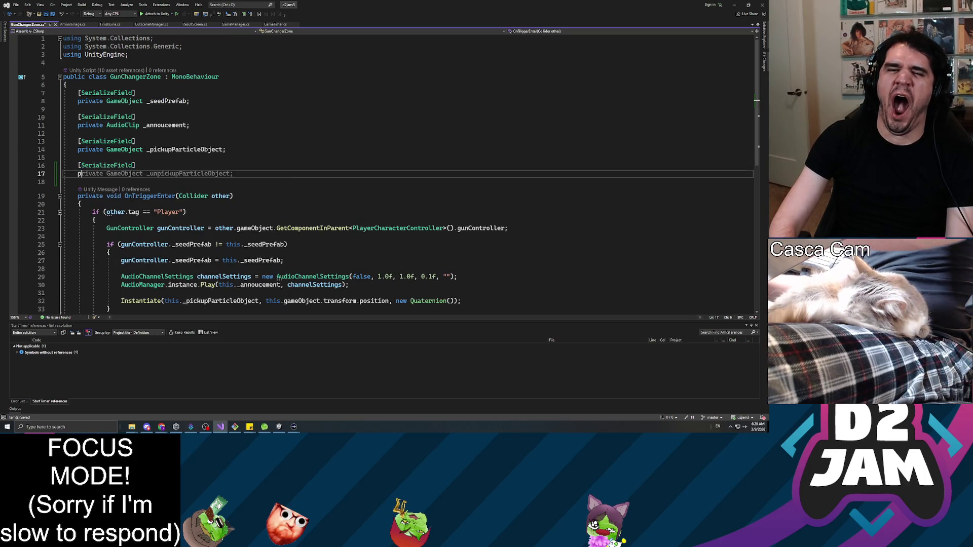
pyautogui.write('rivate AmmoType')
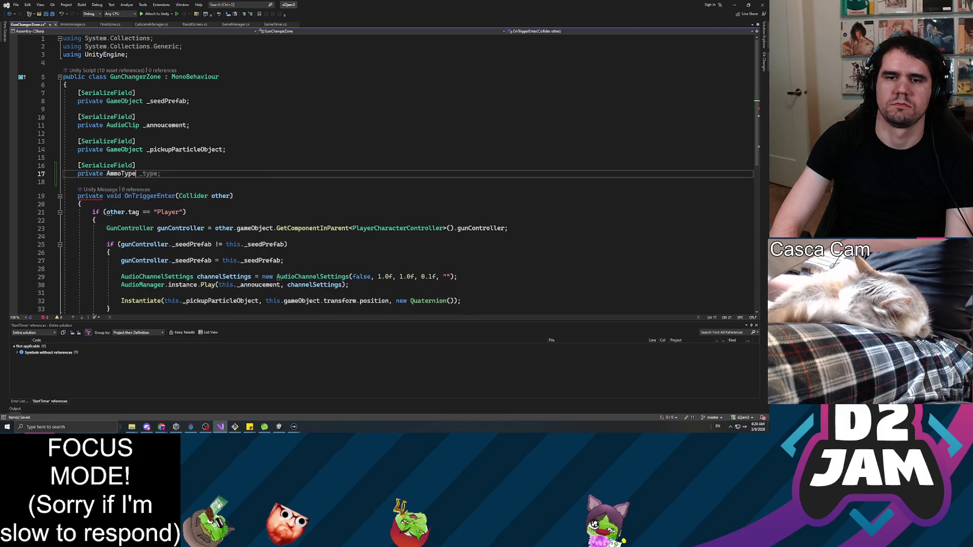
pyautogui.write(' _ammoType ')
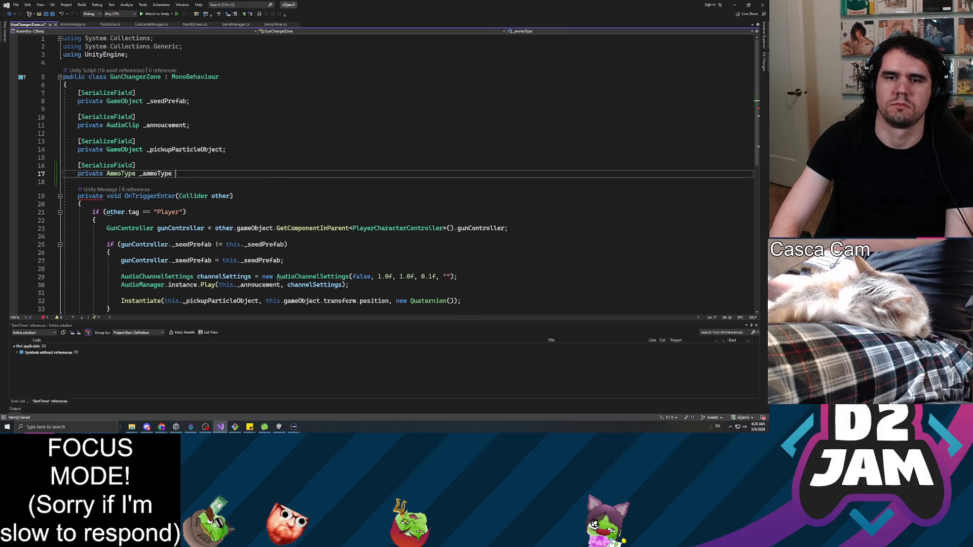
pyautogui.write(';')
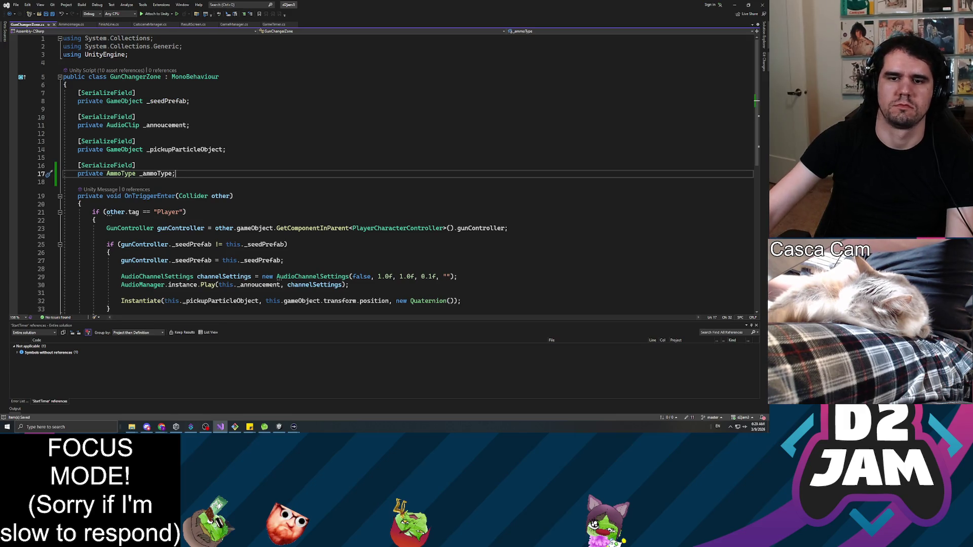
pyautogui.click(735, 6)
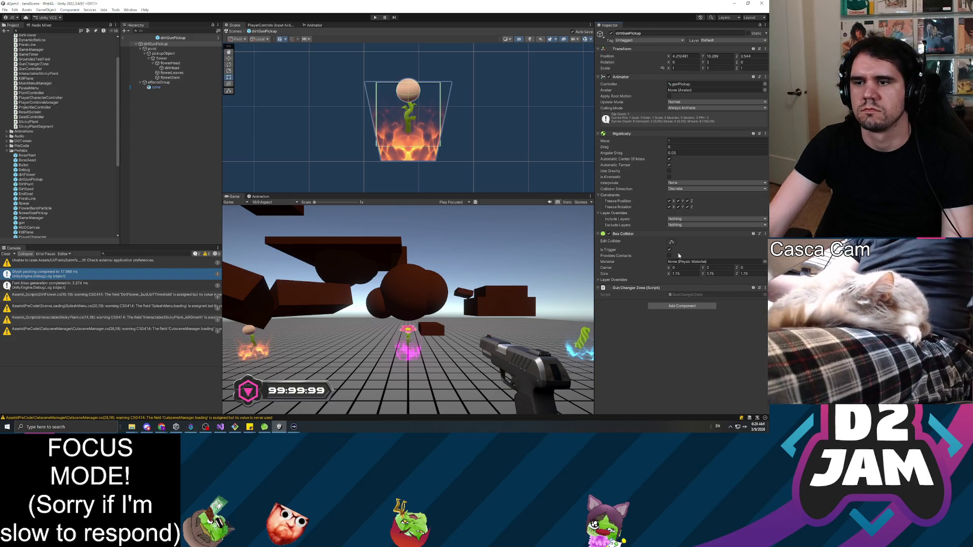
# Set the dirtGunPickup root's Gun Changer Zone Ammo Type to Dirt
pyautogui.click(161, 59)
pyautogui.click(156, 43)
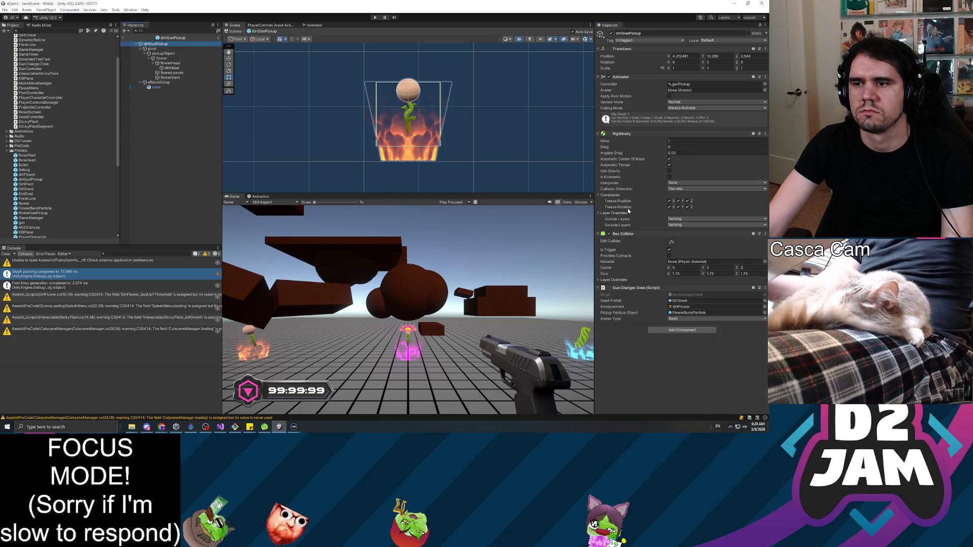
pyautogui.click(689, 317)
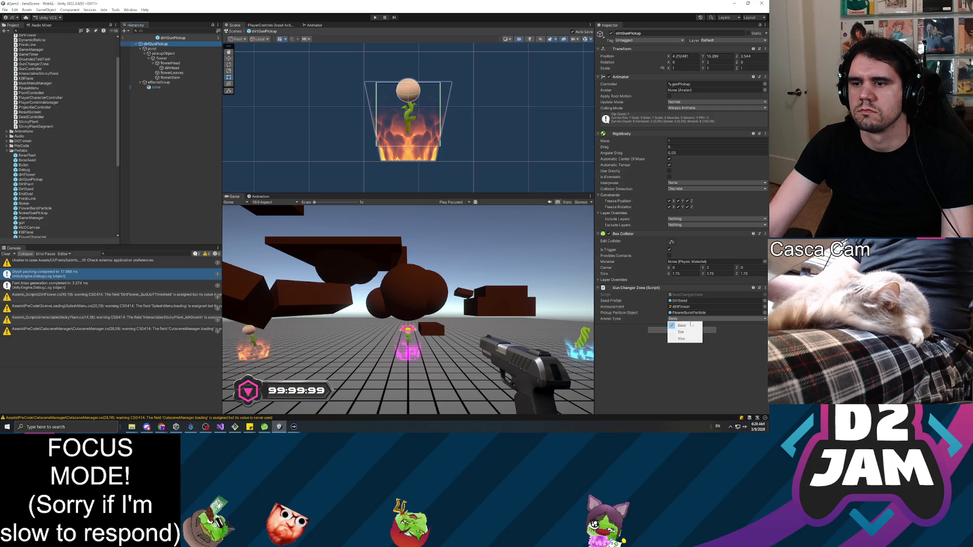
pyautogui.click(681, 332)
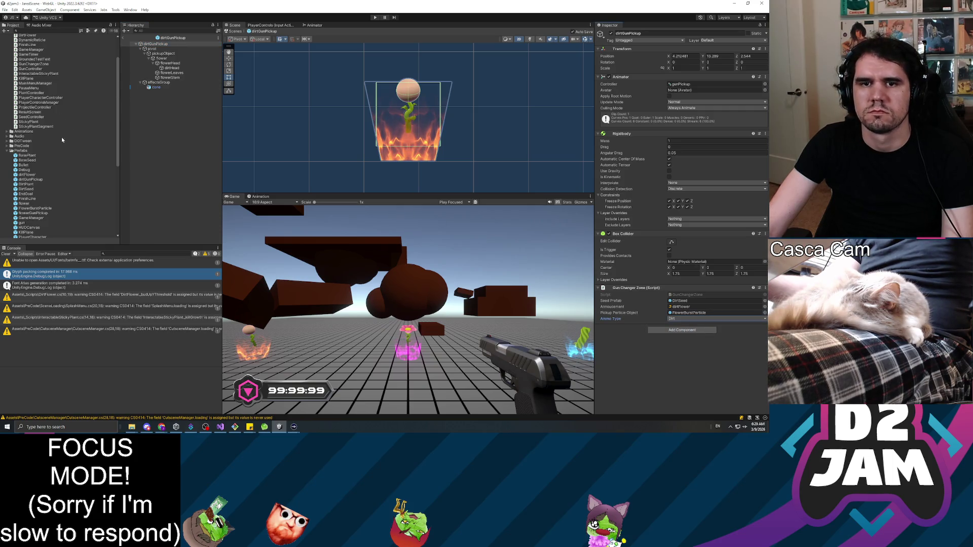
pyautogui.scroll(-3, 39, 173)
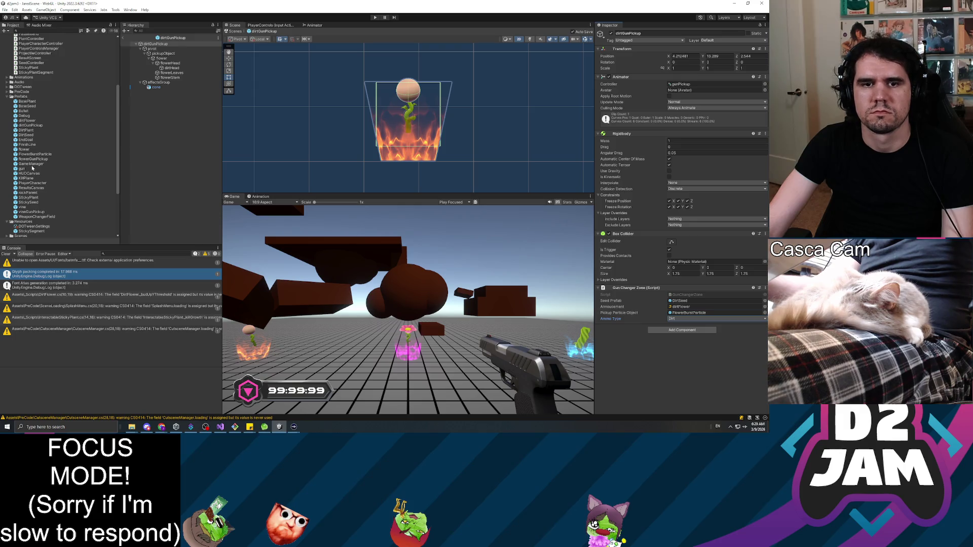
# Open the flowerGunPickup prefab and check its root object's settings
pyautogui.click(79, 149)
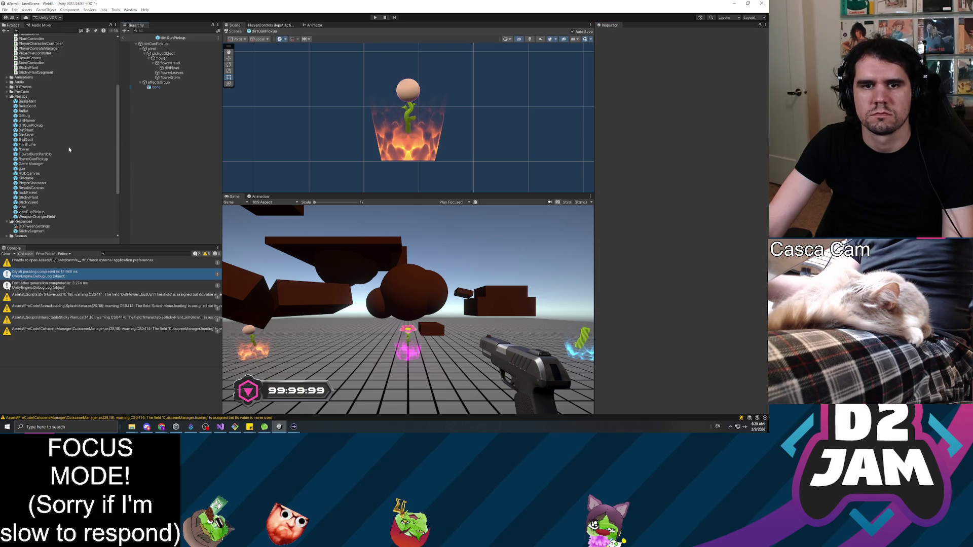
pyautogui.doubleClick(31, 159)
pyautogui.click(161, 49)
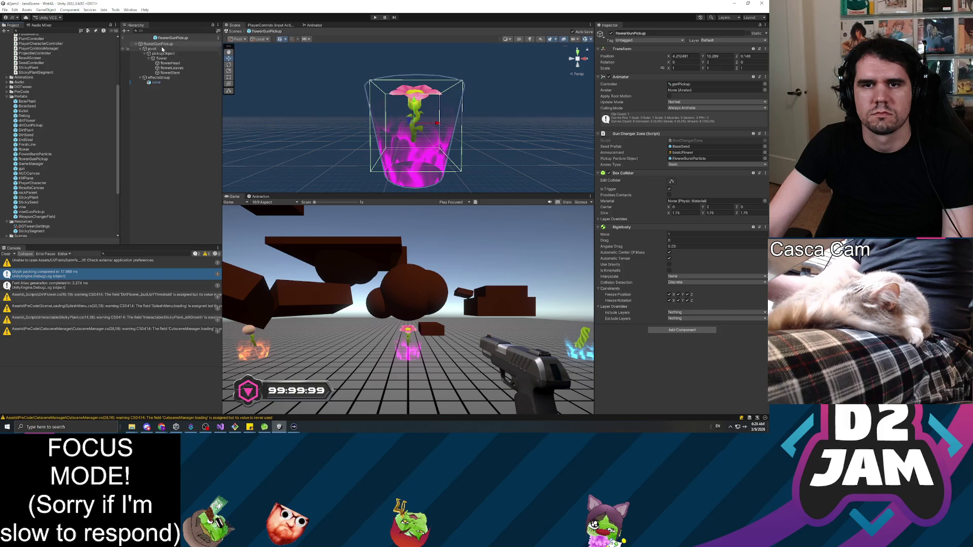
pyautogui.click(161, 45)
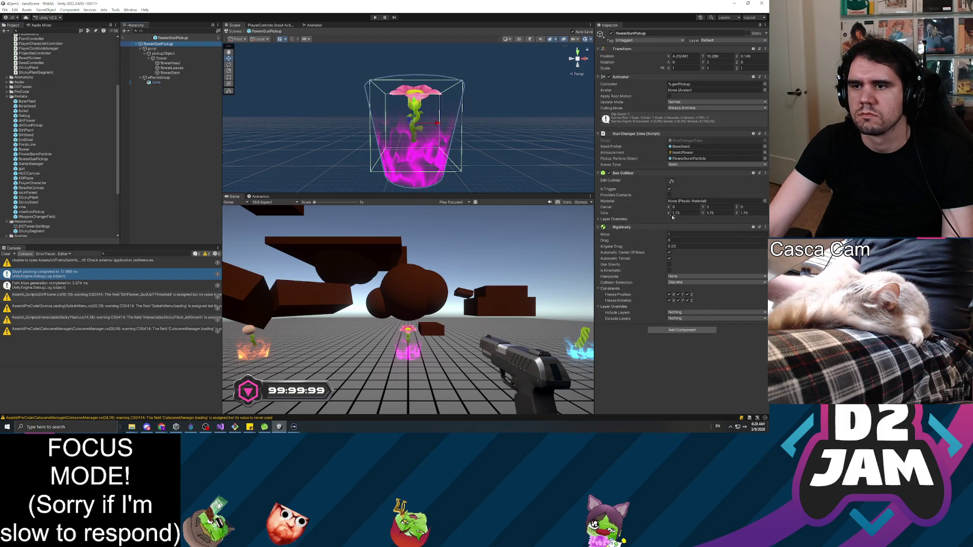
pyautogui.click(696, 161)
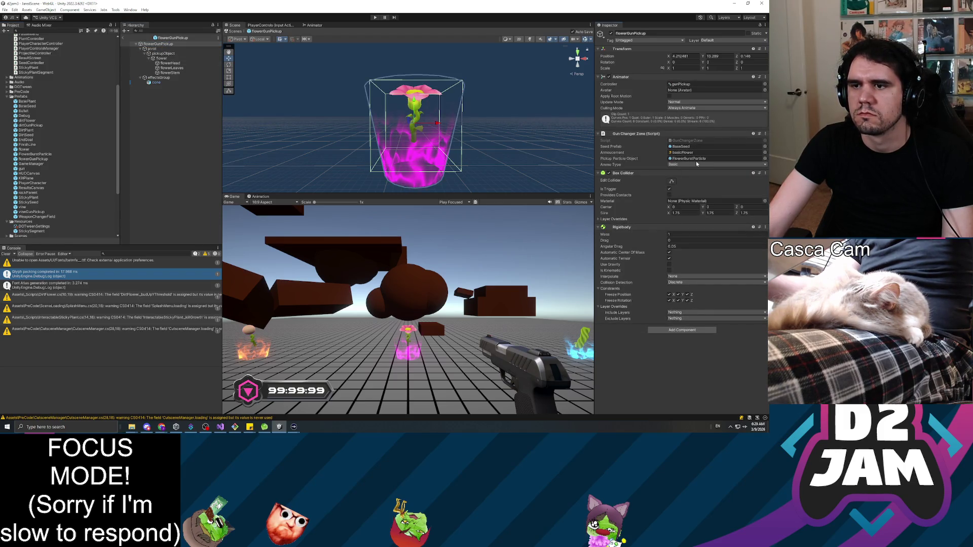
pyautogui.click(148, 133)
# Open the vineGunPickup prefab and set its Gun Changer Zone Ammo Type to Vine
pyautogui.click(39, 189)
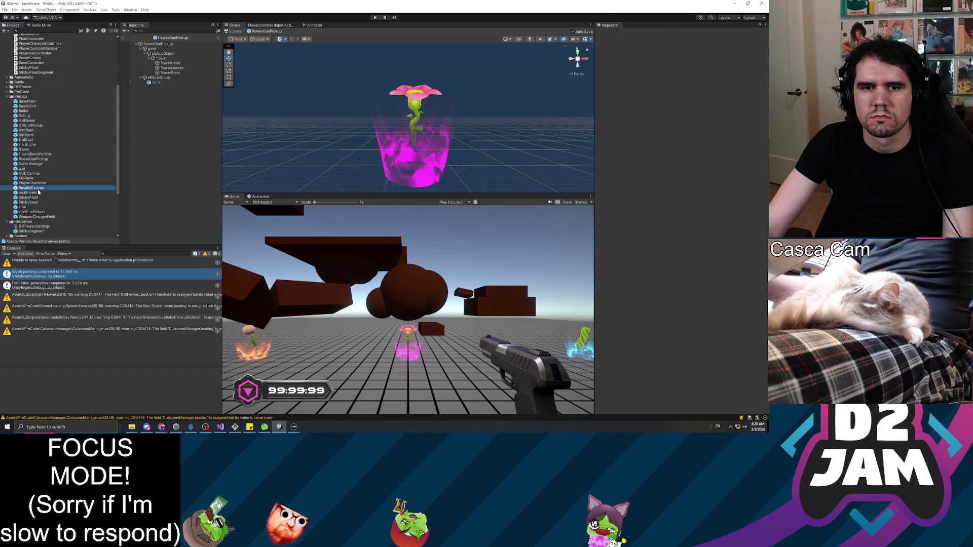
pyautogui.click(36, 203)
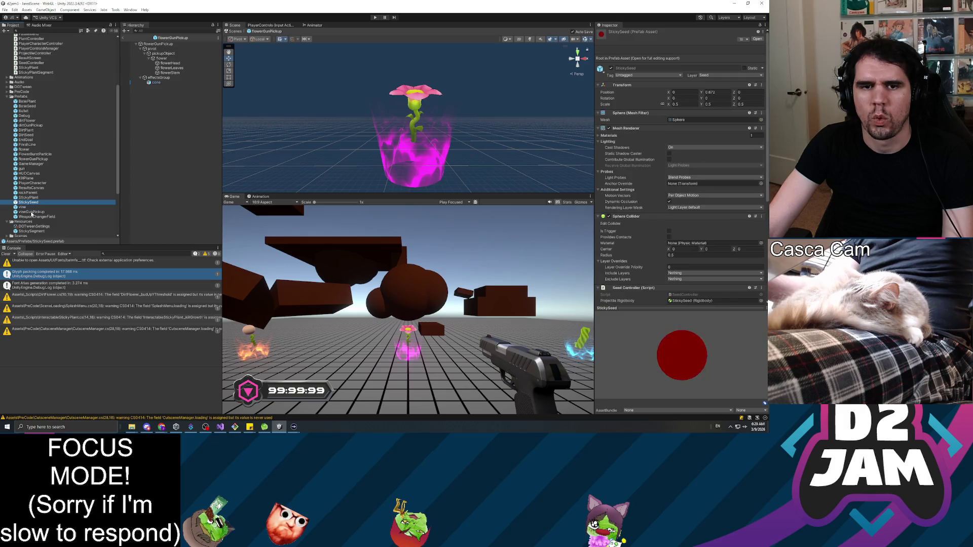
pyautogui.doubleClick(36, 215)
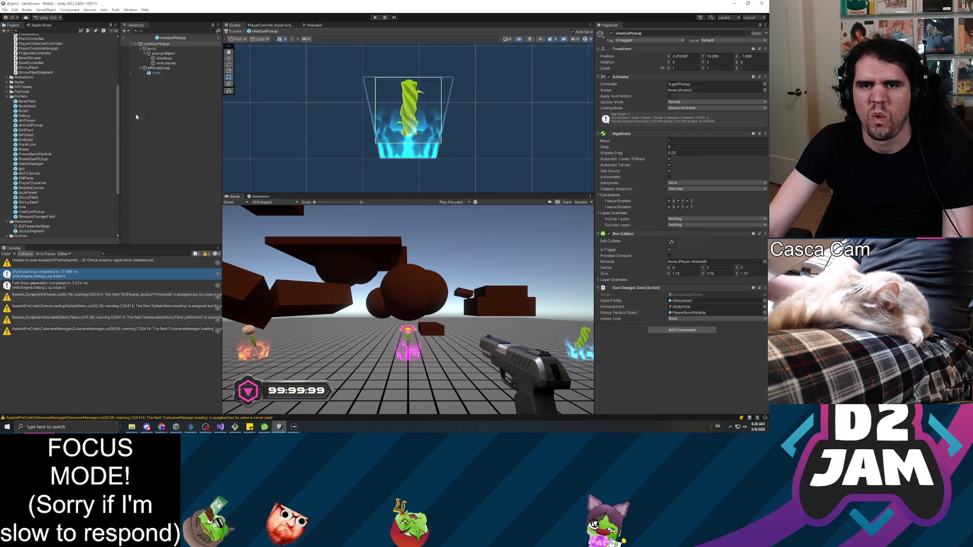
pyautogui.click(704, 319)
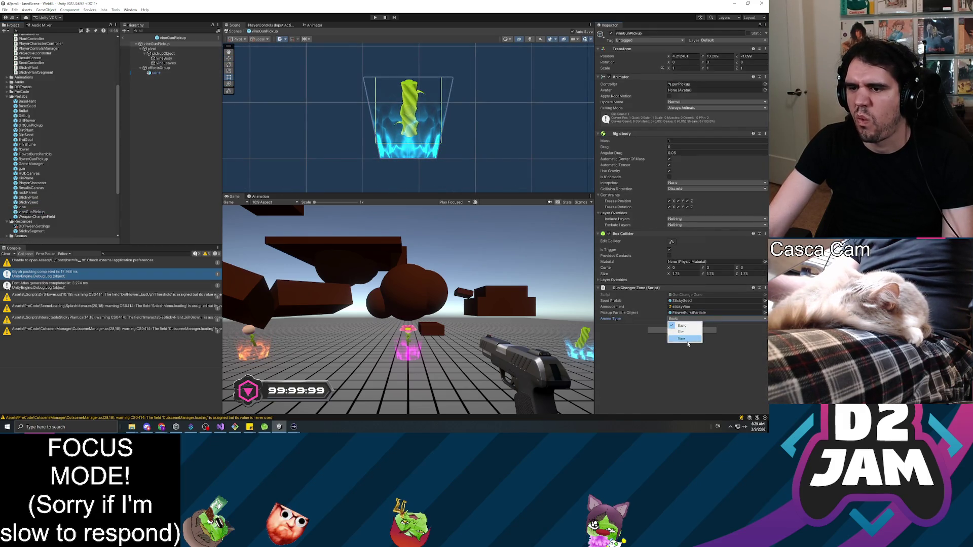
pyautogui.click(685, 342)
pyautogui.click(147, 149)
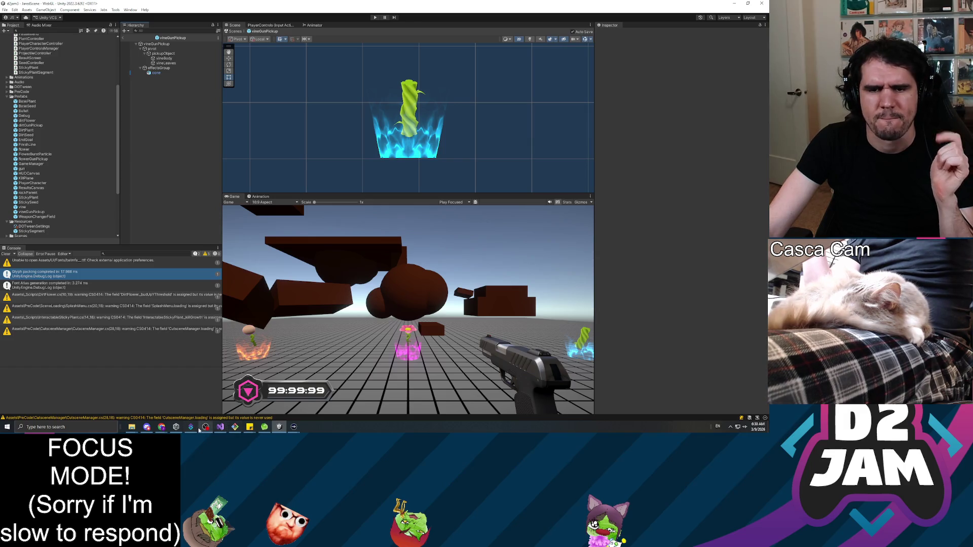
pyautogui.click(221, 427)
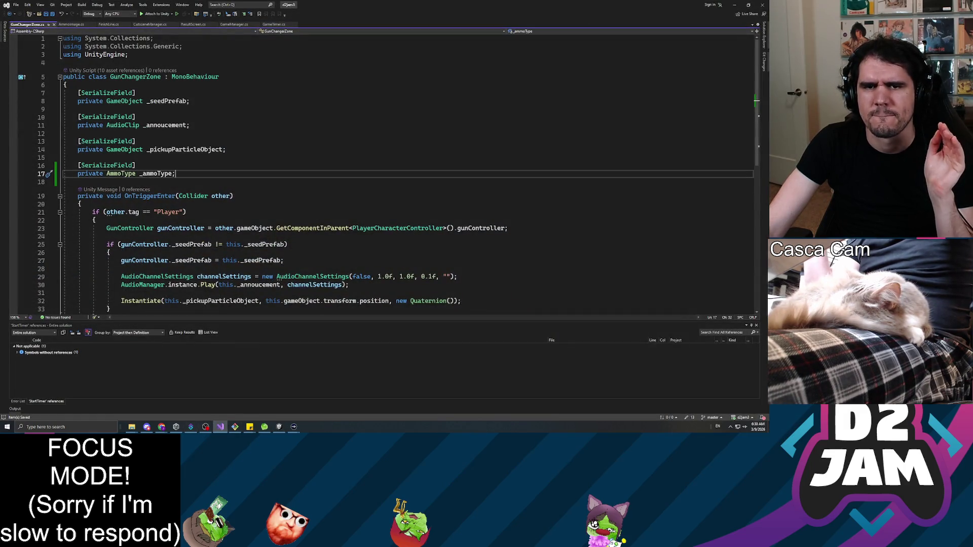
# Add AmmoImage.instance.UpdateImage(this._ammoType); after the Instantiate line, then minimize Visual Studio
pyautogui.scroll(-2, 380, 172)
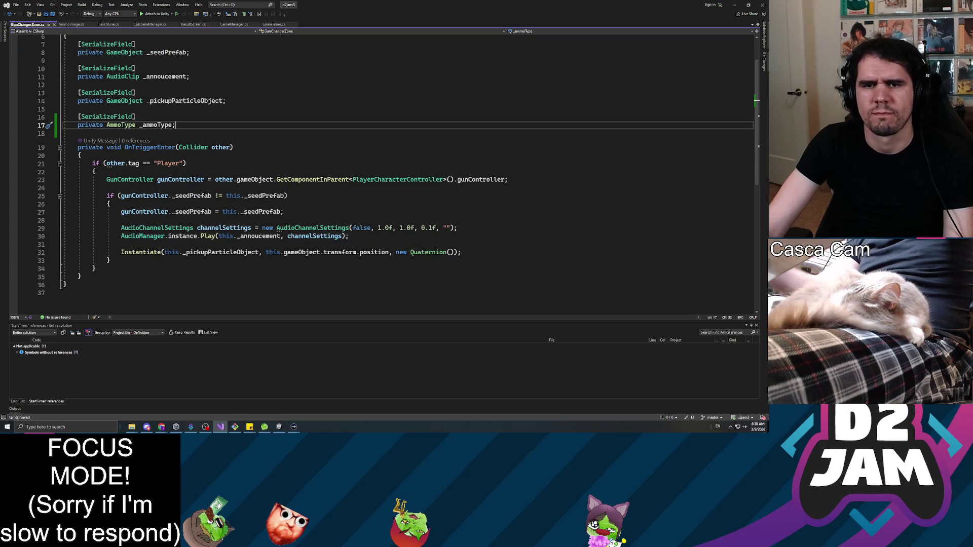
pyautogui.click(462, 252)
pyautogui.press('Return')
pyautogui.press('Return')
pyautogui.write('Ammo')
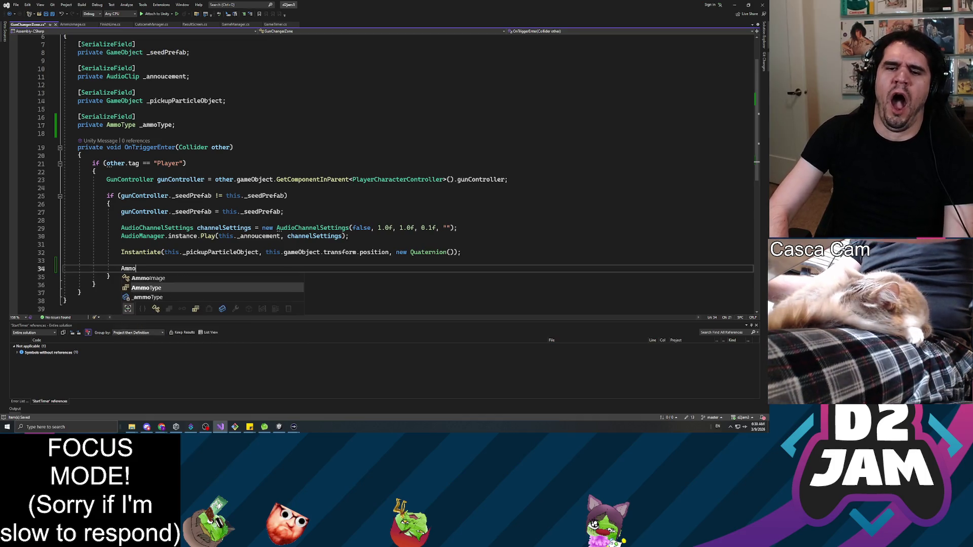
pyautogui.press('BackSpace')
pyautogui.press('BackSpace')
pyautogui.press('BackSpace')
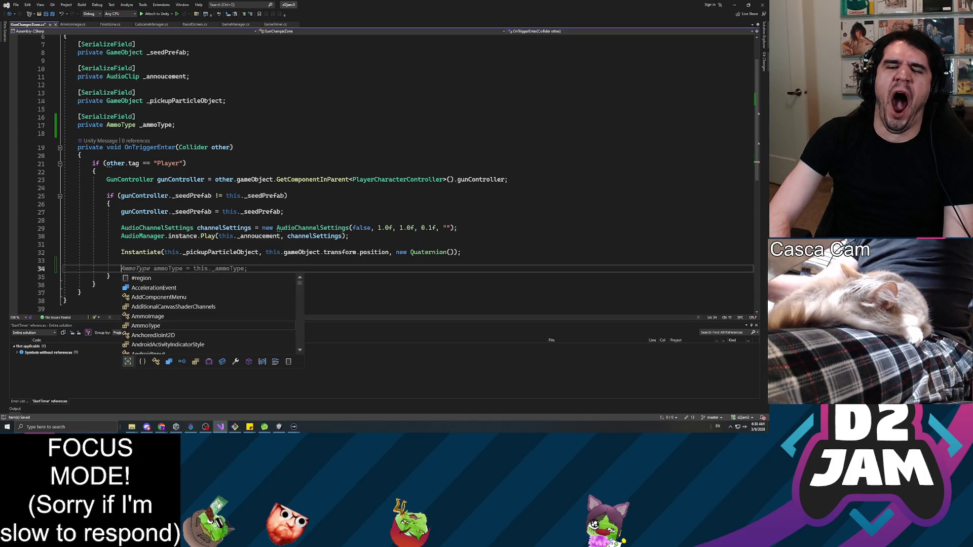
pyautogui.write('Ammo')
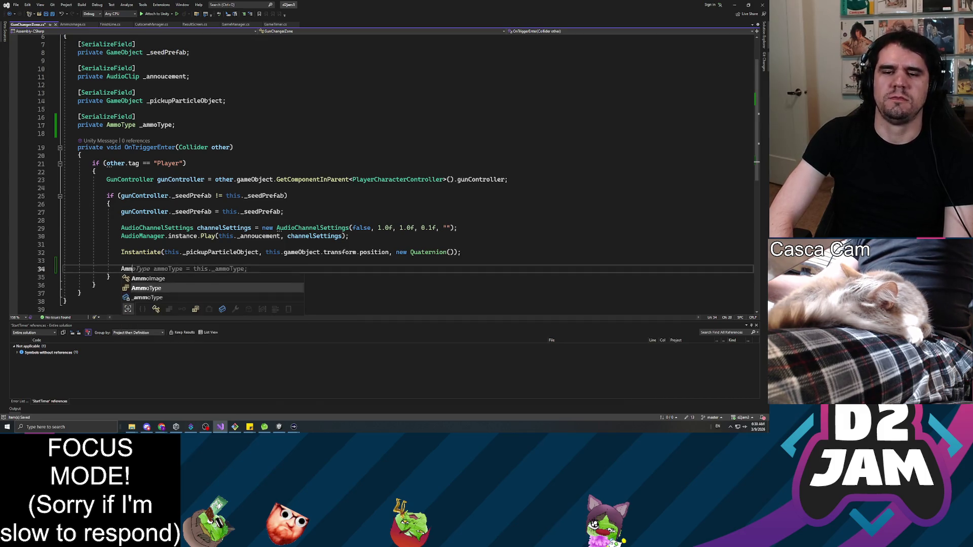
pyautogui.write('I')
pyautogui.press('Tab')
pyautogui.write('.')
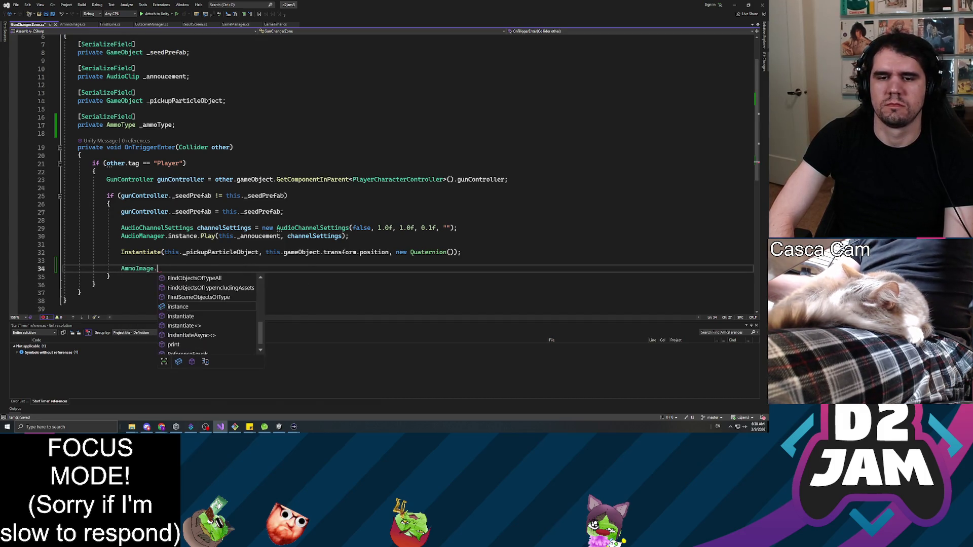
pyautogui.press('BackSpace')
pyautogui.write('st')
pyautogui.press('Tab')
pyautogui.write('.Upd')
pyautogui.press('Tab')
pyautogui.write('(this')
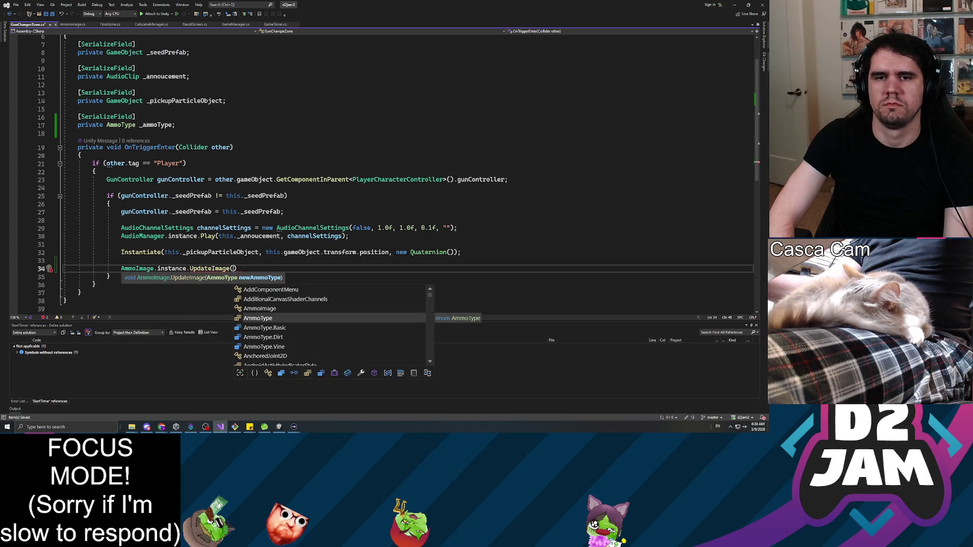
pyautogui.write('._ammoType')
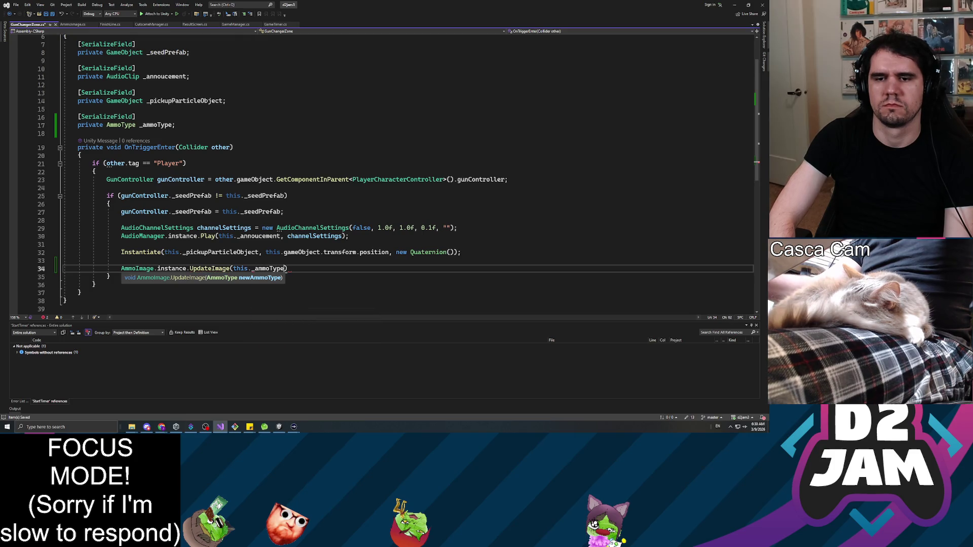
pyautogui.press('Tab')
pyautogui.write(');')
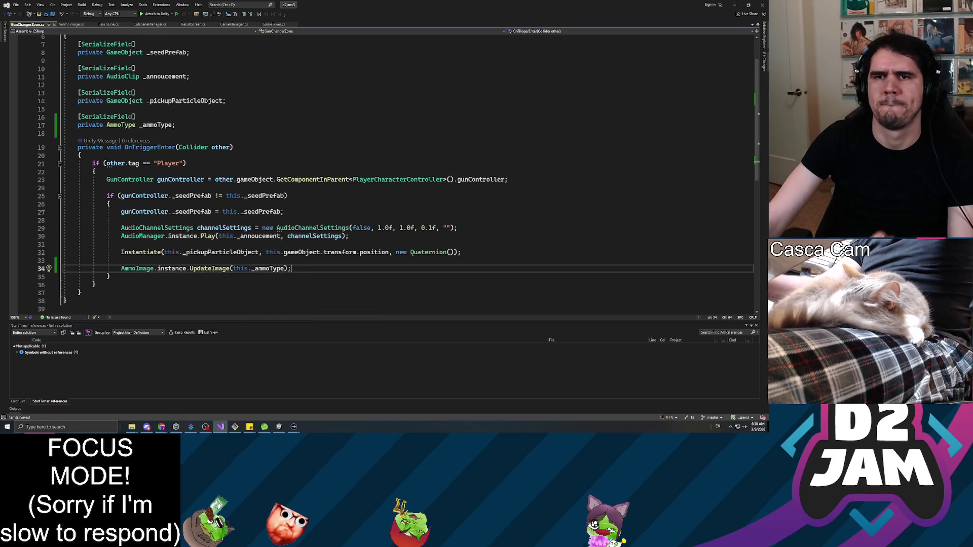
pyautogui.click(734, 5)
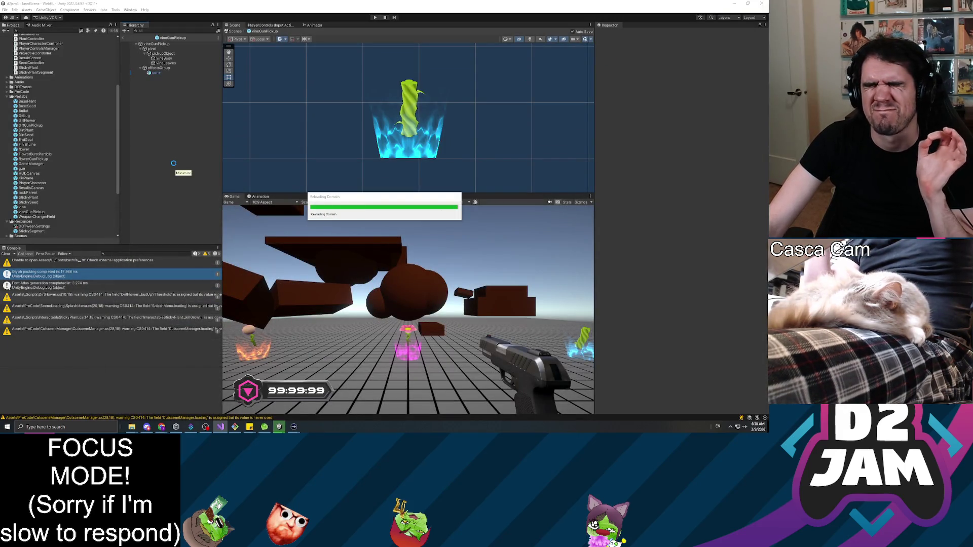